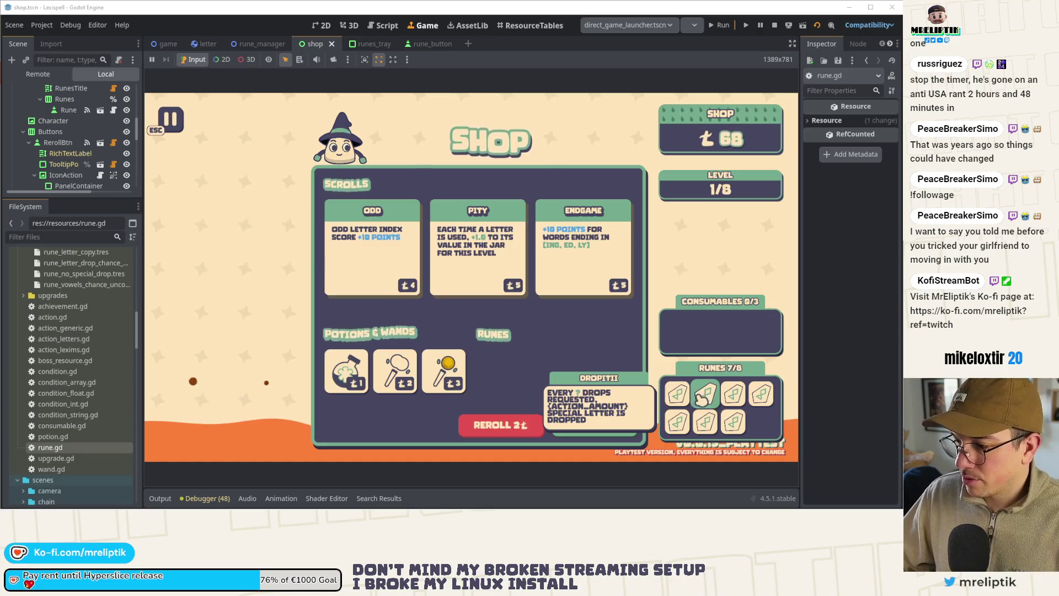
Open rune.gd from the resources folder in the FileSystem dock in the Script editor.
{"action": "scroll", "coordinate": [112, 148], "scroll_direction": "up", "scroll_amount": 2}
{"action": "scroll", "coordinate": [105, 127], "scroll_direction": "up", "scroll_amount": 2}
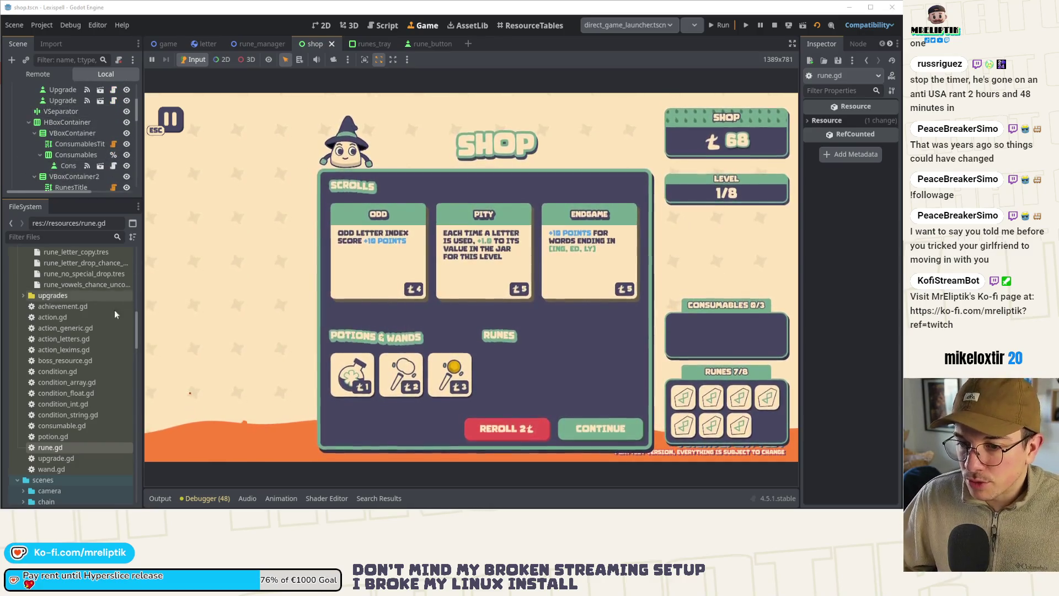
{"action": "left_click", "coordinate": [60, 439]}
{"action": "double_click", "coordinate": [60, 446]}
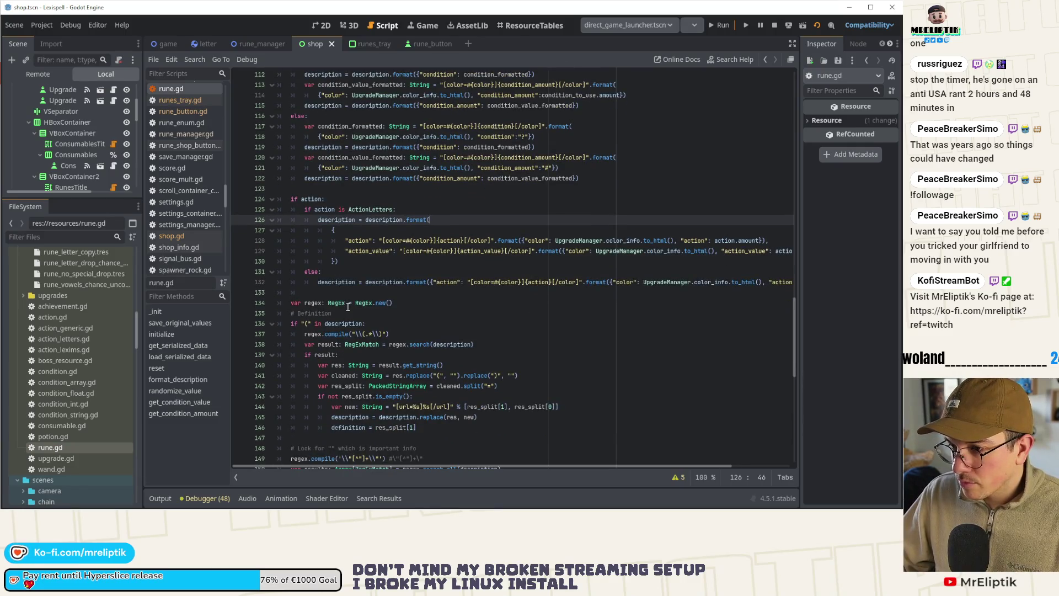
Add a new line after the else branch on line 132 and type 'description = desc'.
{"action": "scroll", "coordinate": [338, 256], "scroll_direction": "right", "scroll_amount": 2}
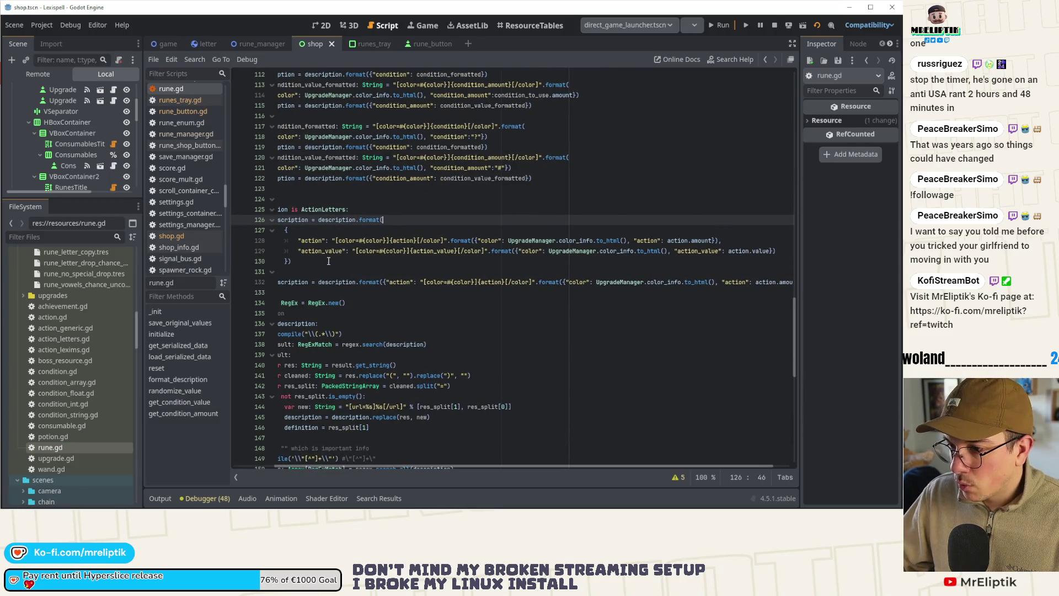
{"action": "scroll", "coordinate": [329, 261], "scroll_direction": "left", "scroll_amount": 2}
{"action": "left_click", "coordinate": [333, 294]}
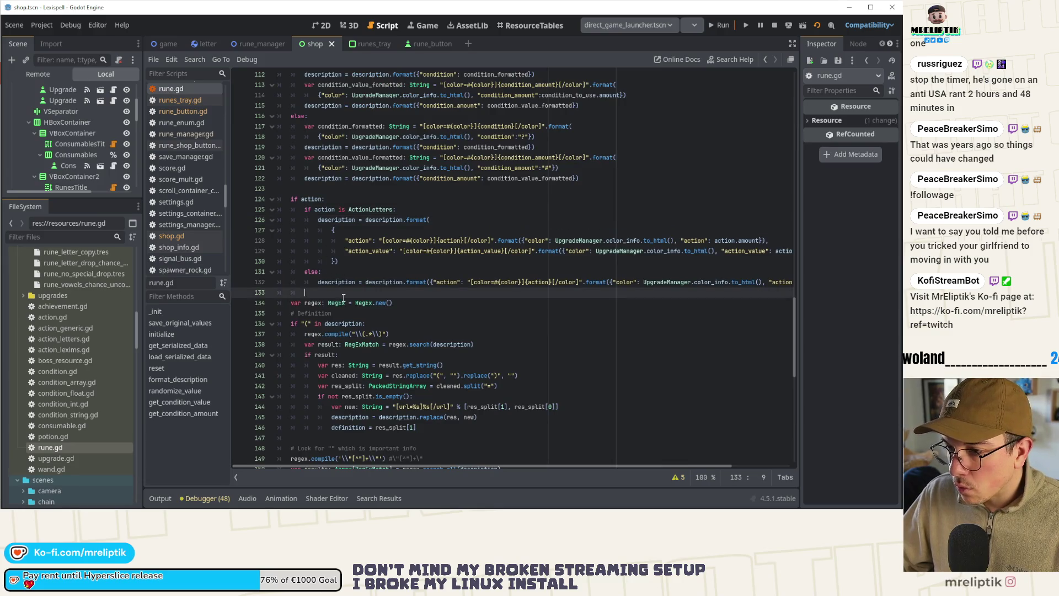
{"action": "key", "text": "Return"}
{"action": "key", "text": "Up"}
{"action": "key", "text": "Return"}
{"action": "type", "text": "descripti"}
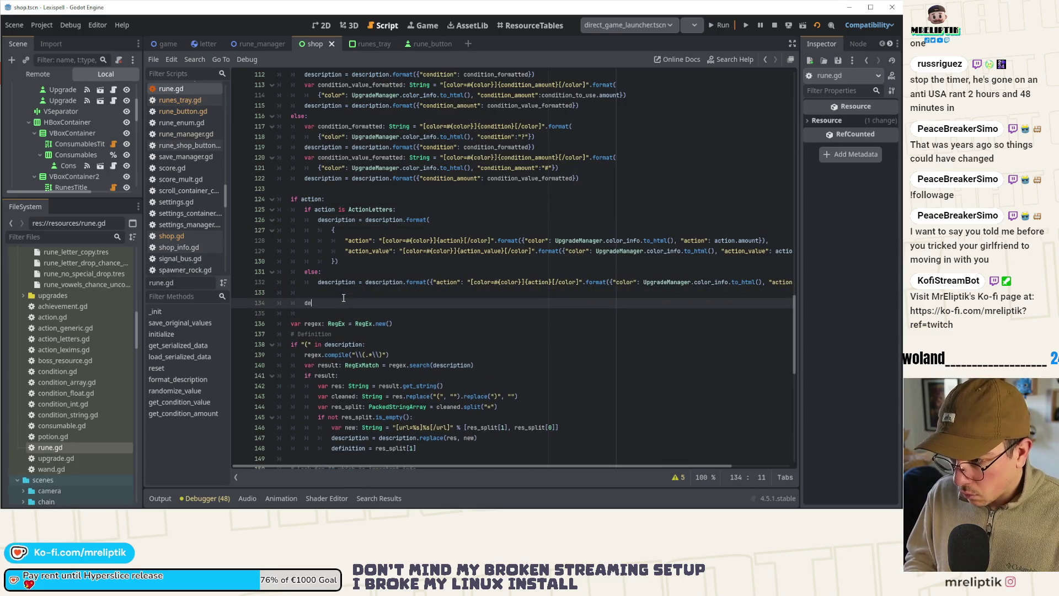
{"action": "type", "text": "on = desc"}
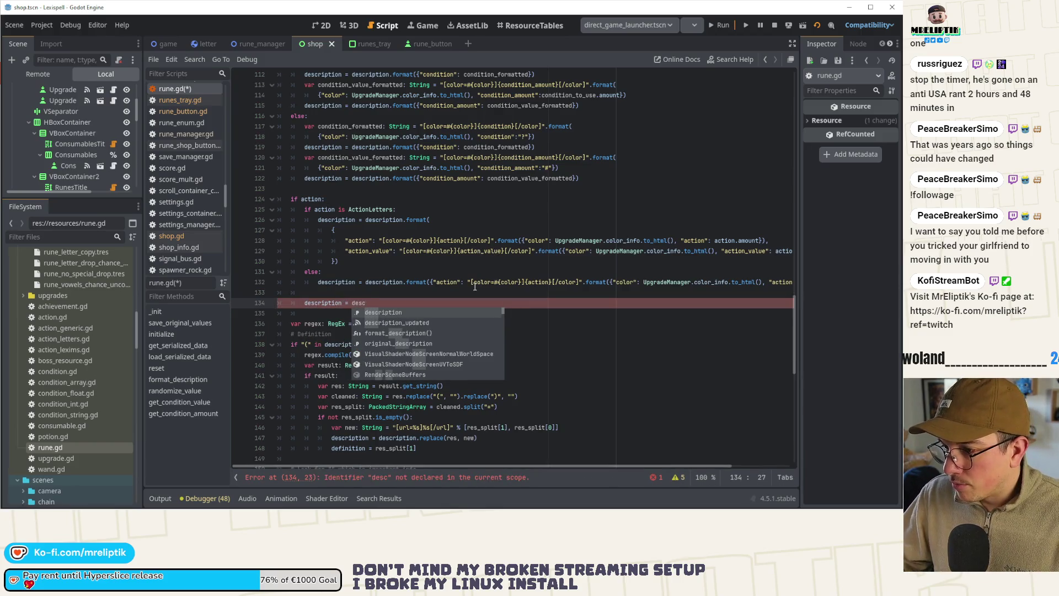
Paste the existing description format expression over 'desc', then cut it, leaving an indented blank line.
{"action": "left_click", "coordinate": [366, 282]}
{"action": "key", "text": "shift+Up"}
{"action": "left_click", "coordinate": [757, 278]}
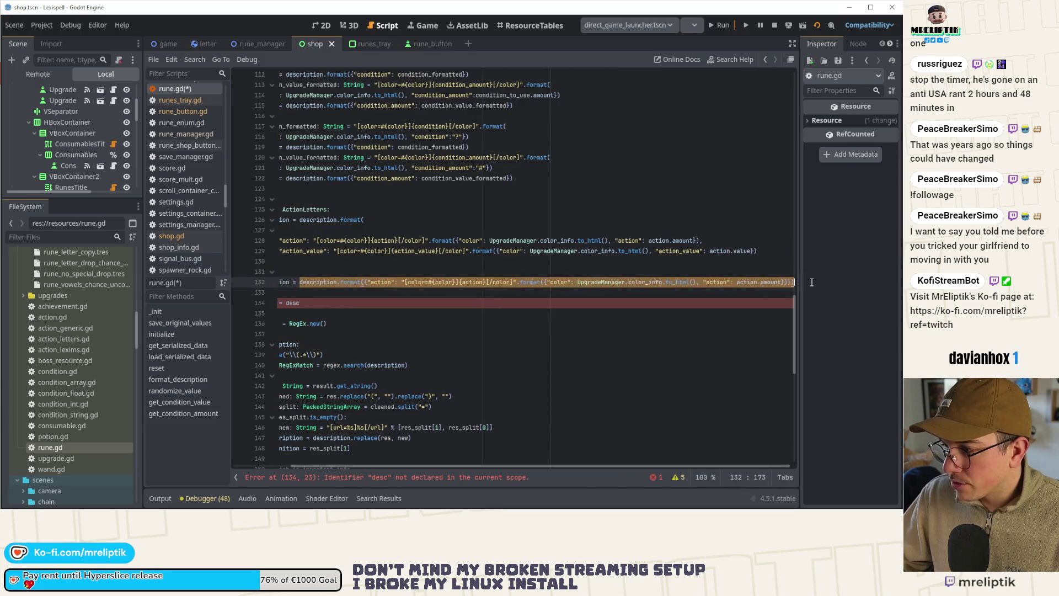
{"action": "left_click", "coordinate": [375, 303]}
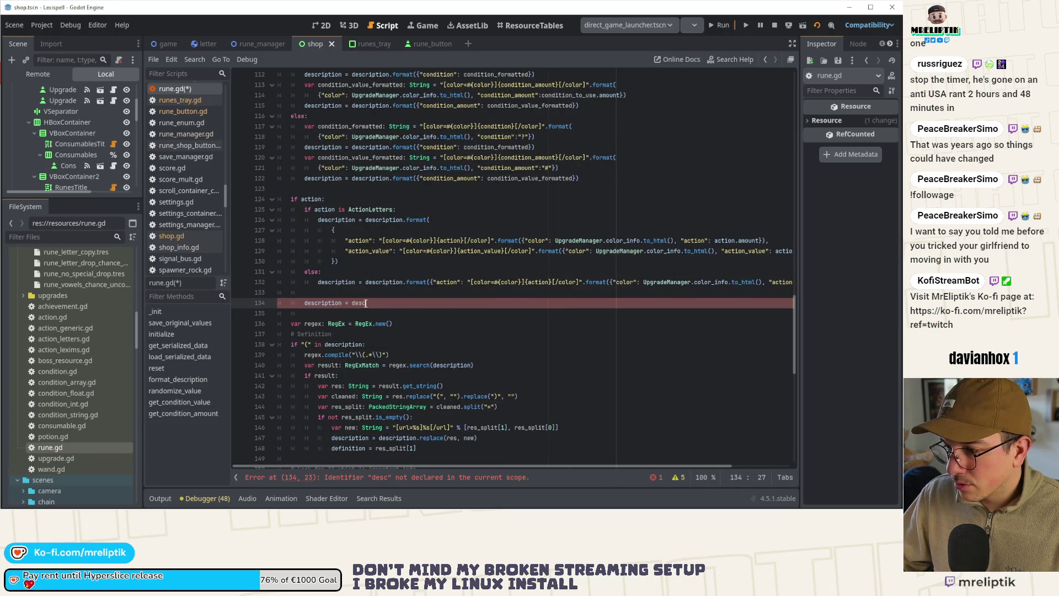
{"action": "double_click", "coordinate": [362, 303]}
{"action": "type", "text": "description.format({\"action\": \"[color=#{color}]{action}[/color]\".format({\"color\": UpgradeManager.color_info.to_html(), \"action\": action.amount})})"}
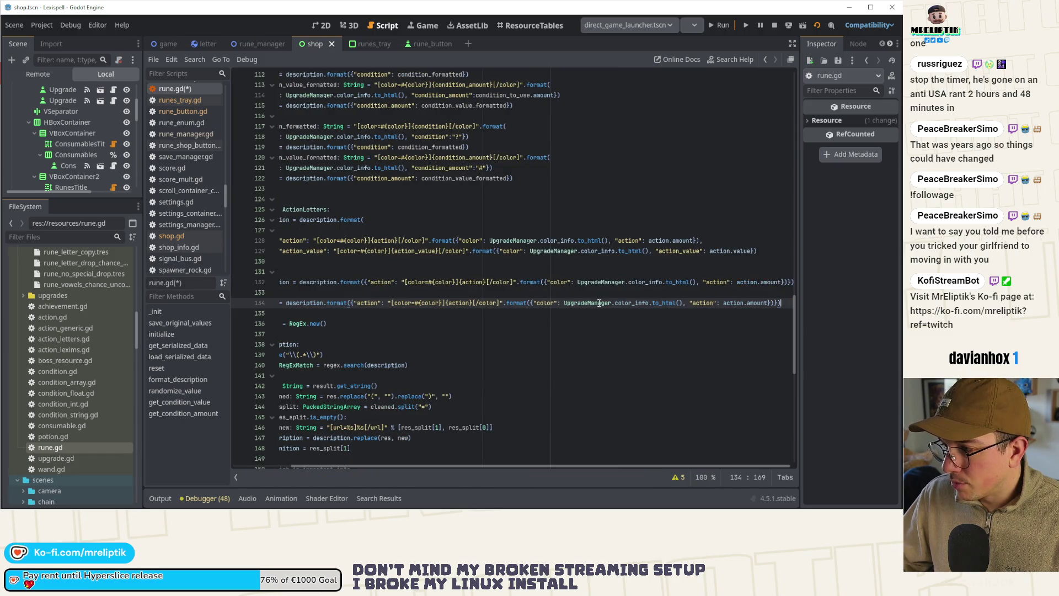
{"action": "key", "text": "ctrl+x"}
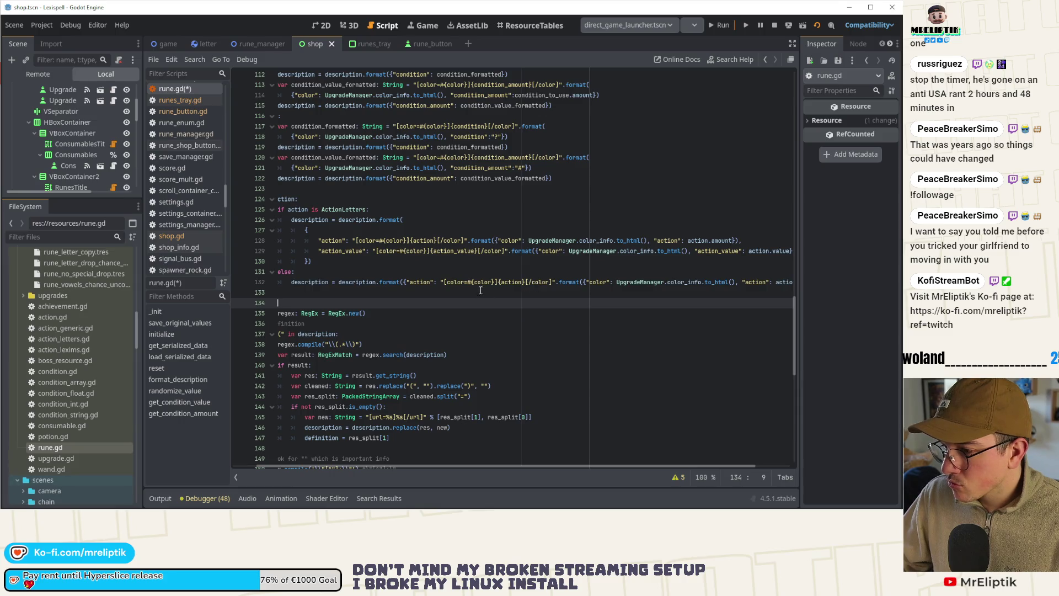
{"action": "scroll", "coordinate": [445, 286], "scroll_direction": "right", "scroll_amount": 2}
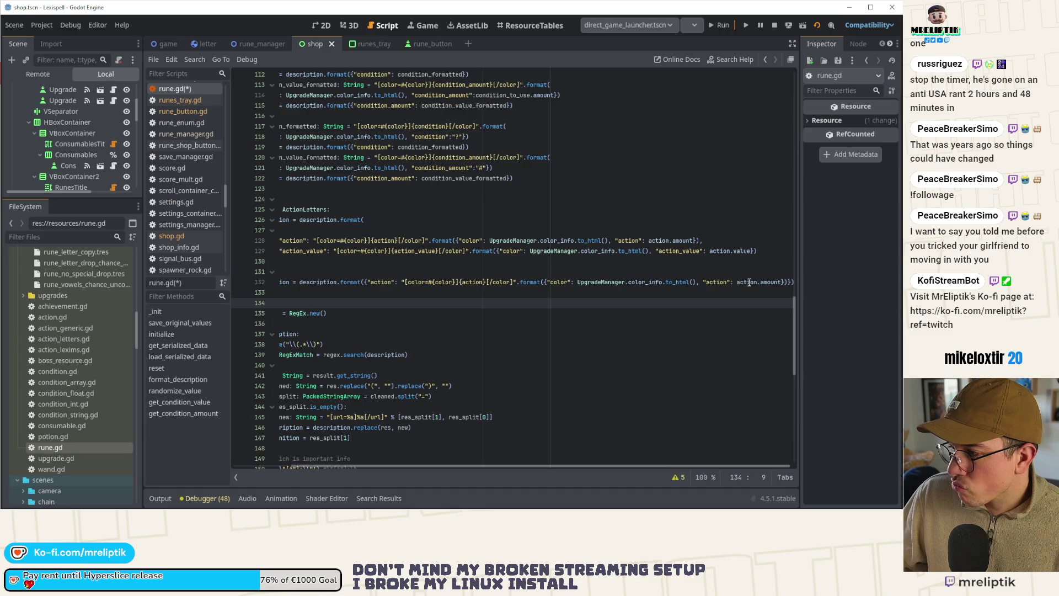
After inspecting 'action' on line 132, delete the extra blank line 134.
{"action": "double_click", "coordinate": [717, 283]}
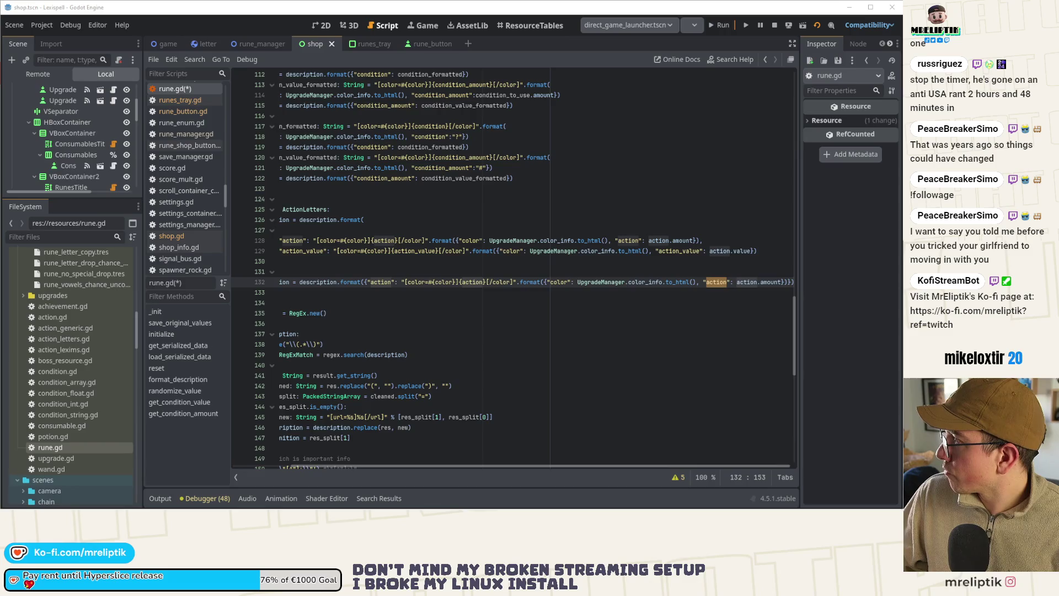
{"action": "left_click", "coordinate": [436, 325]}
{"action": "left_click", "coordinate": [350, 303]}
{"action": "key", "text": "BackSpace"}
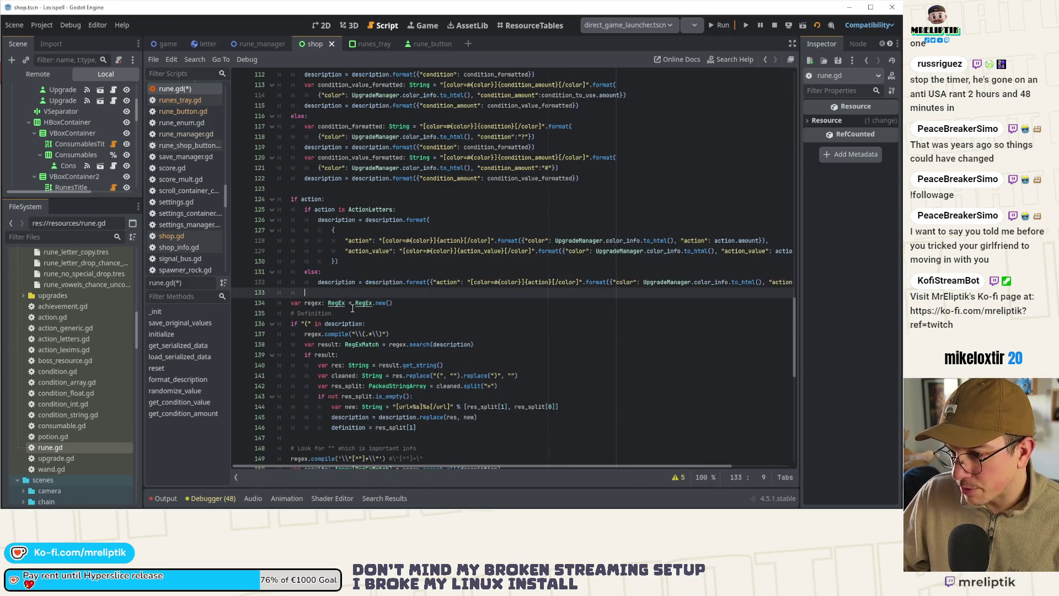
Save rune.gd and jump from initialize to the randomize_value definition.
{"action": "key", "text": "ctrl+s"}
{"action": "scroll", "coordinate": [321, 331], "scroll_direction": "up", "scroll_amount": 4}
{"action": "scroll", "coordinate": [320, 331], "scroll_direction": "up", "scroll_amount": 7}
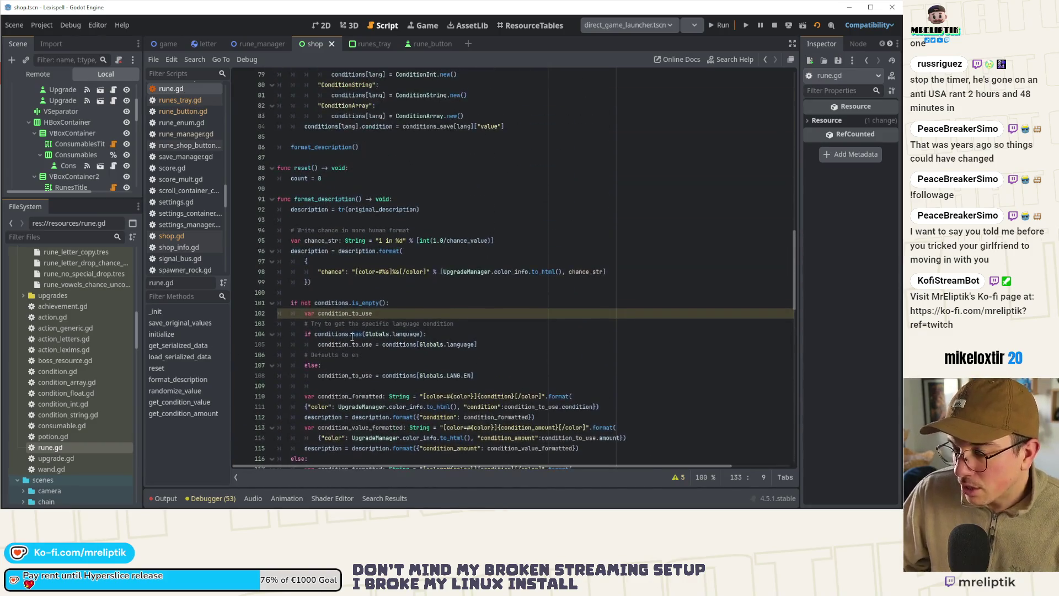
{"action": "double_click", "coordinate": [337, 201]}
{"action": "scroll", "coordinate": [353, 249], "scroll_direction": "up", "scroll_amount": 5}
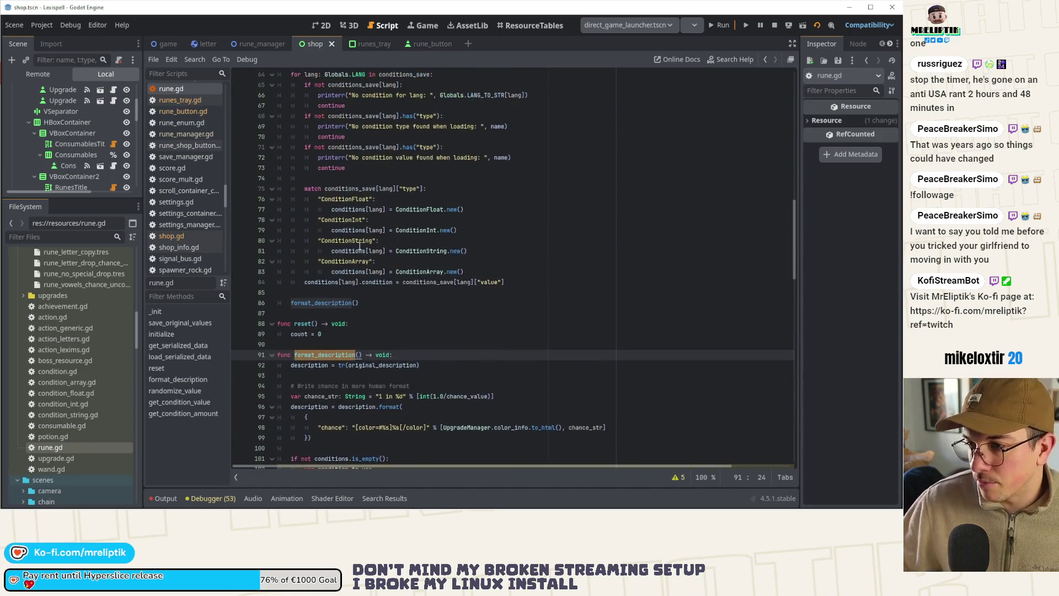
{"action": "left_click", "coordinate": [368, 295]}
{"action": "scroll", "coordinate": [368, 300], "scroll_direction": "up", "scroll_amount": 5}
{"action": "scroll", "coordinate": [386, 256], "scroll_direction": "up", "scroll_amount": 5}
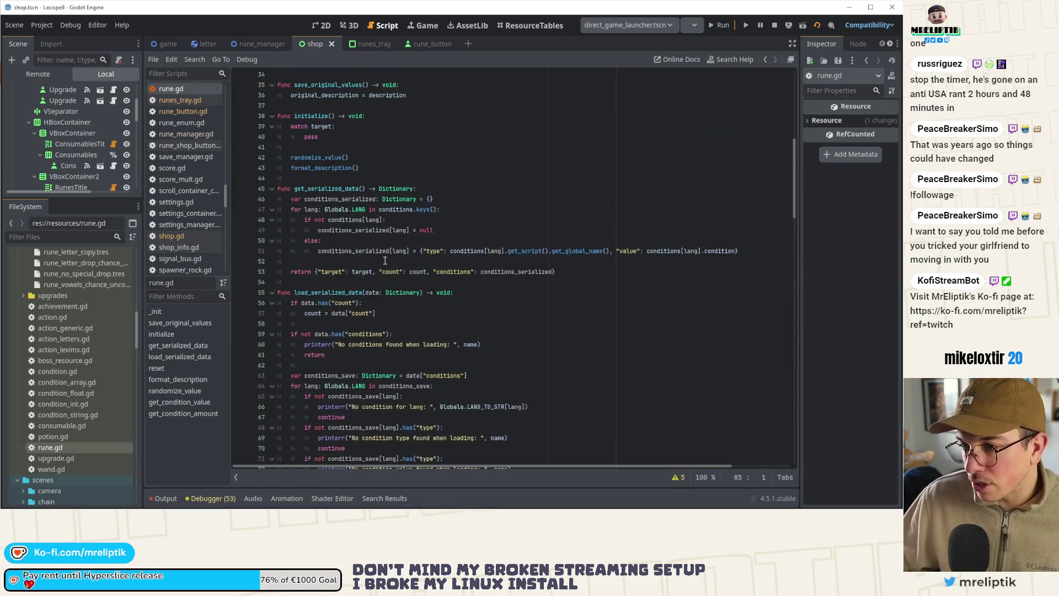
{"action": "double_click", "coordinate": [312, 158]}
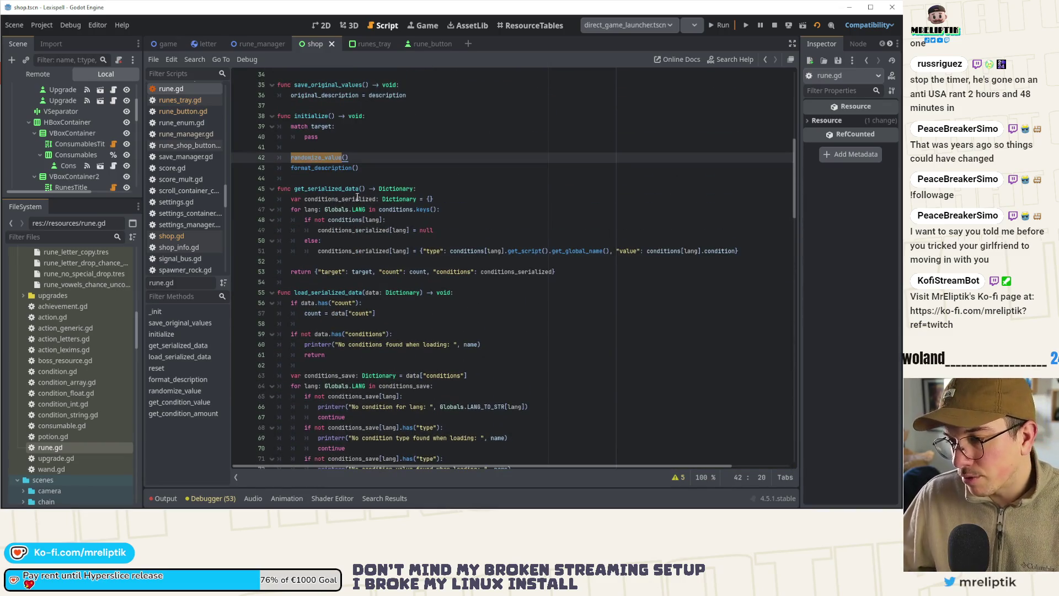
{"action": "left_click", "coordinate": [322, 157], "text": "ctrl"}
Add new indented lines after the language-loaded check in randomize_value.
{"action": "scroll", "coordinate": [390, 298], "scroll_direction": "down", "scroll_amount": 2}
{"action": "key", "text": "Down"}
{"action": "key", "text": "End"}
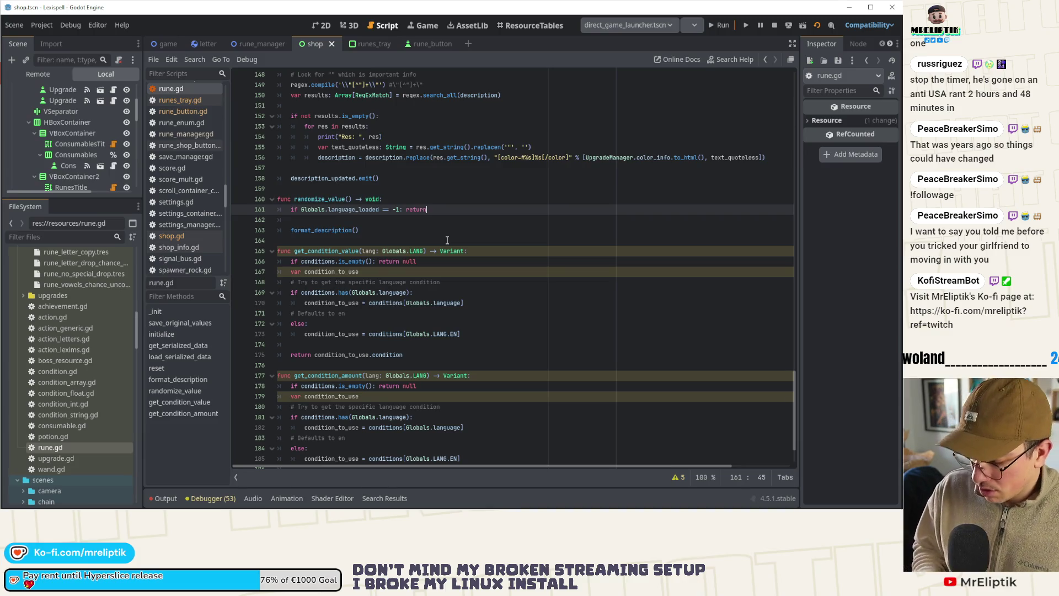
{"action": "key", "text": "Return"}
{"action": "key", "text": "Return"}
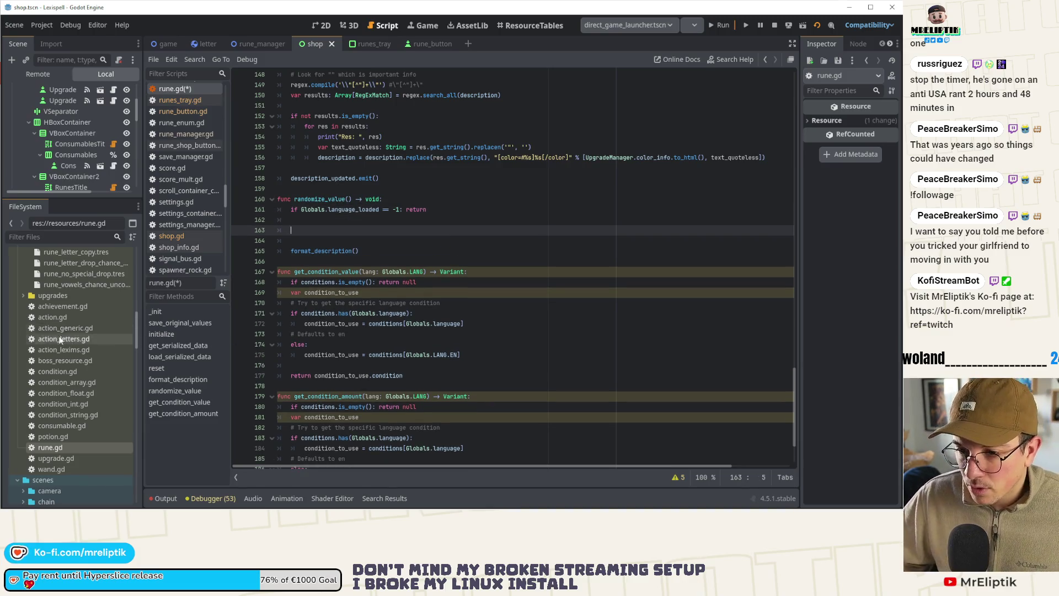
{"action": "scroll", "coordinate": [83, 338], "scroll_direction": "up", "scroll_amount": 5}
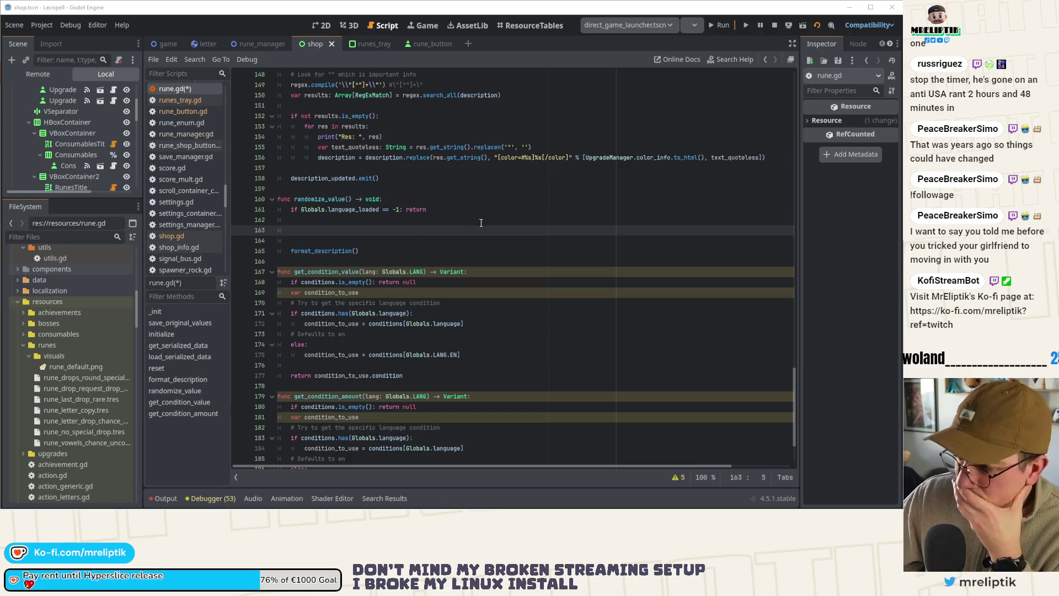
{"action": "mouse_move", "coordinate": [433, 508]}
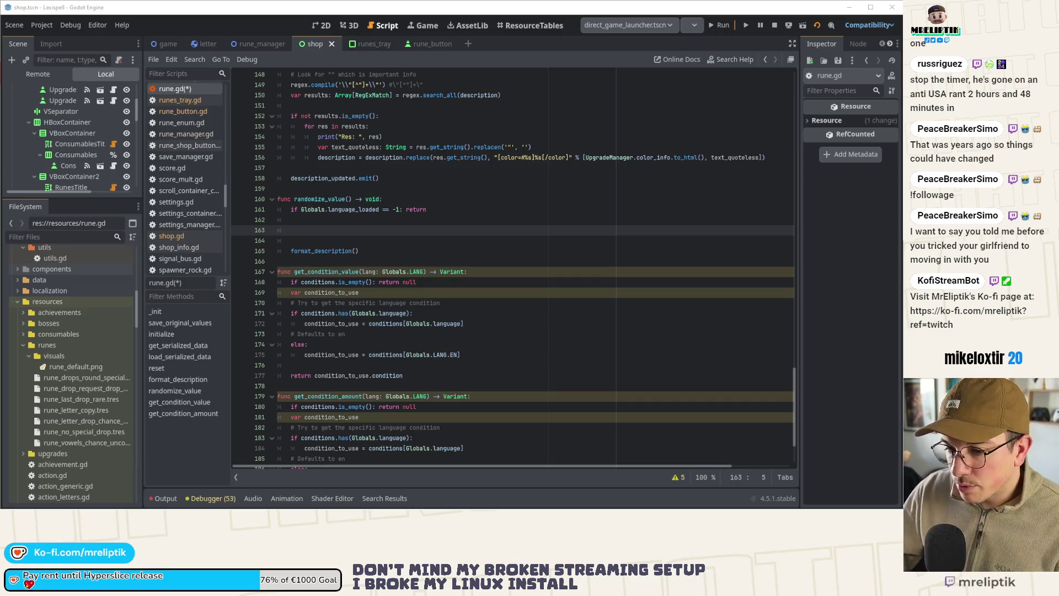
{"action": "left_click", "coordinate": [78, 381]}
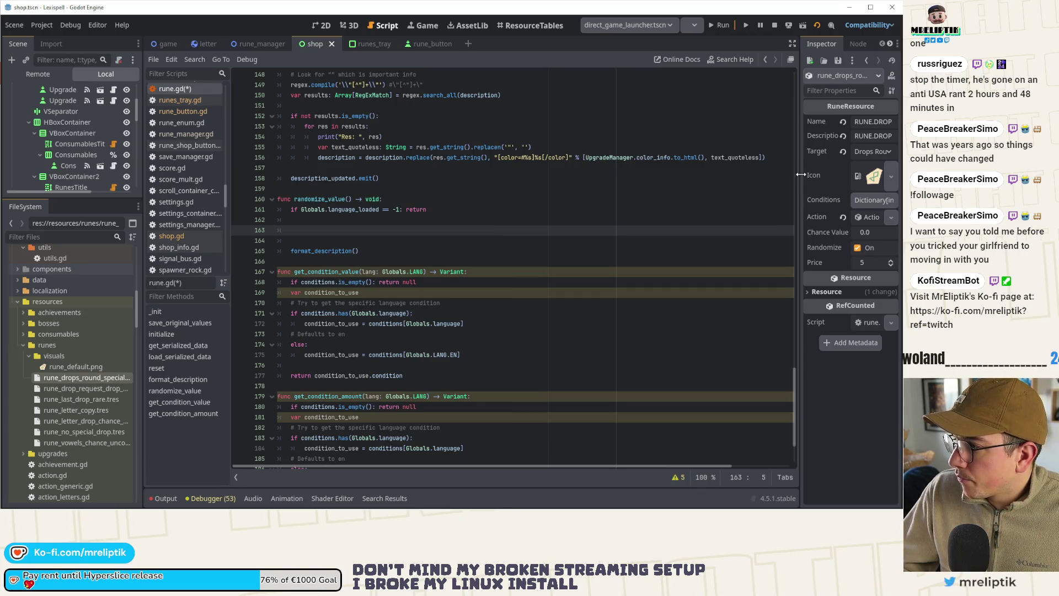
Widen the Inspector, add an En ConditionInt entry to rune_drops_round_special's Conditions, and save.
{"action": "left_click_drag", "start_coordinate": [800, 176], "coordinate": [633, 177]}
{"action": "left_click", "coordinate": [810, 201]}
{"action": "left_click", "coordinate": [816, 201]}
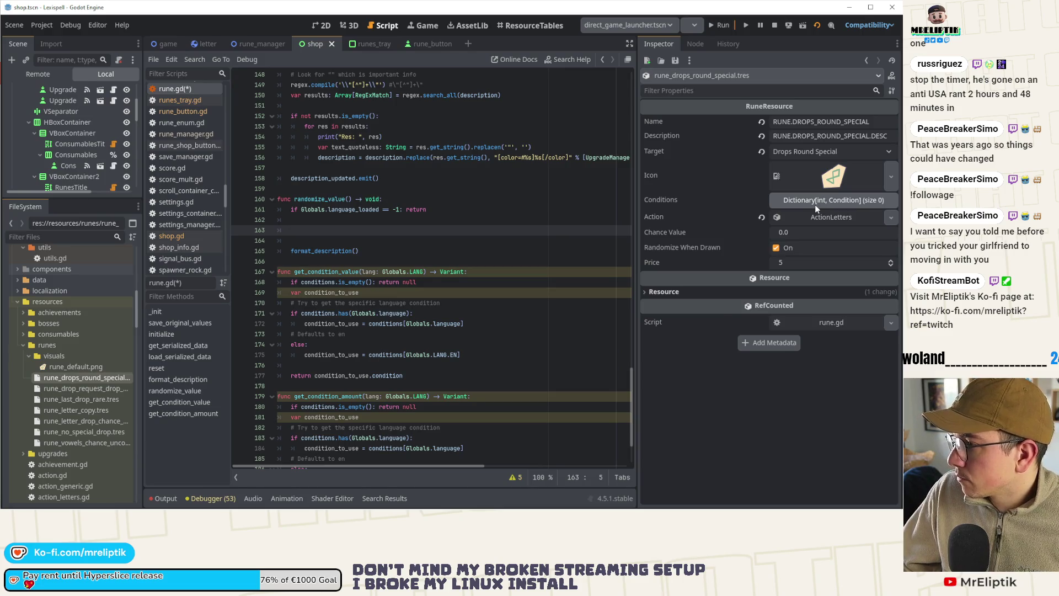
{"action": "left_click", "coordinate": [815, 200]}
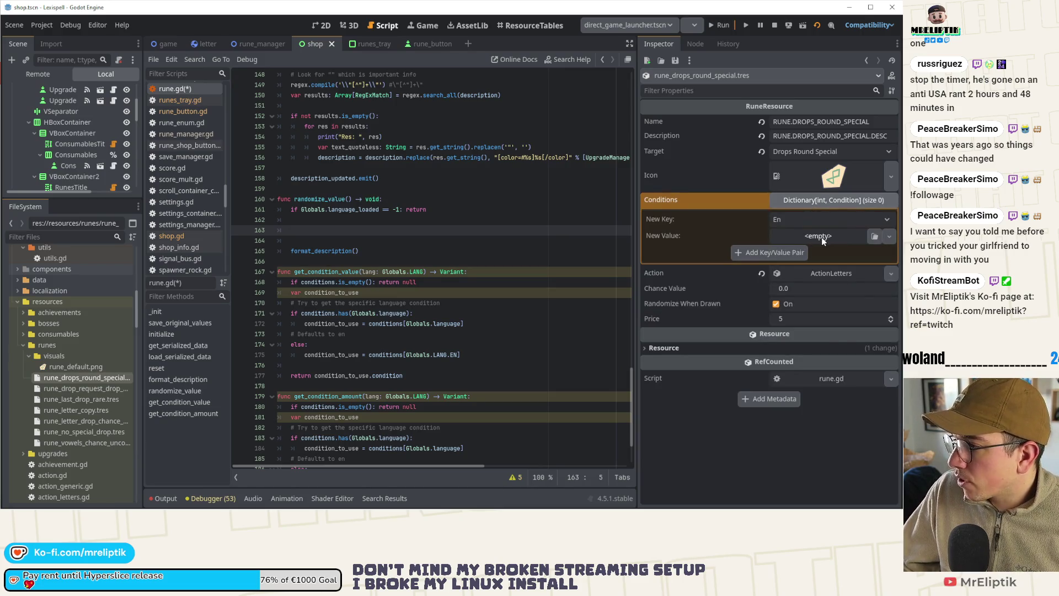
{"action": "left_click", "coordinate": [889, 236]}
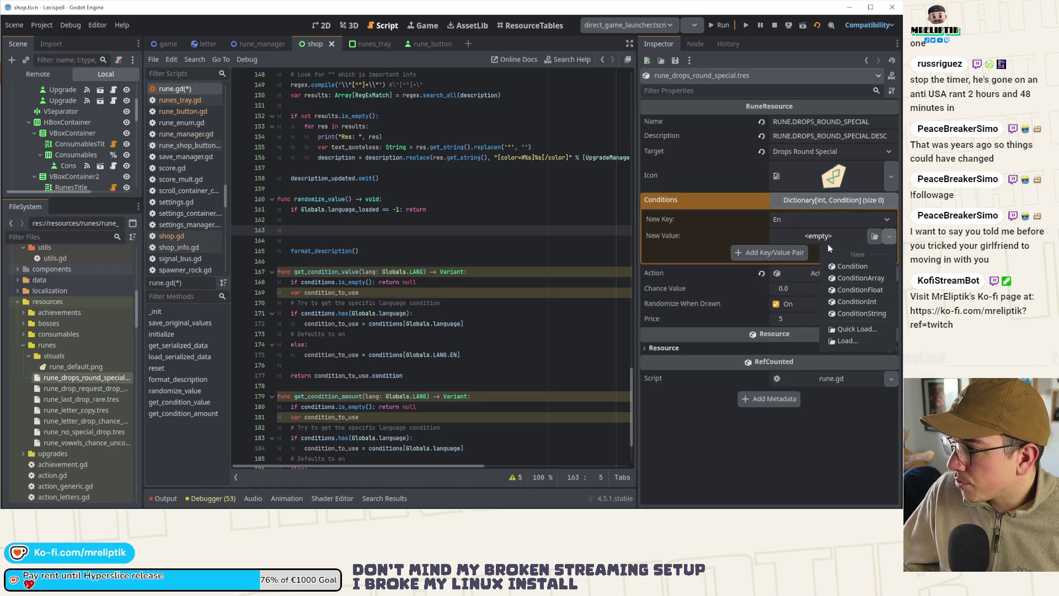
{"action": "left_click", "coordinate": [848, 302]}
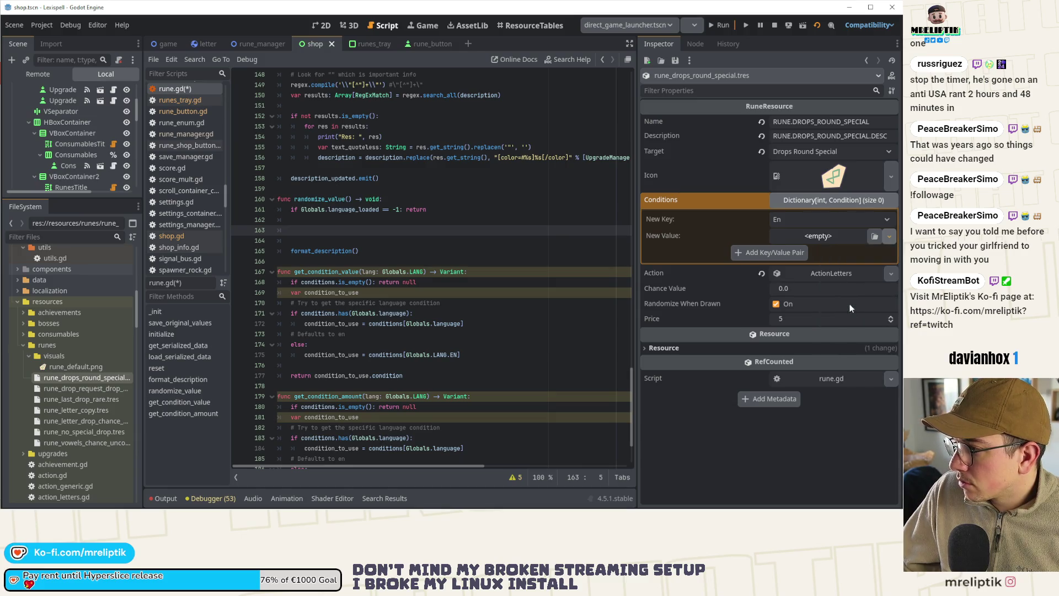
{"action": "left_click", "coordinate": [826, 237]}
{"action": "left_click", "coordinate": [803, 253]}
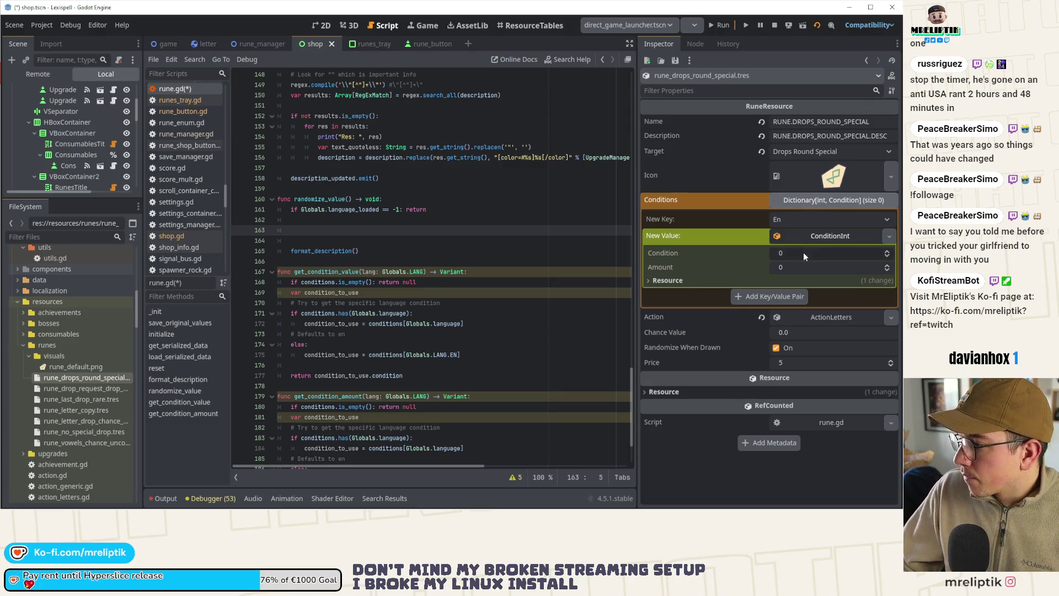
{"action": "left_click", "coordinate": [772, 296]}
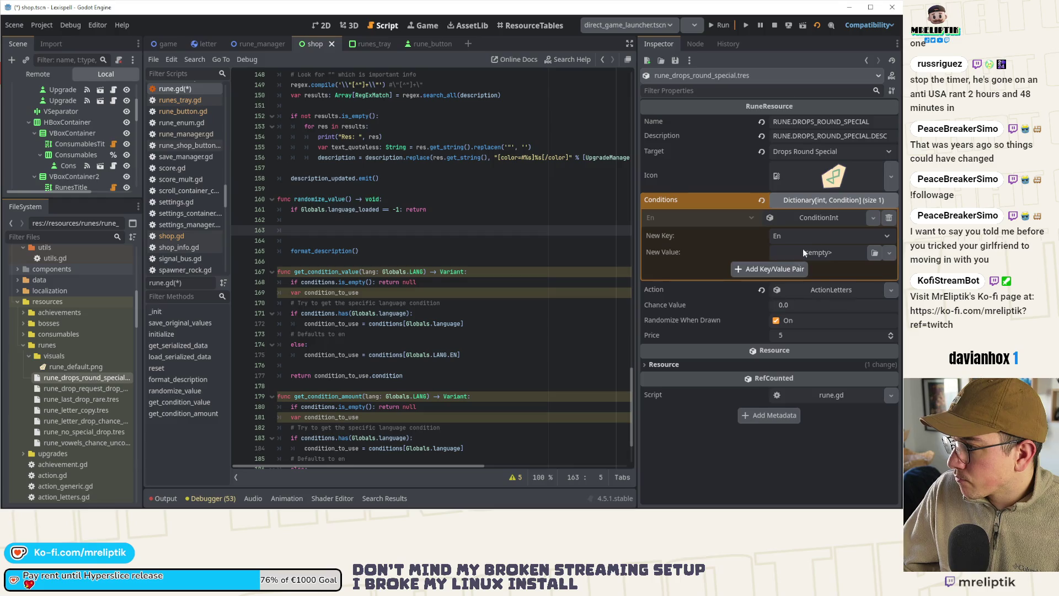
{"action": "left_click", "coordinate": [824, 200]}
{"action": "key", "text": "ctrl+s"}
{"action": "left_click", "coordinate": [84, 390]}
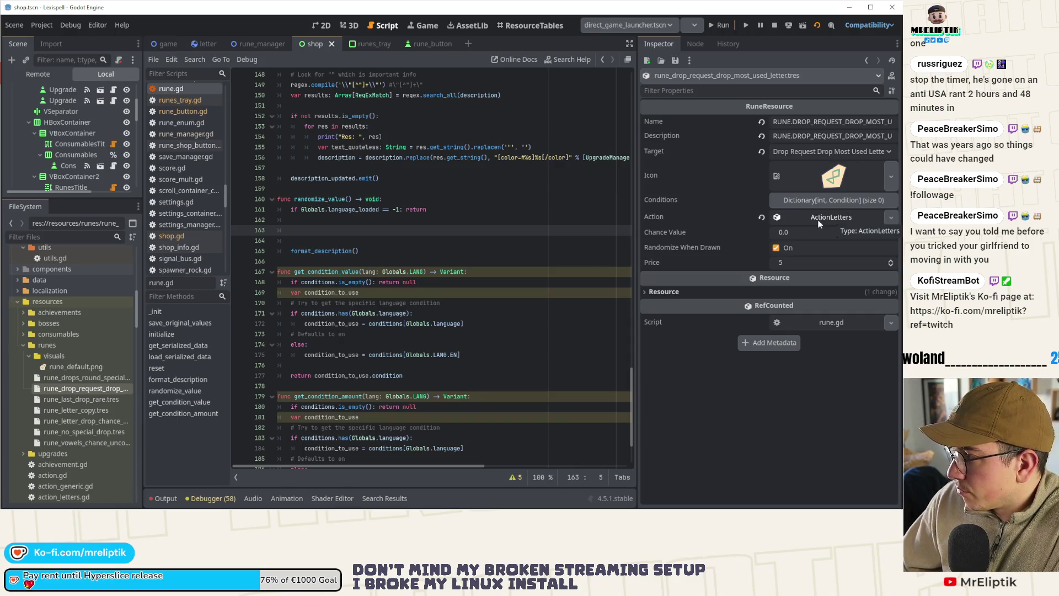
Review rune_last_drop_rare and rune_letter_copy, browsing condition types and the ActionLetters action.
{"action": "left_click", "coordinate": [64, 399]}
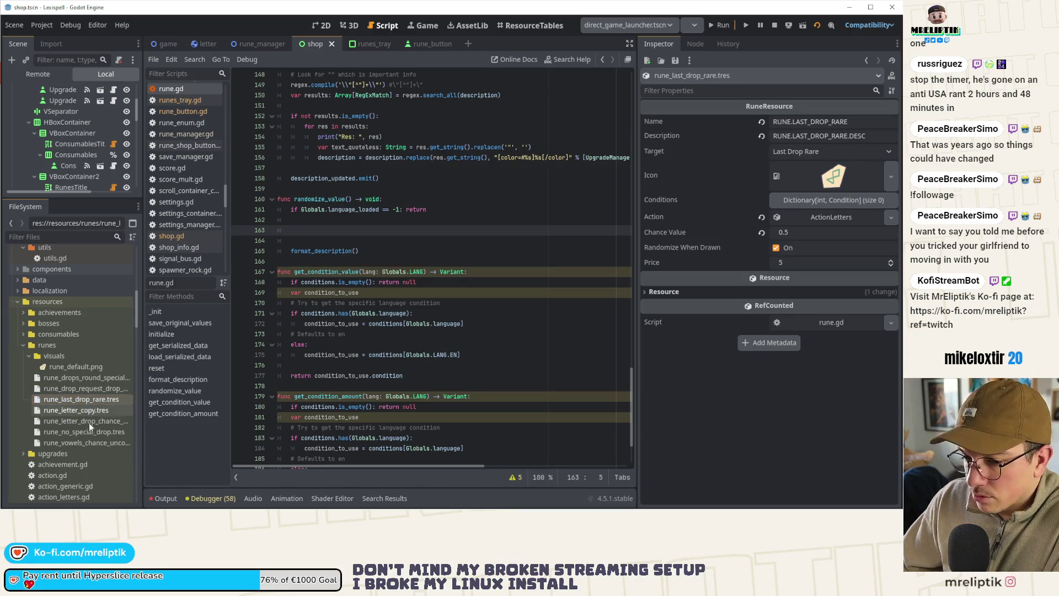
{"action": "left_click", "coordinate": [83, 411]}
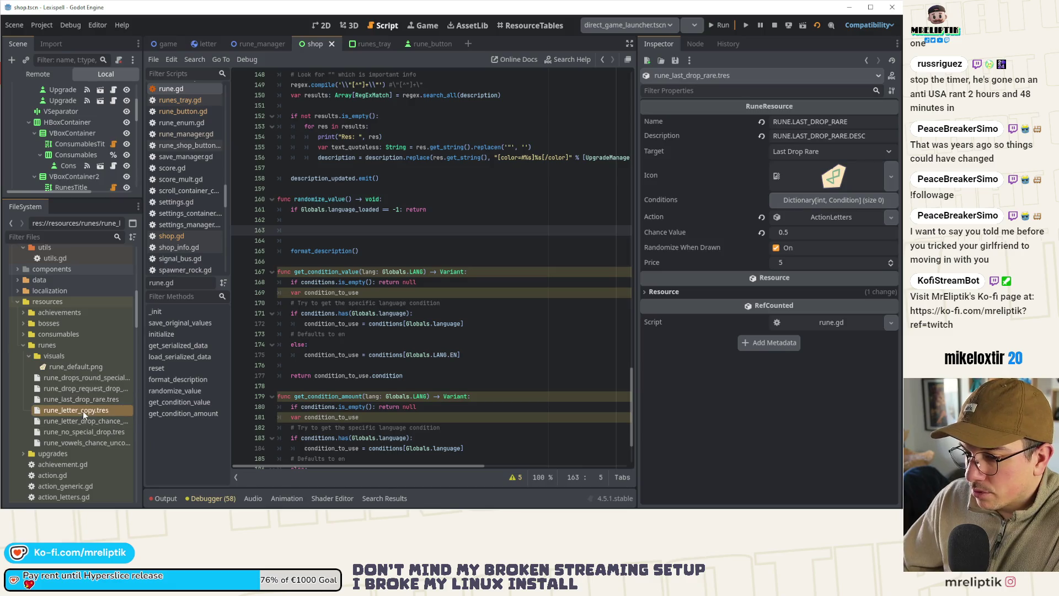
{"action": "left_click", "coordinate": [814, 200]}
{"action": "left_click", "coordinate": [889, 236]}
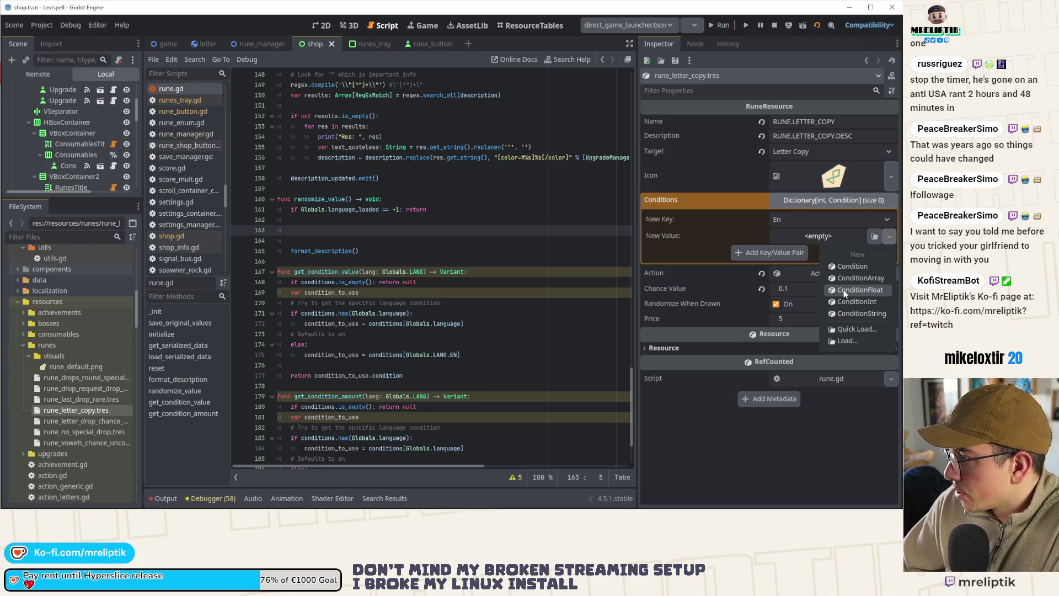
{"action": "left_click", "coordinate": [822, 238]}
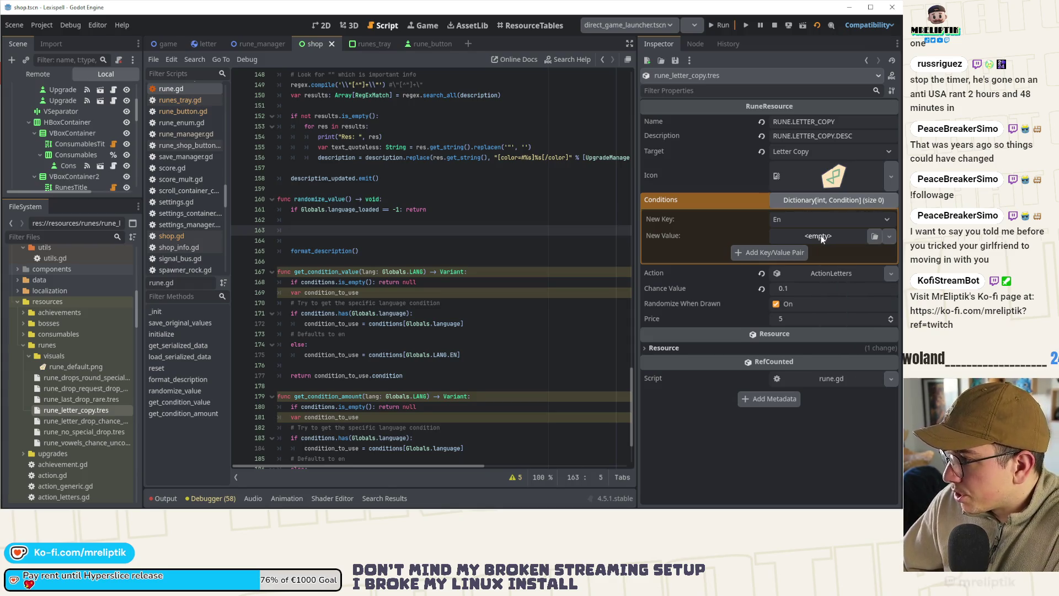
{"action": "left_click", "coordinate": [822, 201]}
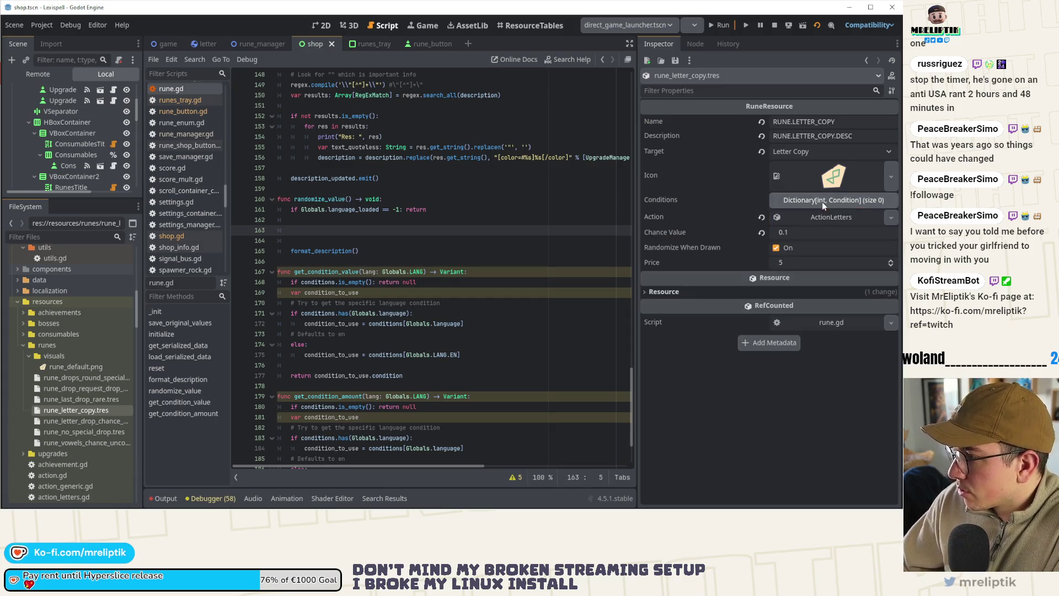
{"action": "left_click", "coordinate": [822, 217]}
{"action": "left_click", "coordinate": [822, 217]}
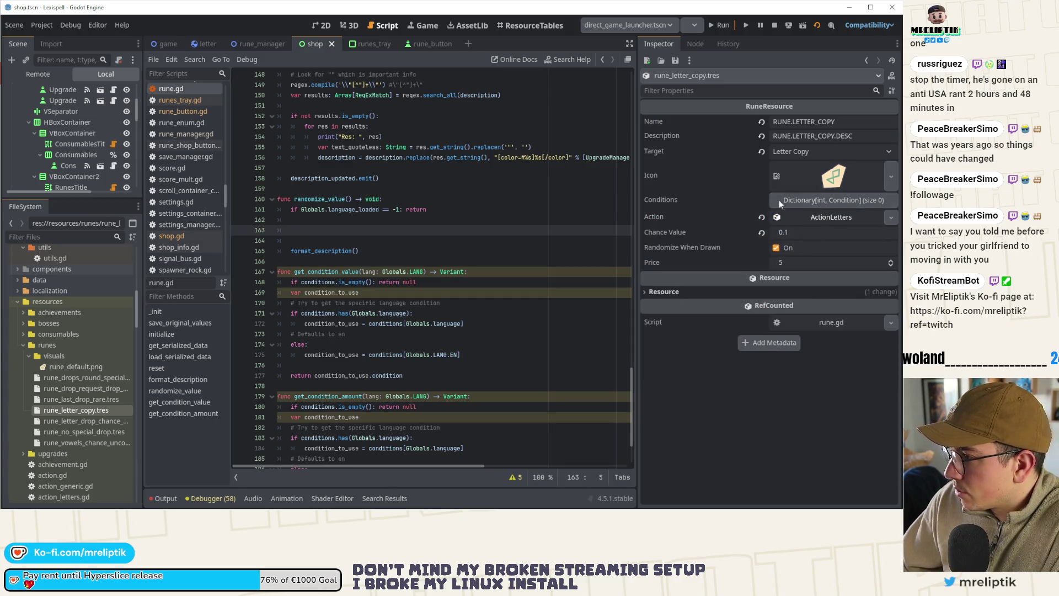
{"action": "left_click", "coordinate": [71, 419]}
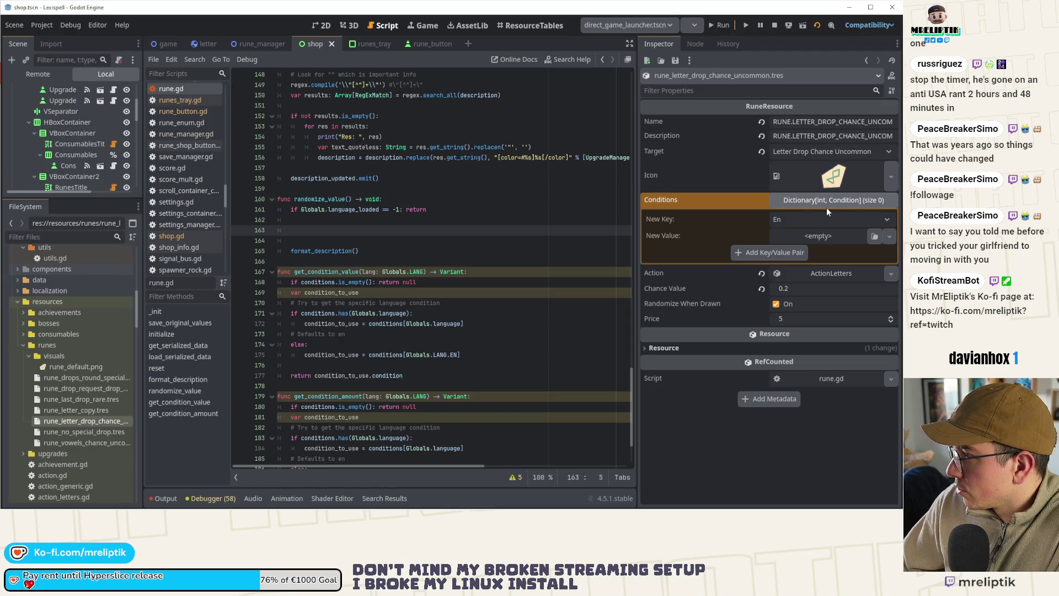
Check the action's Value array, then add an En ConditionArray entry to Conditions.
{"action": "left_click", "coordinate": [828, 274]}
{"action": "left_click", "coordinate": [821, 308]}
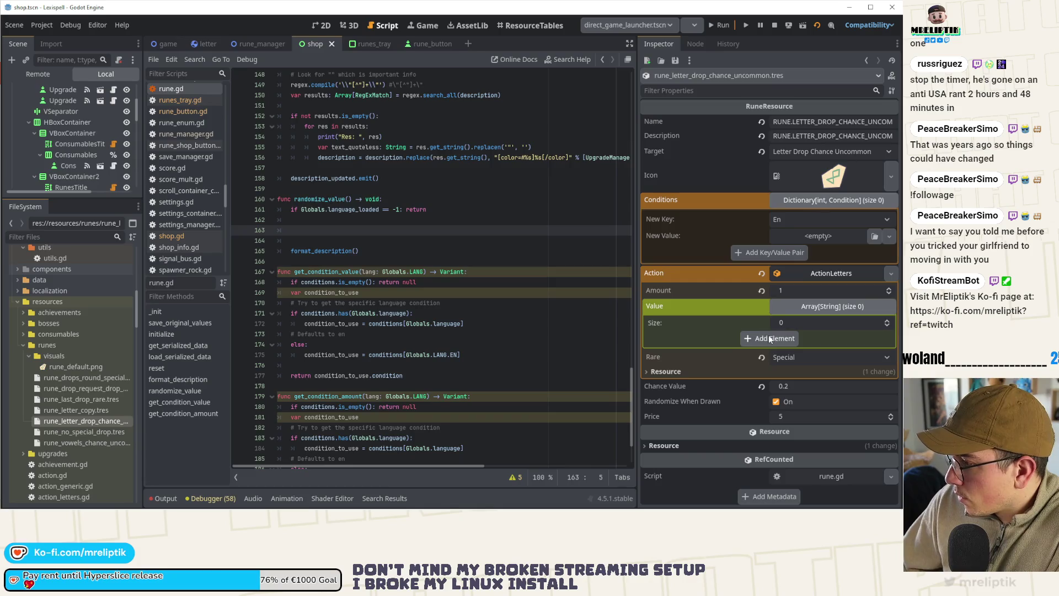
{"action": "left_click", "coordinate": [813, 307]}
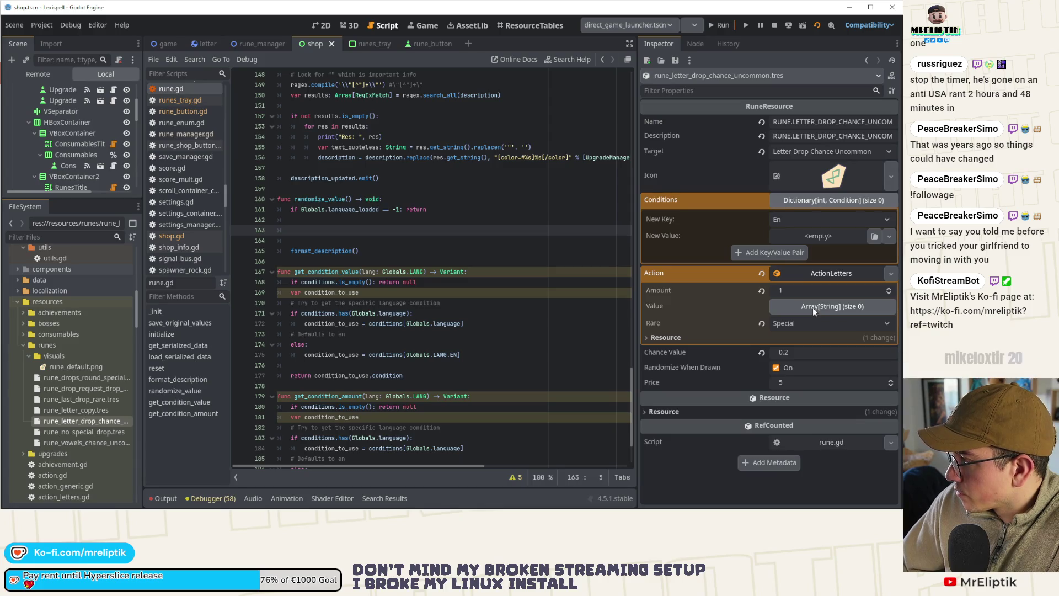
{"action": "left_click", "coordinate": [807, 238]}
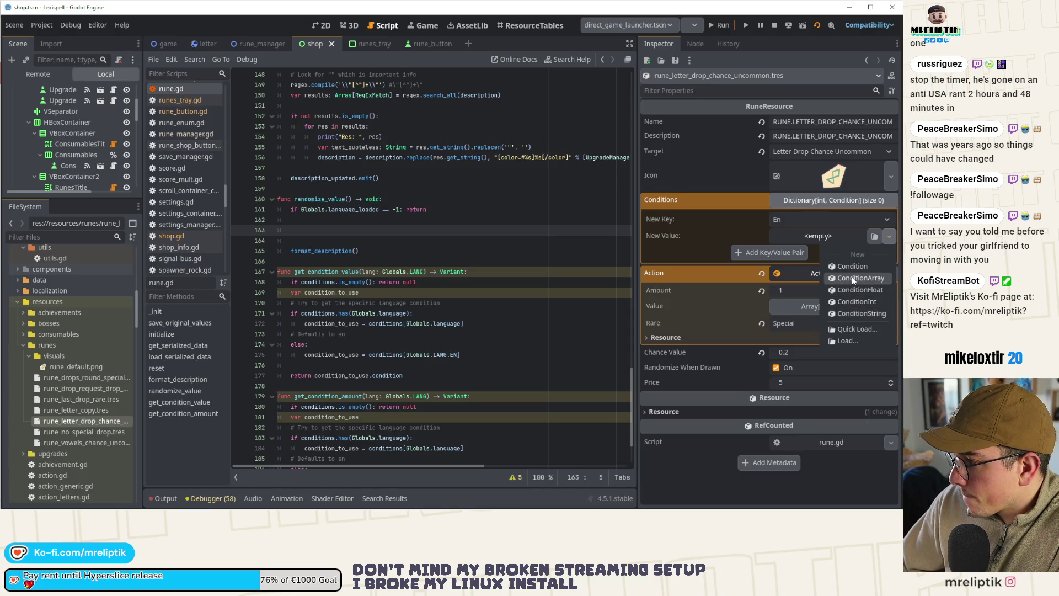
{"action": "left_click", "coordinate": [852, 276]}
{"action": "left_click", "coordinate": [788, 253]}
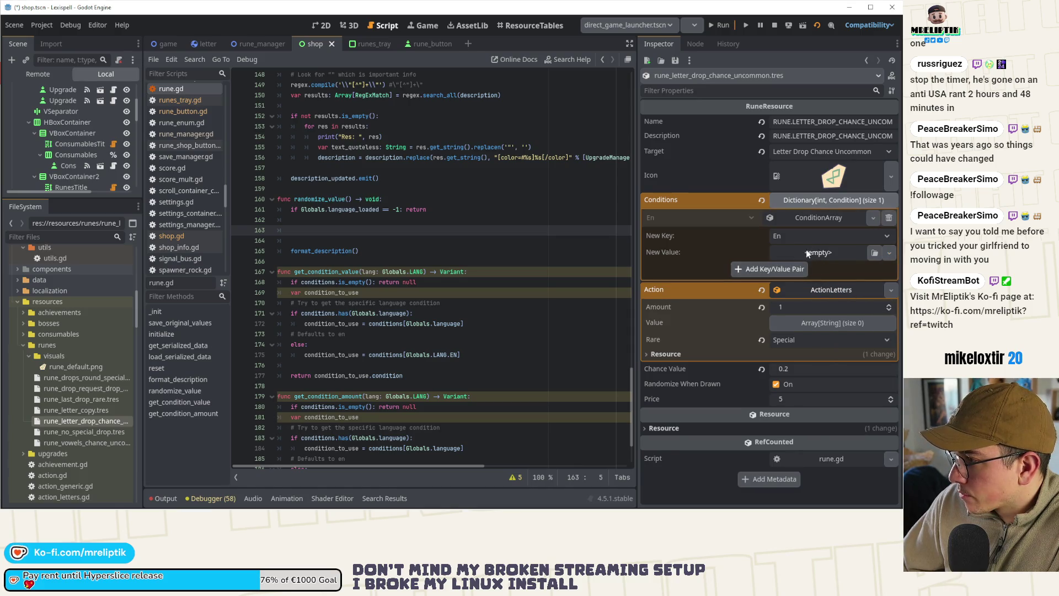
Add a Fr ConditionArray entry to Conditions.
{"action": "left_click", "coordinate": [830, 236]}
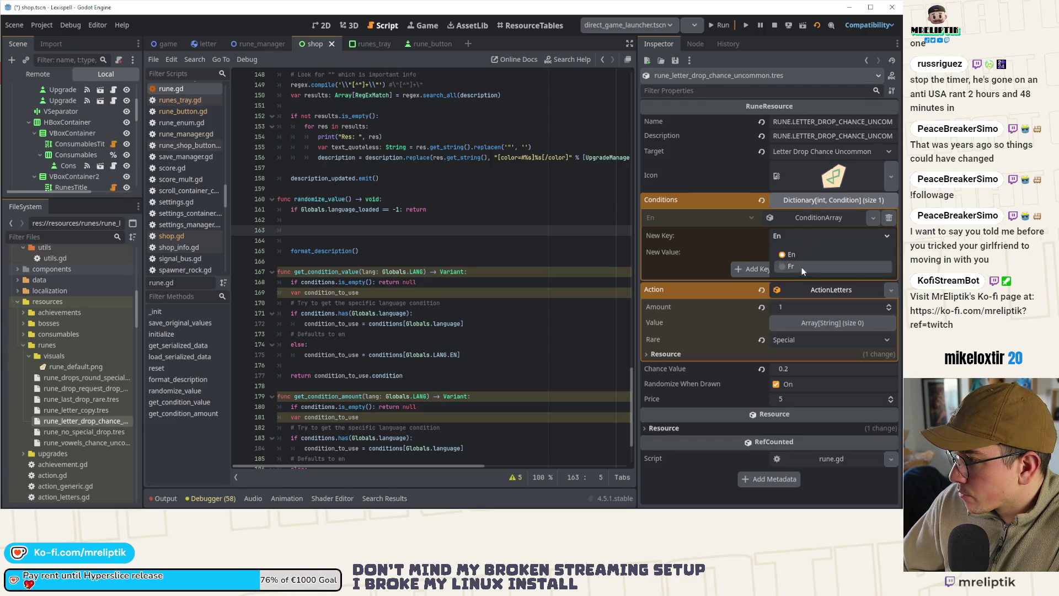
{"action": "left_click", "coordinate": [798, 268]}
{"action": "left_click", "coordinate": [889, 253]}
{"action": "left_click", "coordinate": [860, 294]}
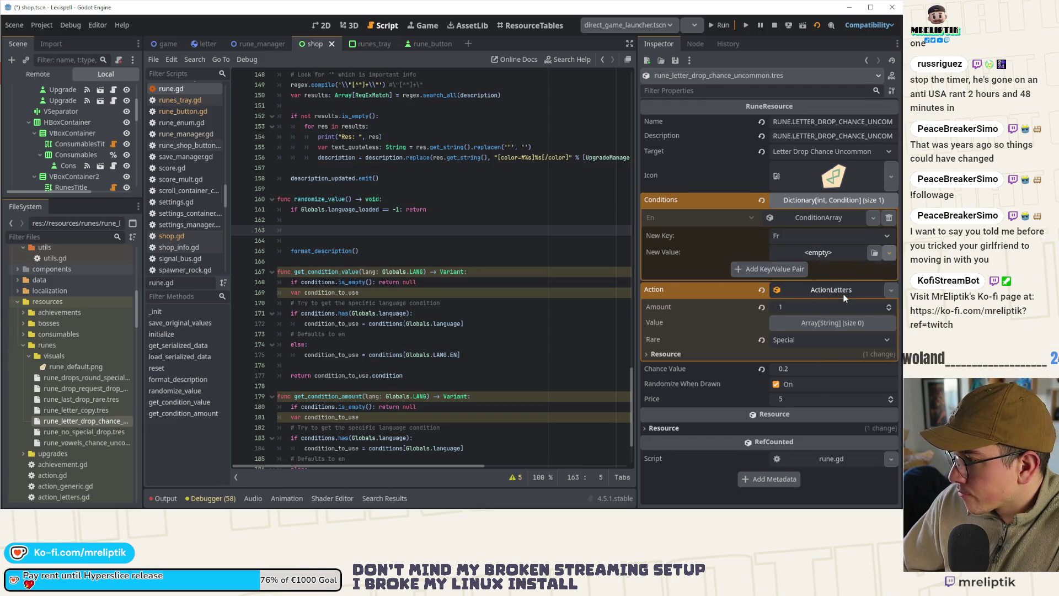
{"action": "left_click", "coordinate": [786, 271]}
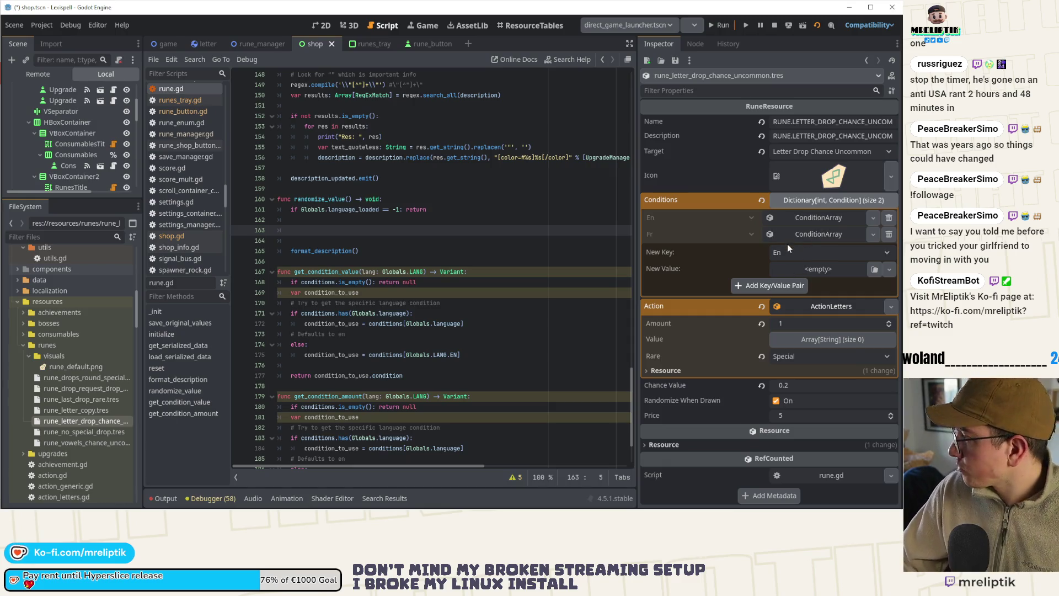
Add four elements to the Fr condition array, then clear it and remove the Fr entry.
{"action": "left_click", "coordinate": [815, 236]}
{"action": "left_click", "coordinate": [844, 253]}
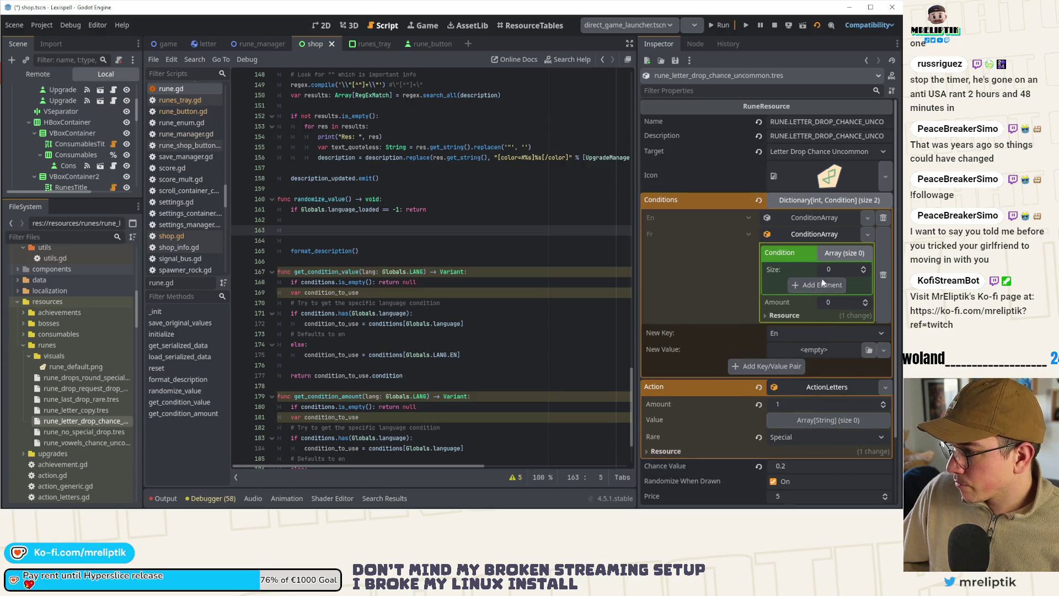
{"action": "left_click", "coordinate": [822, 283]}
{"action": "left_click", "coordinate": [817, 300]}
{"action": "left_click", "coordinate": [812, 319]}
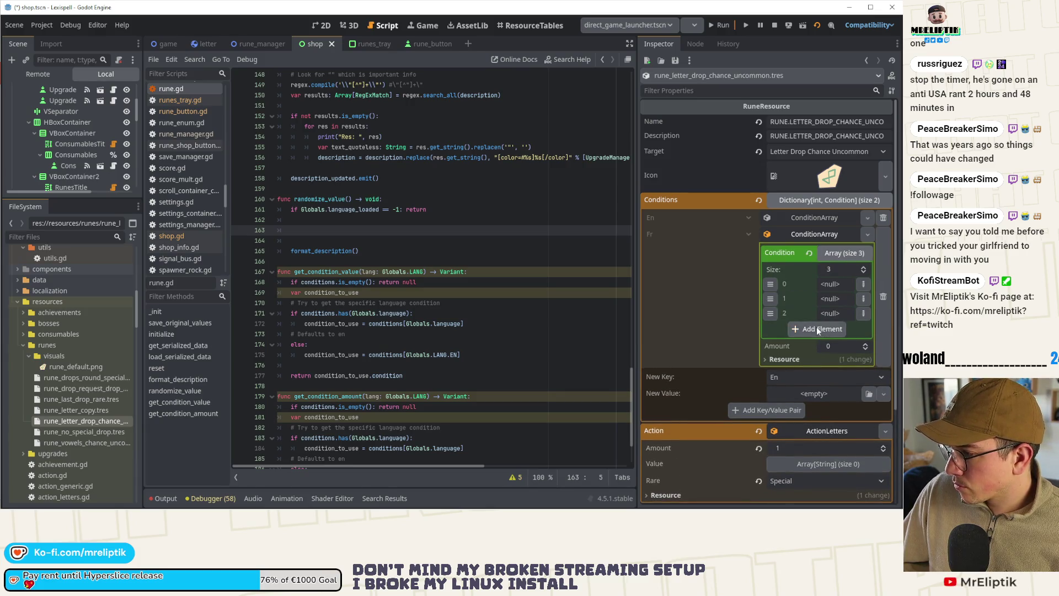
{"action": "left_click", "coordinate": [817, 327]}
{"action": "left_click", "coordinate": [864, 327]}
{"action": "left_click", "coordinate": [822, 390]}
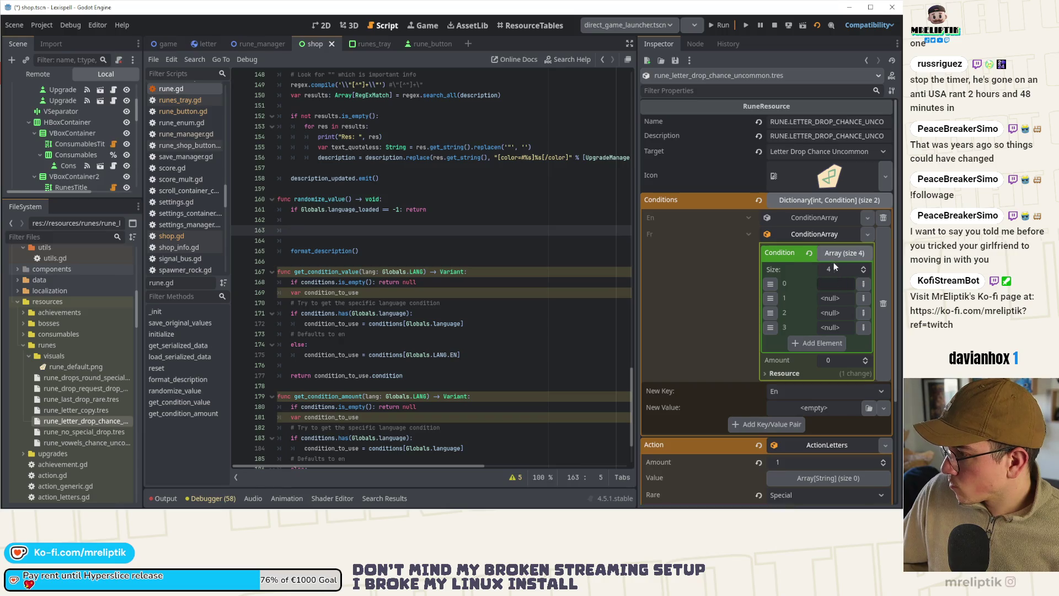
{"action": "left_click", "coordinate": [811, 254]}
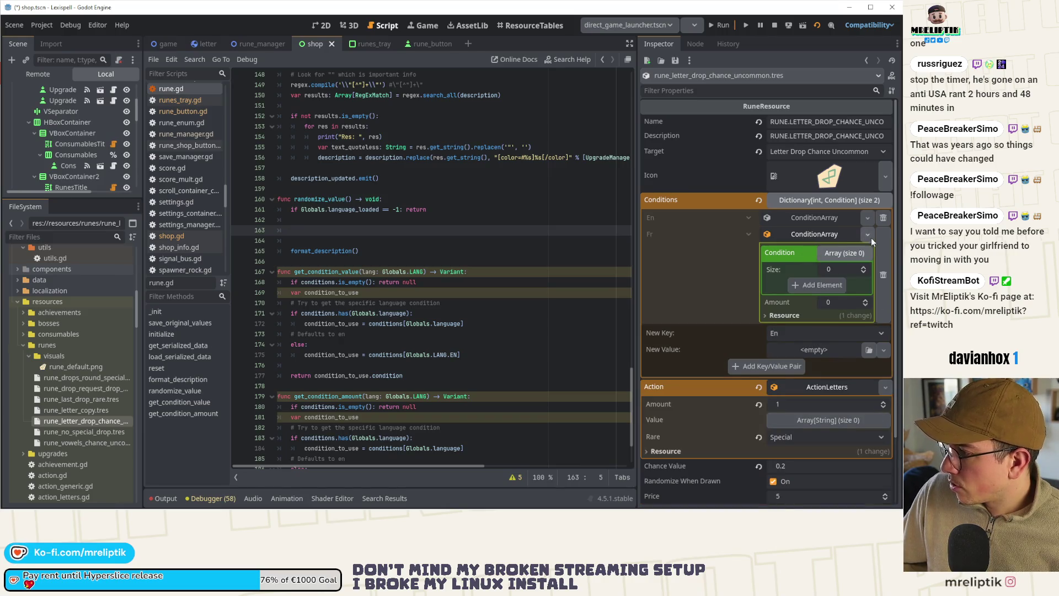
{"action": "left_click", "coordinate": [884, 274]}
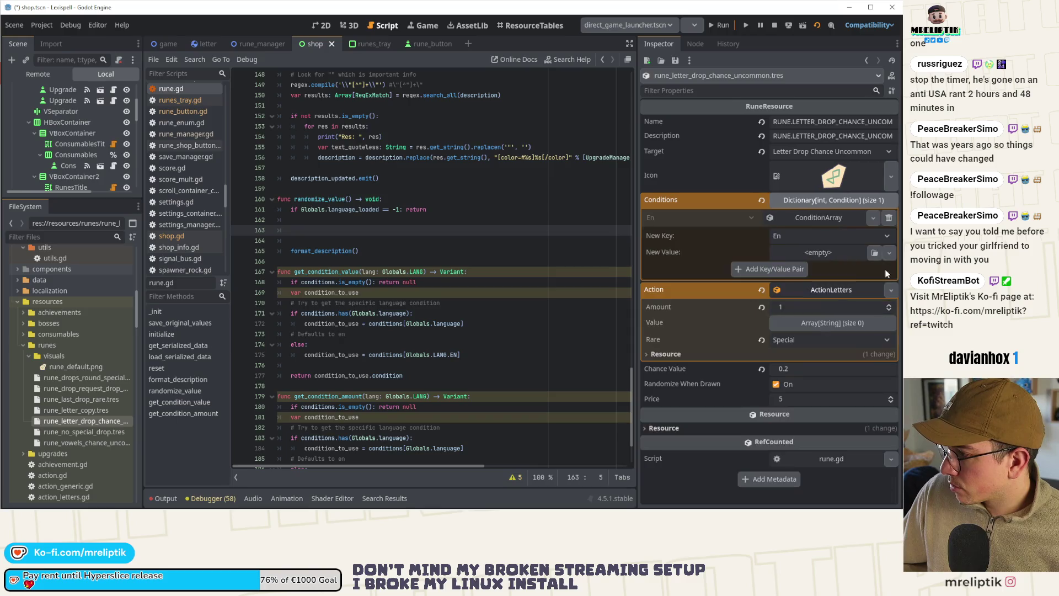
Give the En condition array four String elements.
{"action": "left_click", "coordinate": [832, 238]}
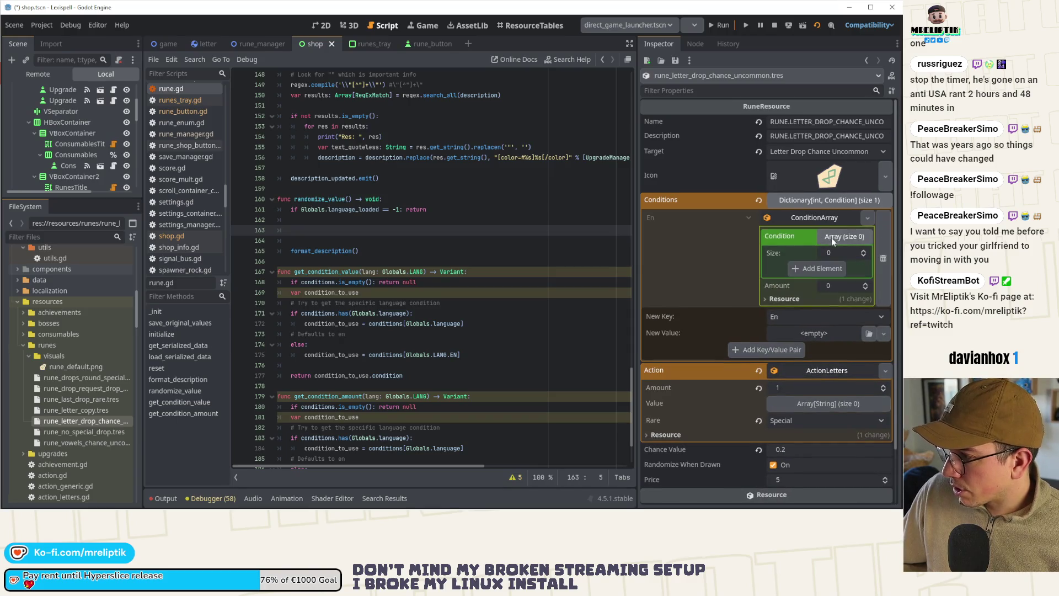
{"action": "left_click", "coordinate": [864, 252]}
{"action": "left_click", "coordinate": [865, 251]}
{"action": "left_click", "coordinate": [864, 252]}
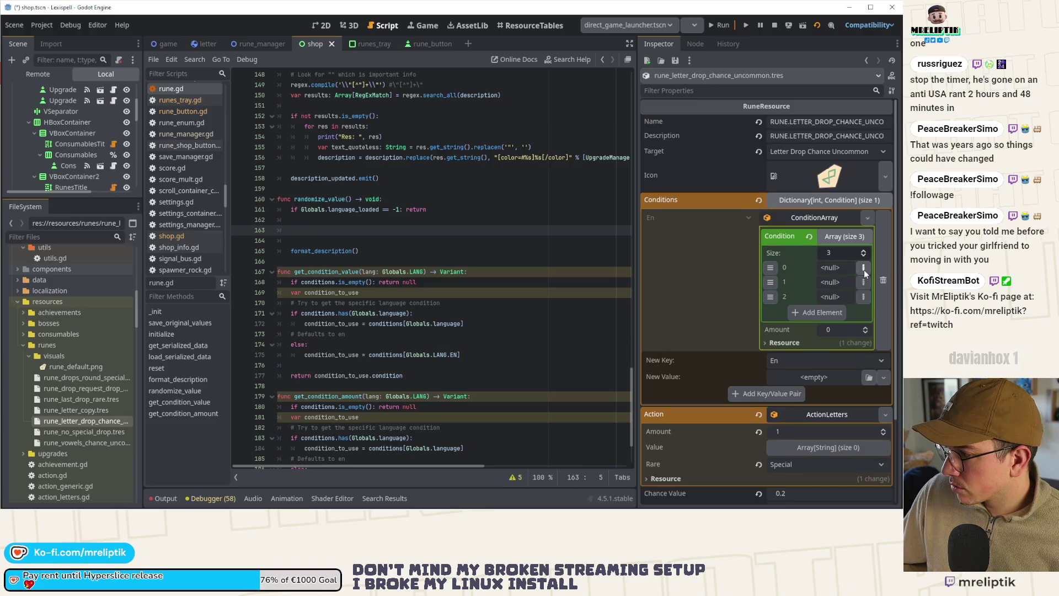
{"action": "left_click", "coordinate": [864, 268]}
{"action": "left_click", "coordinate": [822, 393]}
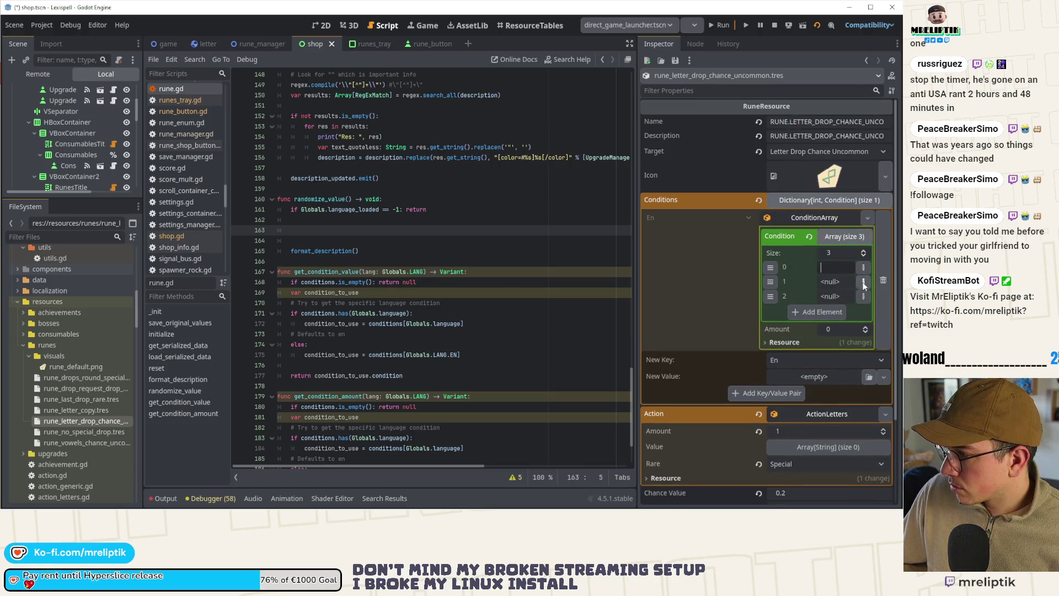
{"action": "left_click", "coordinate": [864, 282]}
{"action": "left_click", "coordinate": [809, 393]}
{"action": "left_click", "coordinate": [863, 298]}
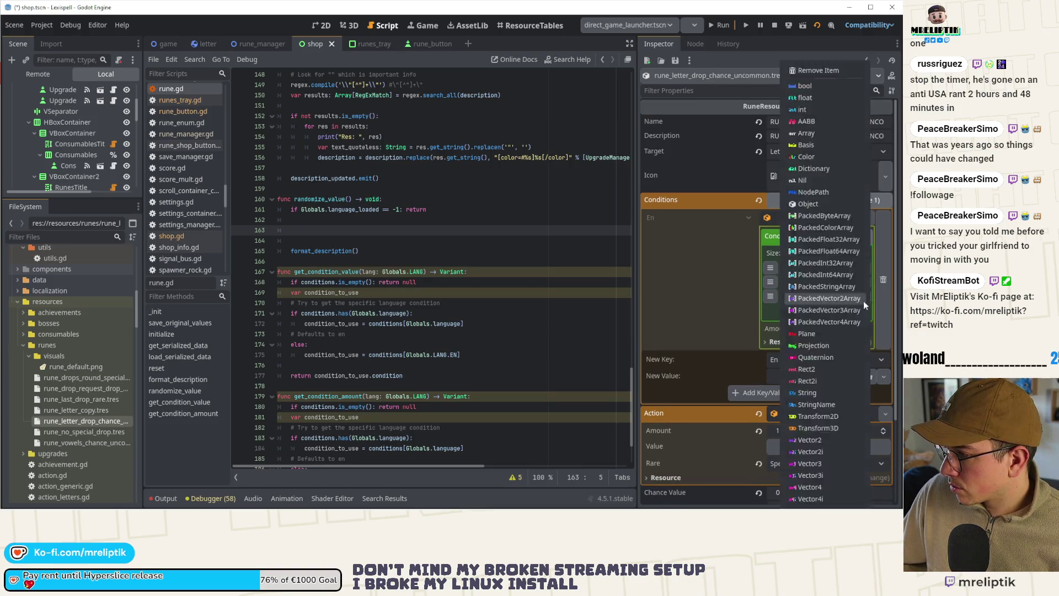
{"action": "left_click", "coordinate": [804, 394]}
{"action": "left_click", "coordinate": [817, 310]}
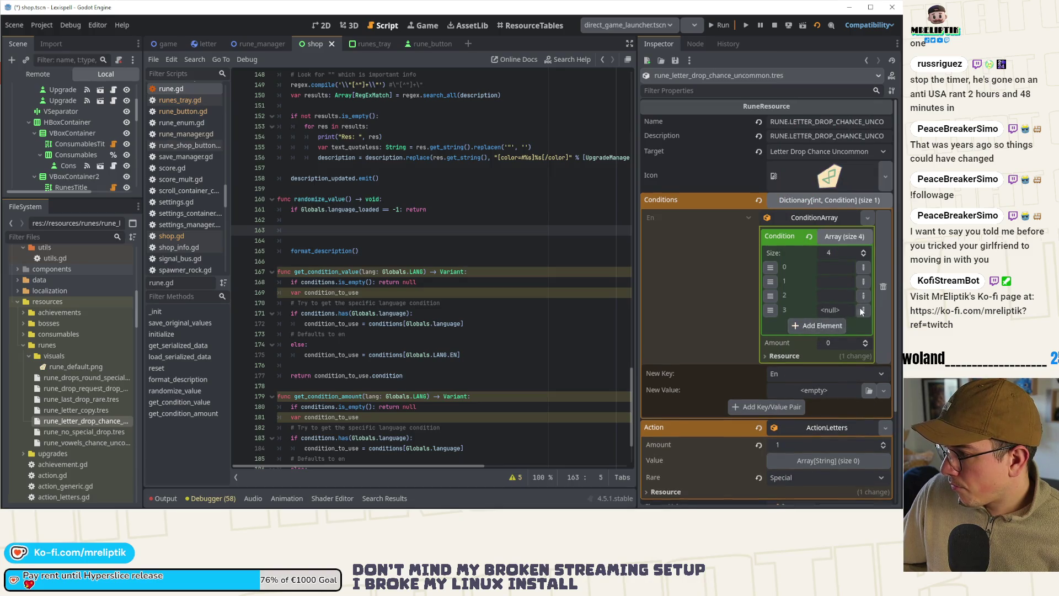
{"action": "left_click", "coordinate": [860, 308]}
{"action": "left_click", "coordinate": [812, 390]}
Fill the four String elements with the letters a, r, u and g.
{"action": "left_click", "coordinate": [835, 269]}
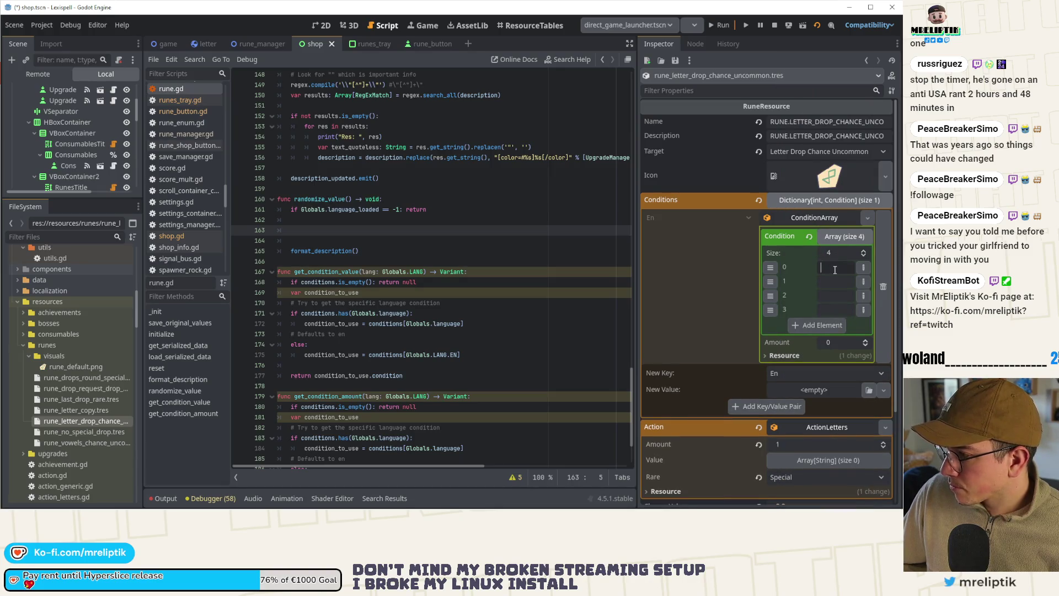
{"action": "type", "text": "a"}
{"action": "left_click", "coordinate": [835, 281]}
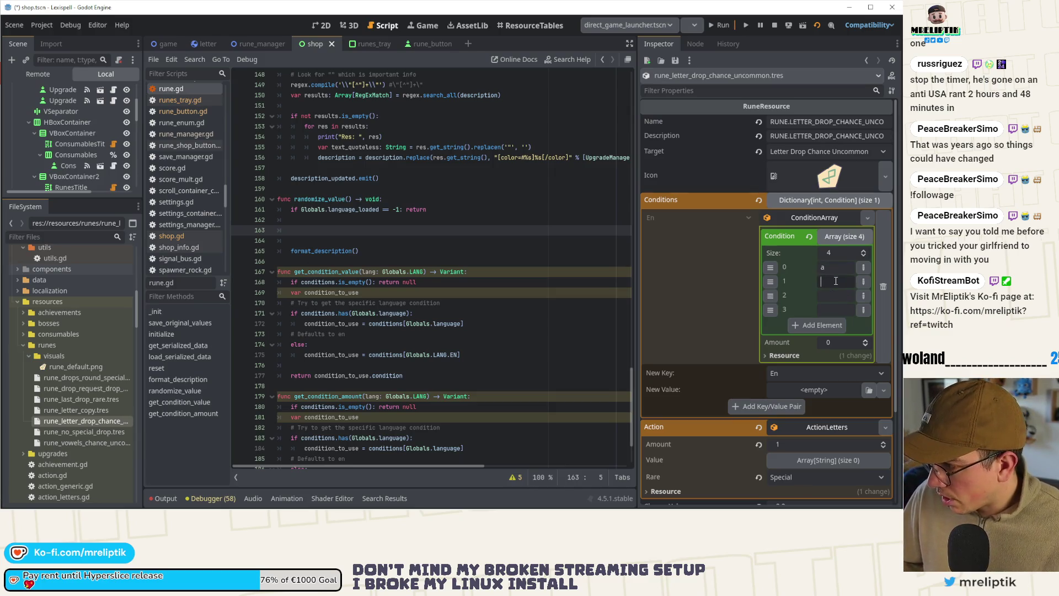
{"action": "type", "text": "r"}
{"action": "left_click", "coordinate": [831, 296]}
{"action": "type", "text": "u"}
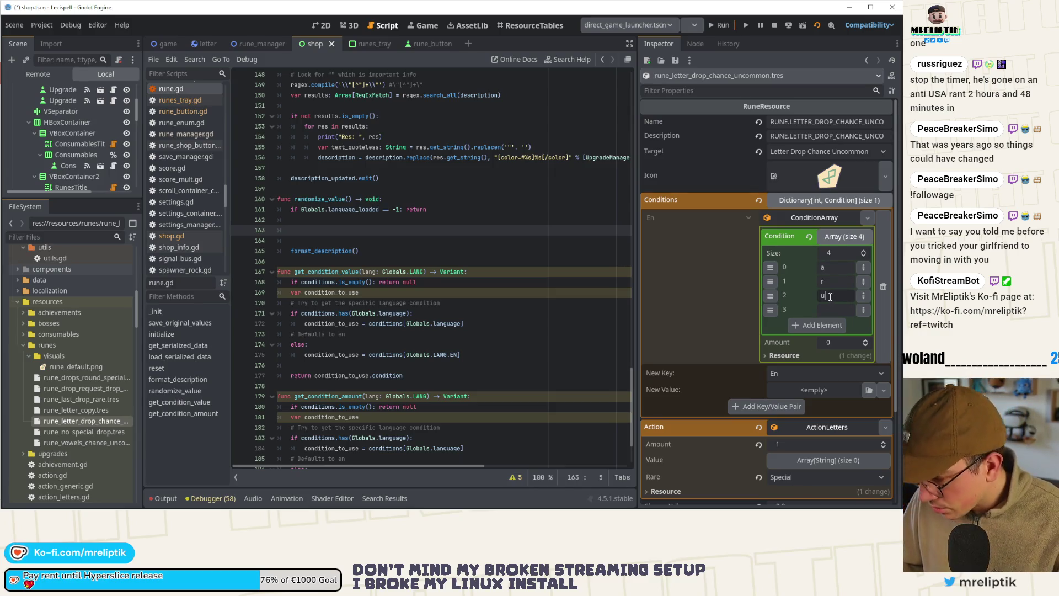
{"action": "left_click", "coordinate": [835, 310]}
{"action": "type", "text": "g"}
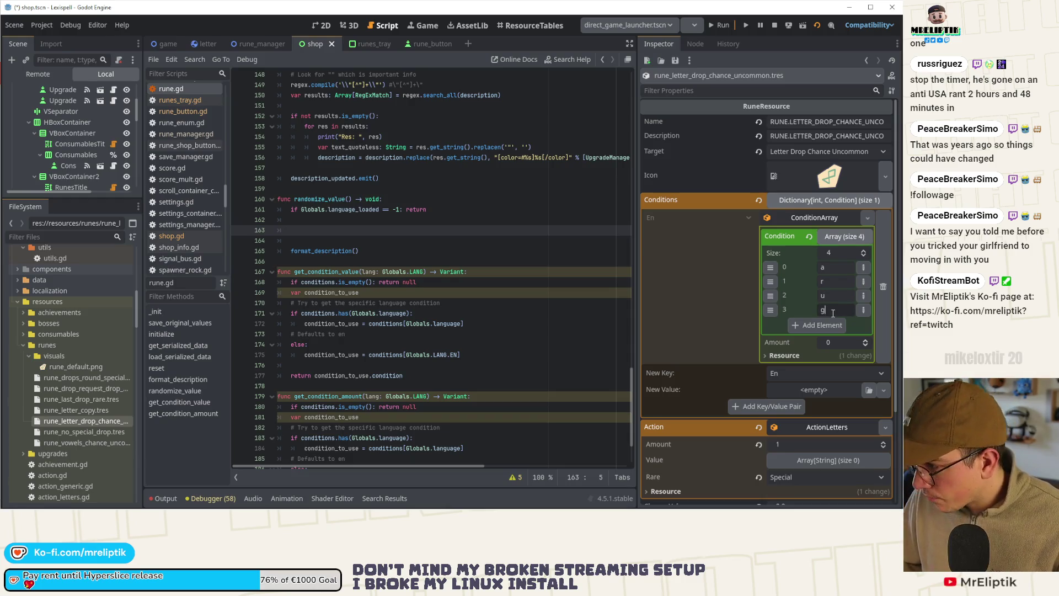
Set the condition Amount to 1 and recheck the array letters.
{"action": "left_click", "coordinate": [837, 238]}
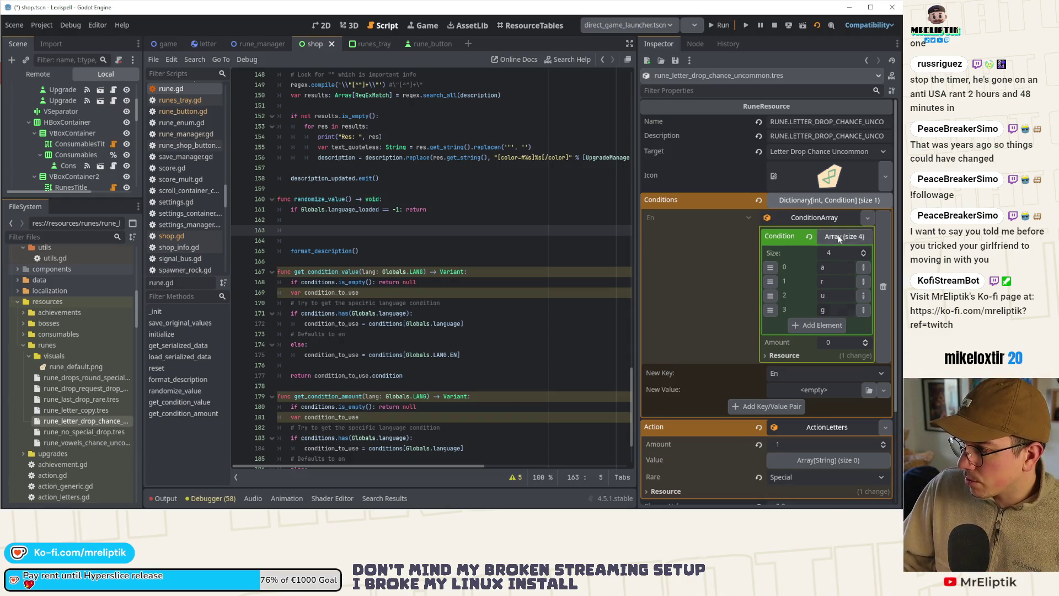
{"action": "left_click", "coordinate": [865, 248]}
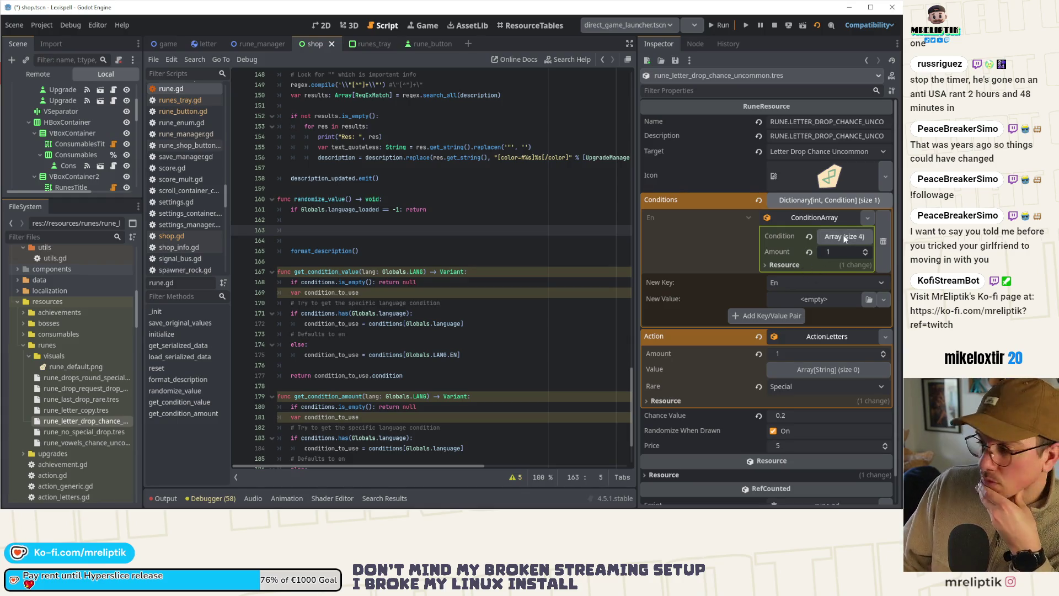
{"action": "left_click", "coordinate": [844, 237]}
{"action": "left_click", "coordinate": [844, 236]}
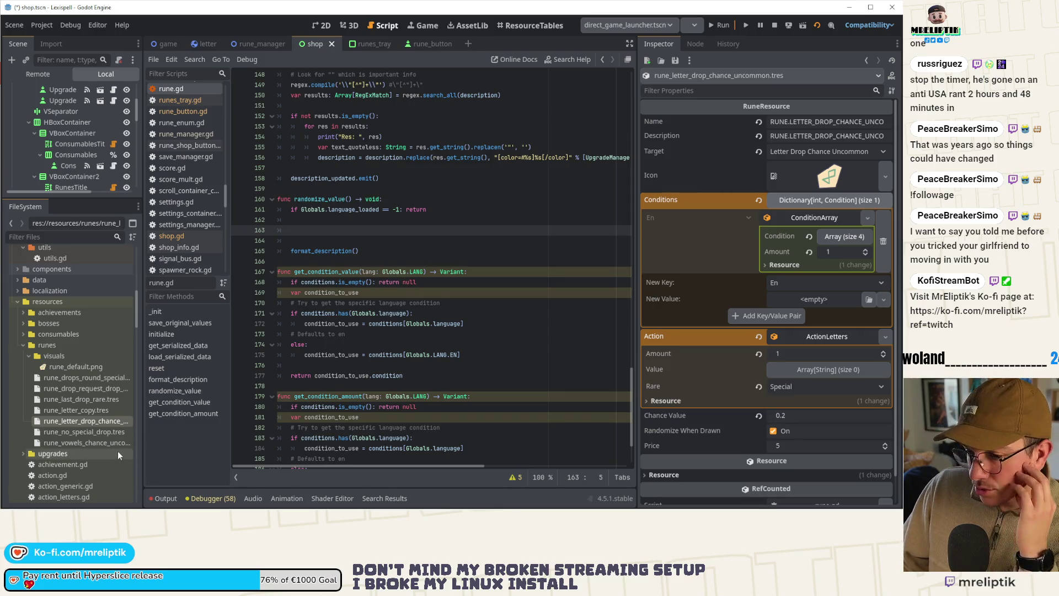
{"action": "left_click", "coordinate": [101, 432]}
Add an En ConditionInt entry to rune_no_special_drop's Conditions dictionary.
{"action": "left_click", "coordinate": [838, 200]}
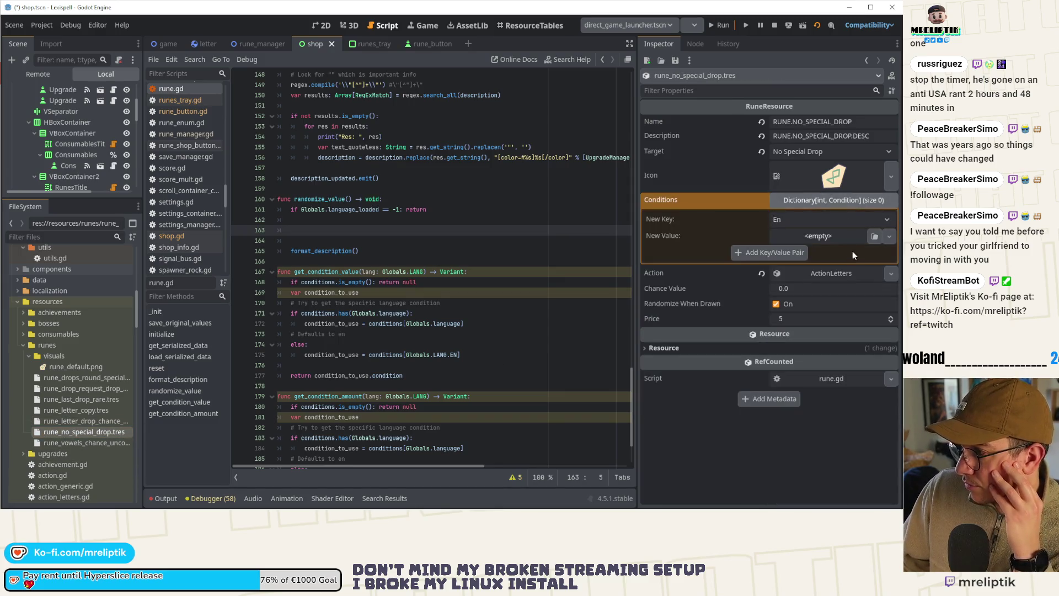
{"action": "left_click", "coordinate": [889, 236]}
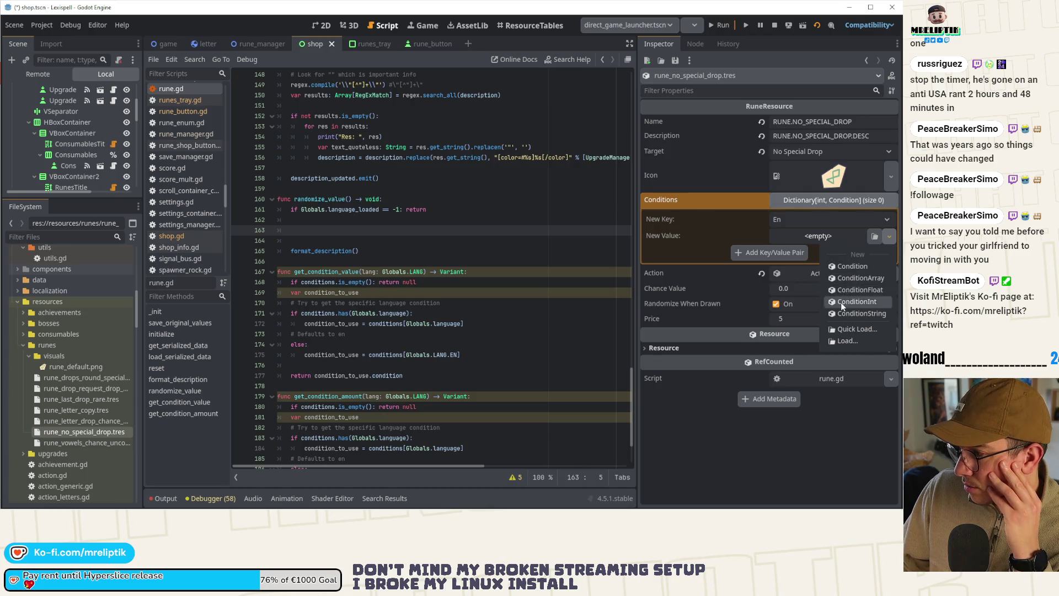
{"action": "left_click", "coordinate": [844, 301]}
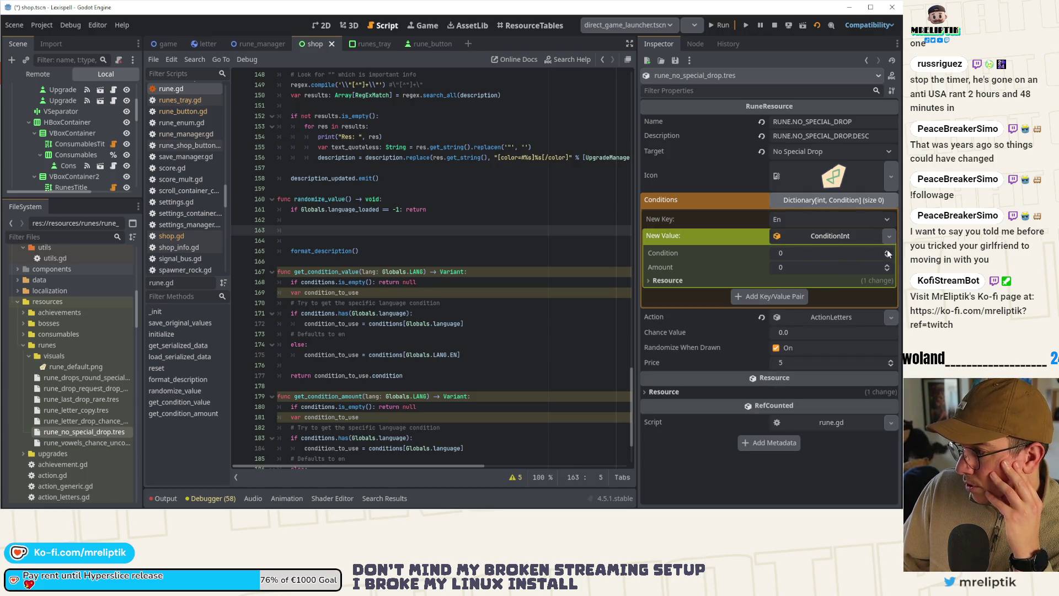
{"action": "left_click", "coordinate": [794, 297]}
{"action": "left_click", "coordinate": [832, 219]}
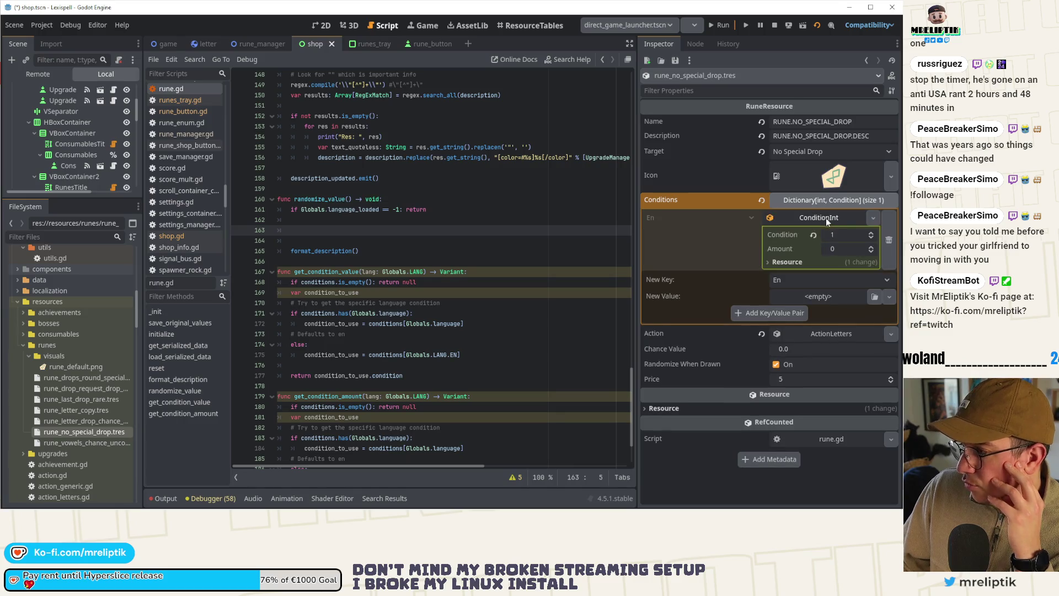
{"action": "left_click", "coordinate": [826, 217]}
{"action": "left_click", "coordinate": [823, 200]}
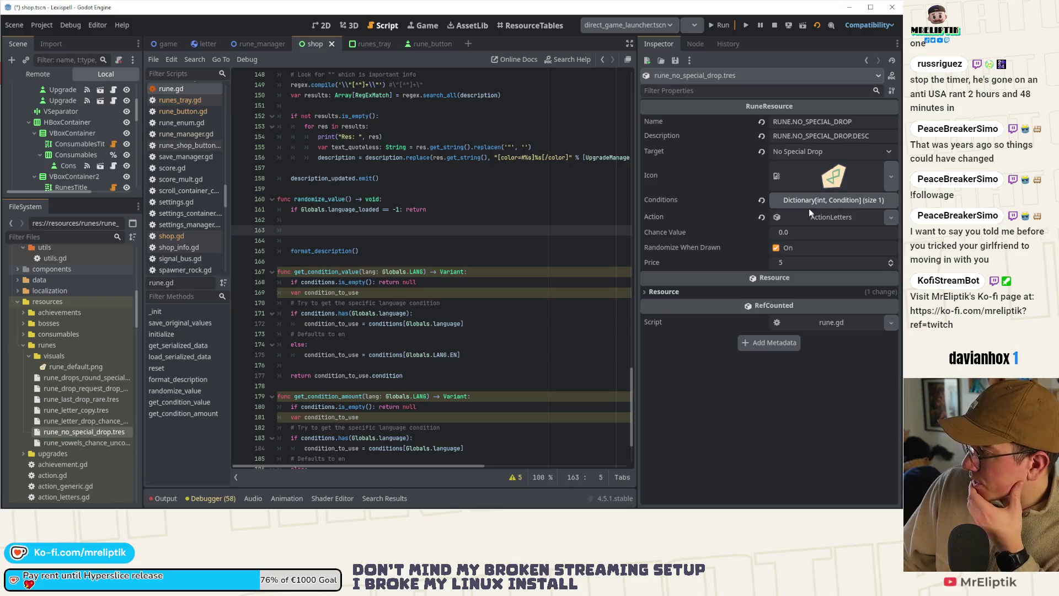
Review the ActionLetters action's value list, then collapse the action settings.
{"action": "left_click", "coordinate": [817, 220]}
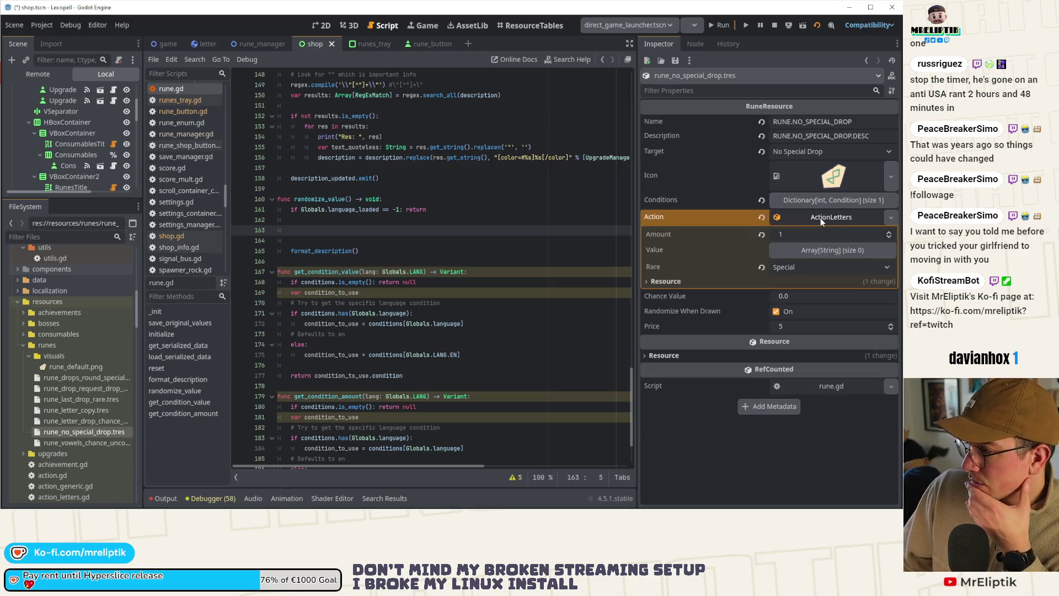
{"action": "left_click", "coordinate": [820, 251]}
{"action": "left_click", "coordinate": [820, 251]}
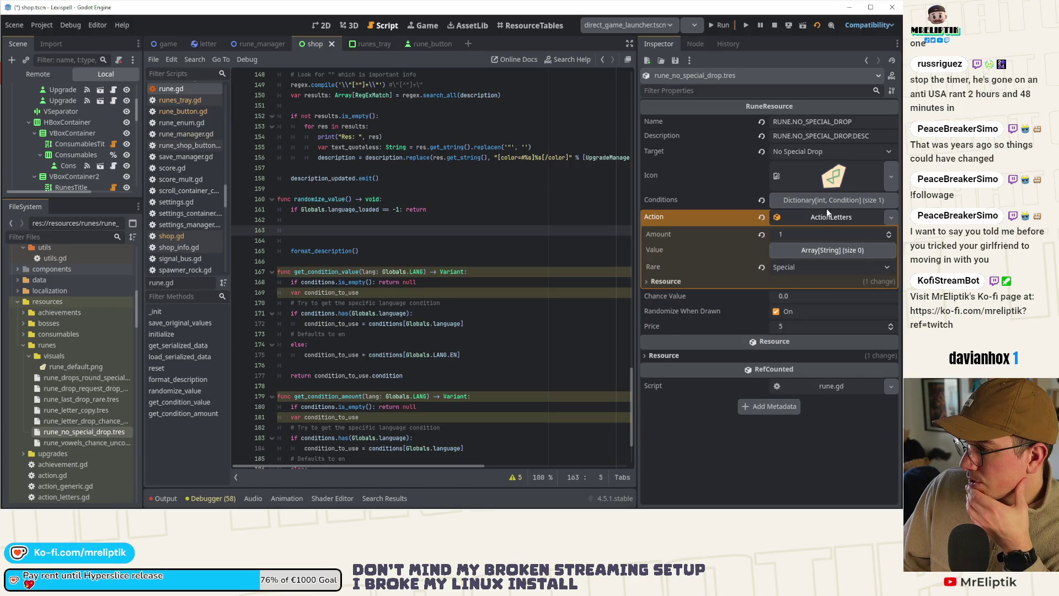
{"action": "left_click", "coordinate": [823, 217]}
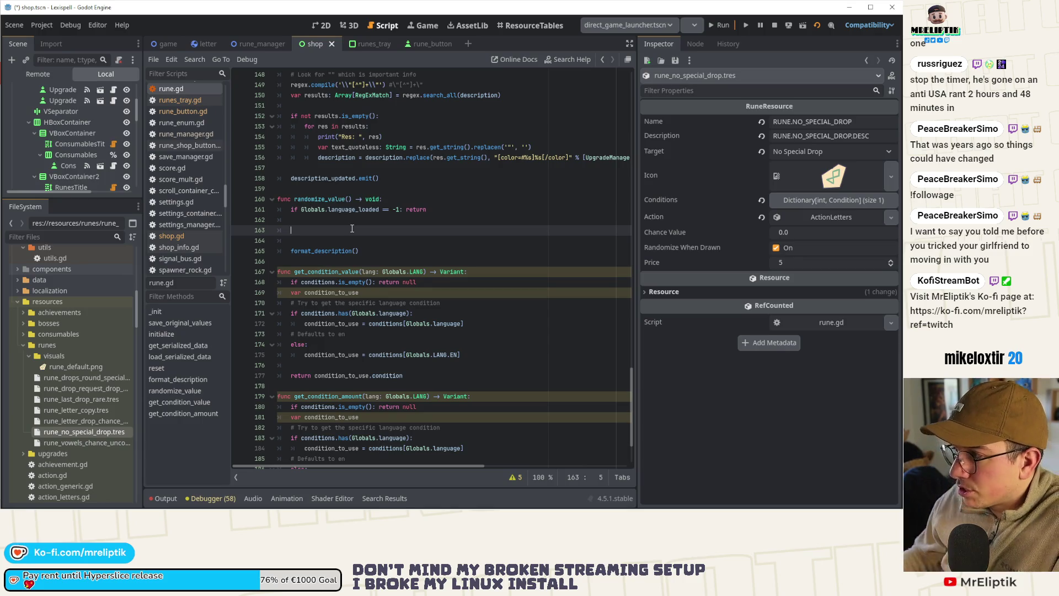
Select rune_letter_copy.tres and review its empty Conditions and the ActionLetters value list.
{"action": "left_click", "coordinate": [72, 411]}
{"action": "left_click", "coordinate": [813, 204]}
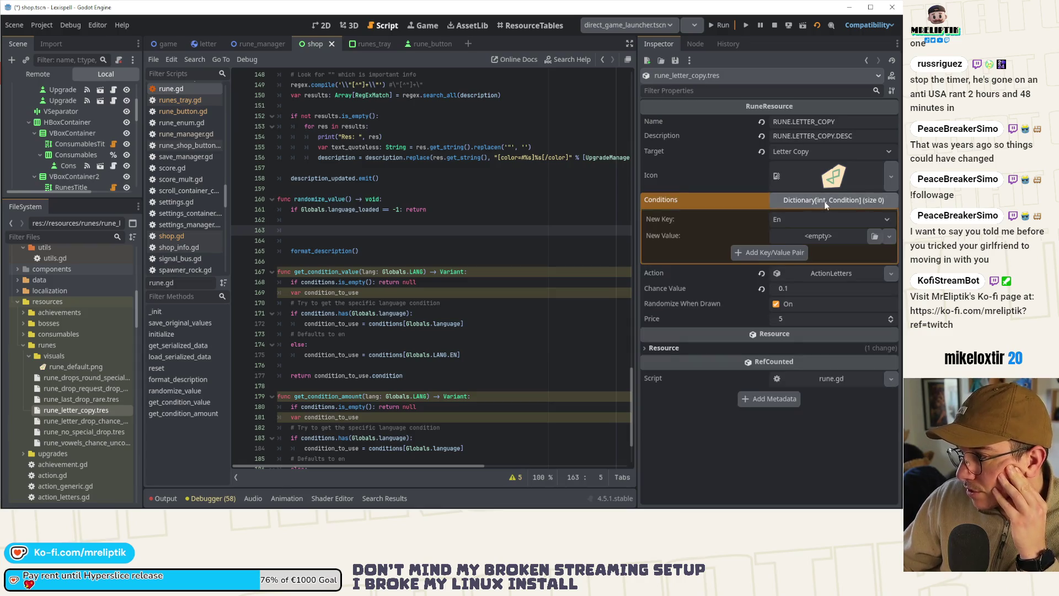
{"action": "left_click", "coordinate": [823, 204]}
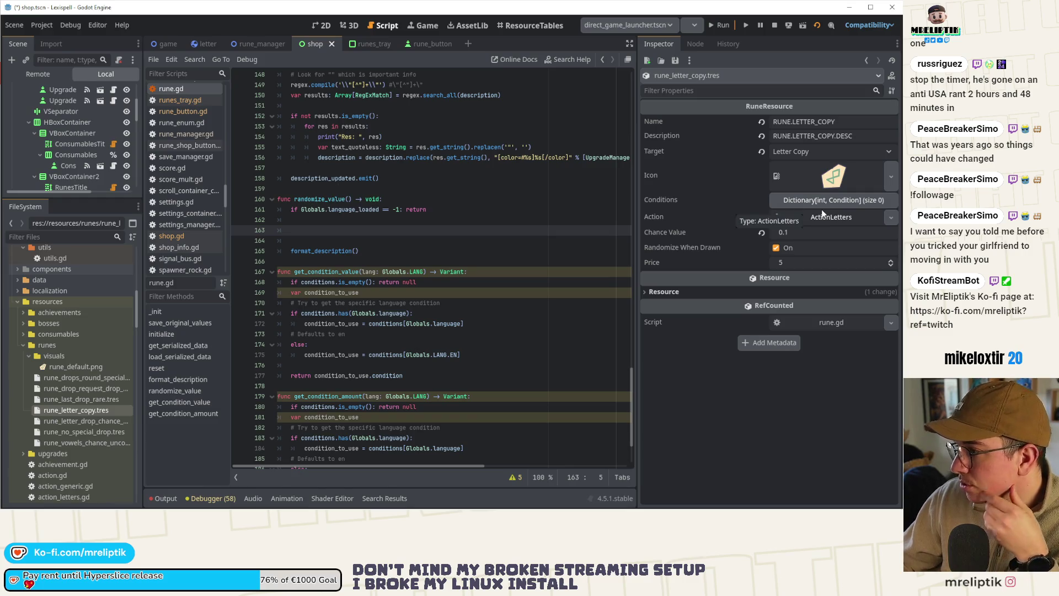
{"action": "left_click", "coordinate": [834, 216]}
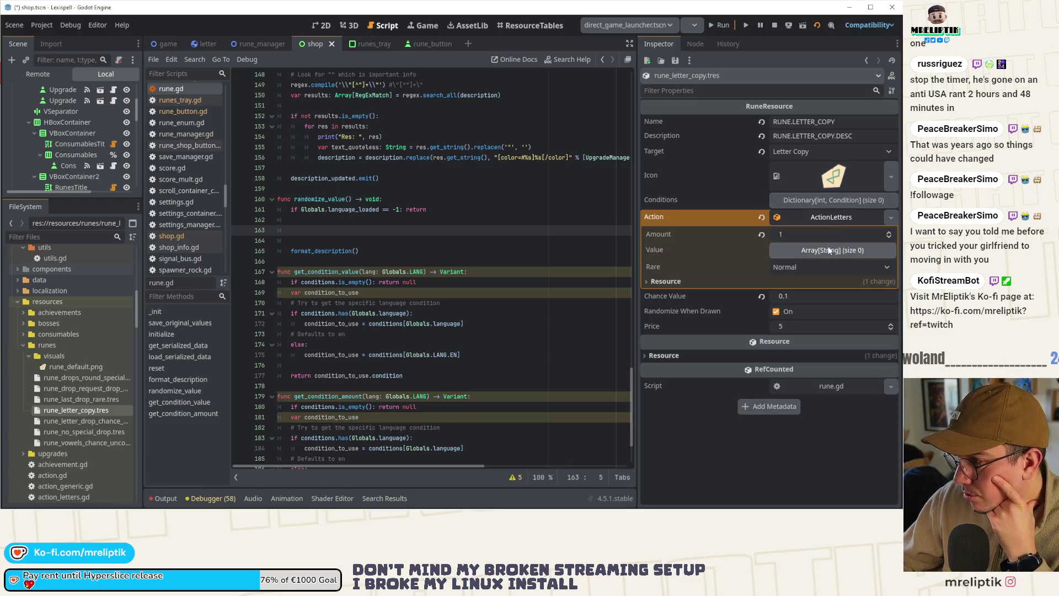
{"action": "left_click", "coordinate": [829, 251]}
{"action": "left_click", "coordinate": [813, 251]}
{"action": "left_click", "coordinate": [821, 216]}
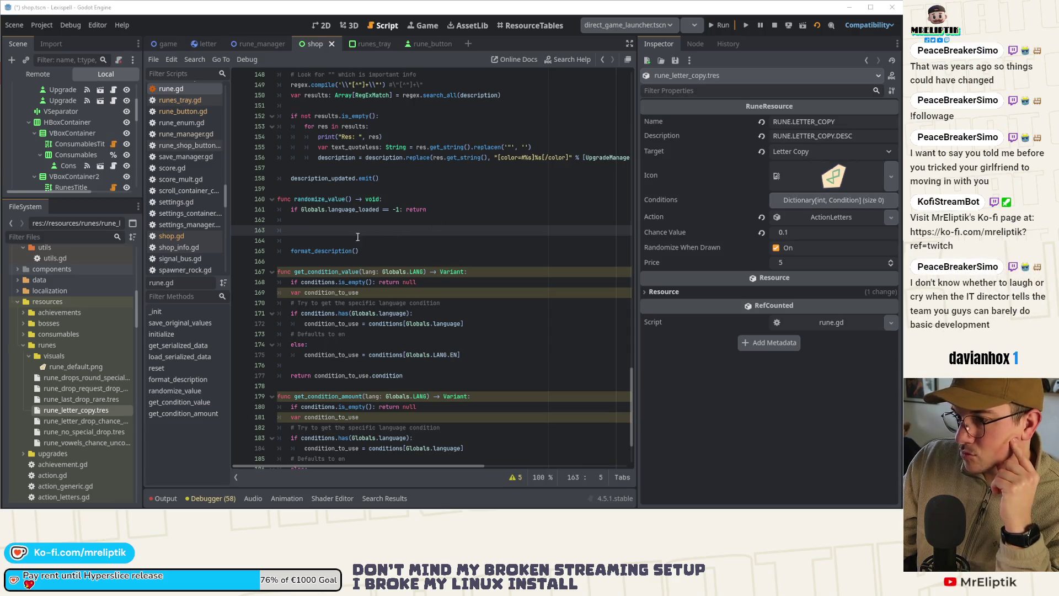
Add an if branch for RuneEnum.TARGET.LETTER_COPY that writes conditions[Globals.LANG.EN], and save.
{"action": "left_click", "coordinate": [341, 234]}
{"action": "type", "text": "if target"}
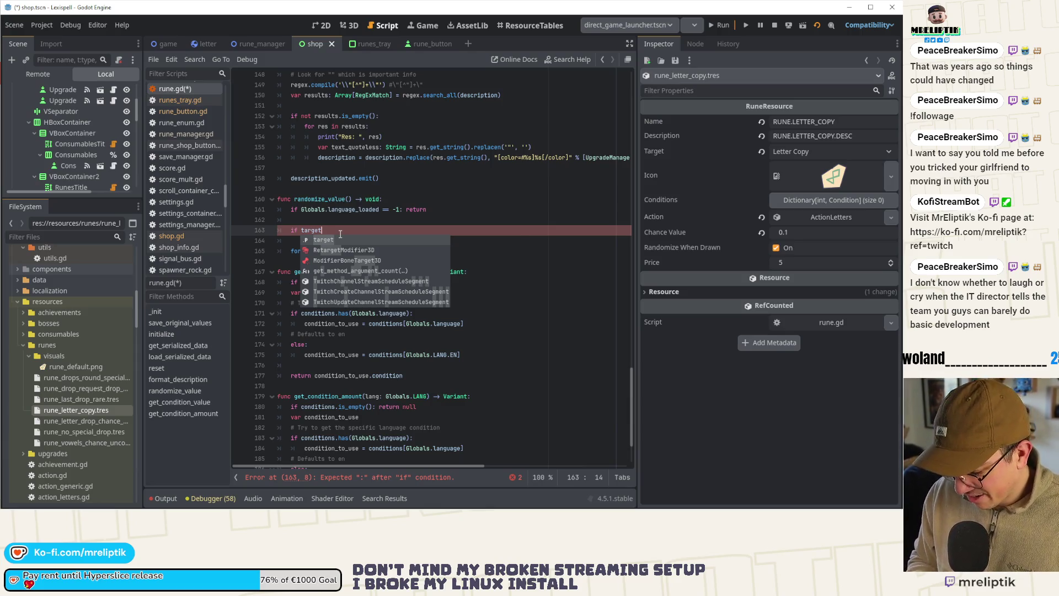
{"action": "type", "text": "== RuneTar"}
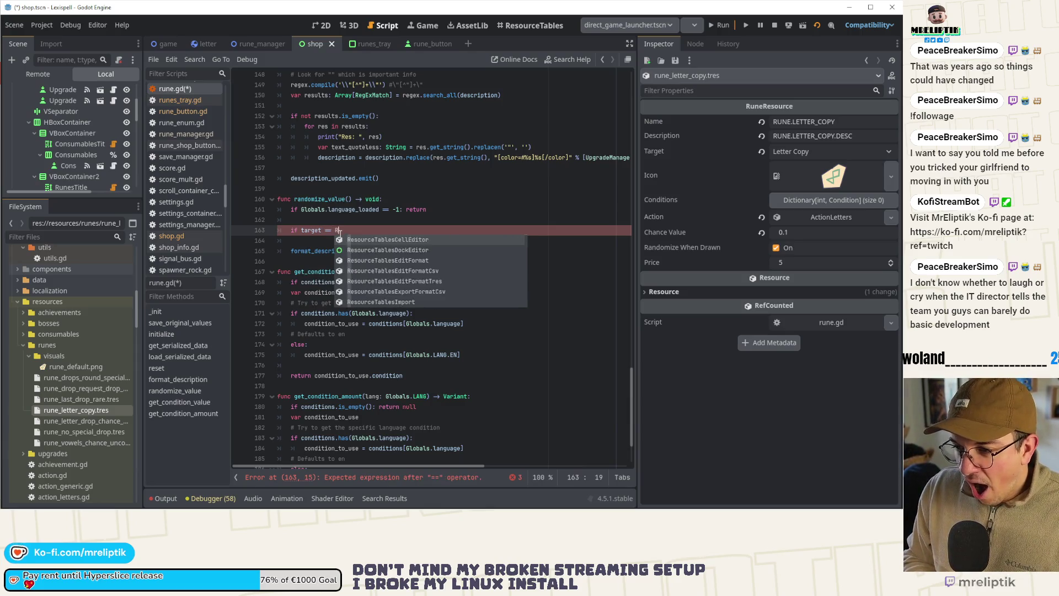
{"action": "key", "text": "BackSpace"}
{"action": "key", "text": "BackSpace"}
{"action": "key", "text": "BackSpace"}
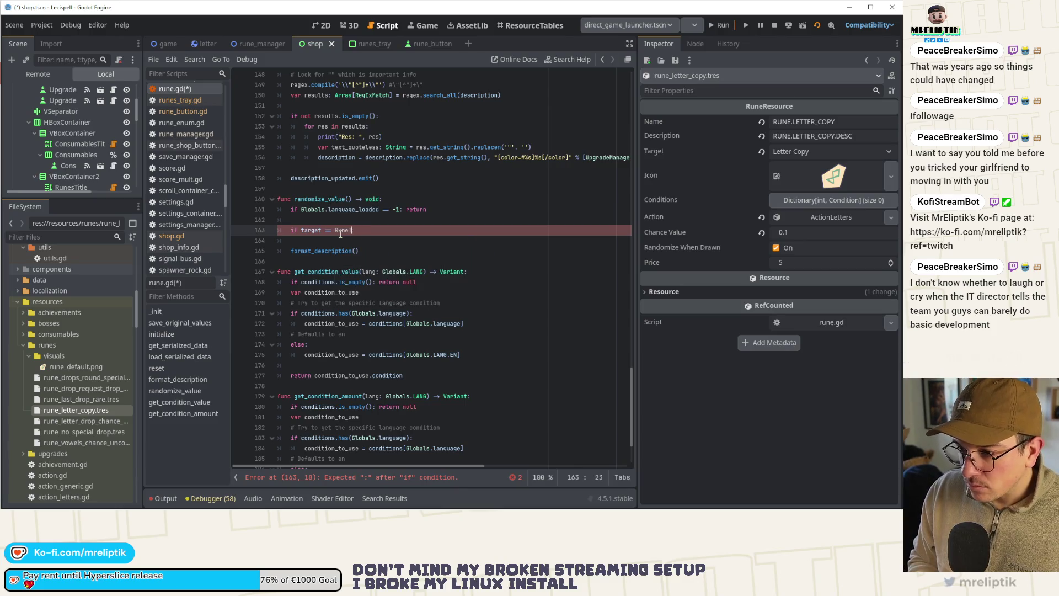
{"action": "type", "text": "RuneEnum.T"}
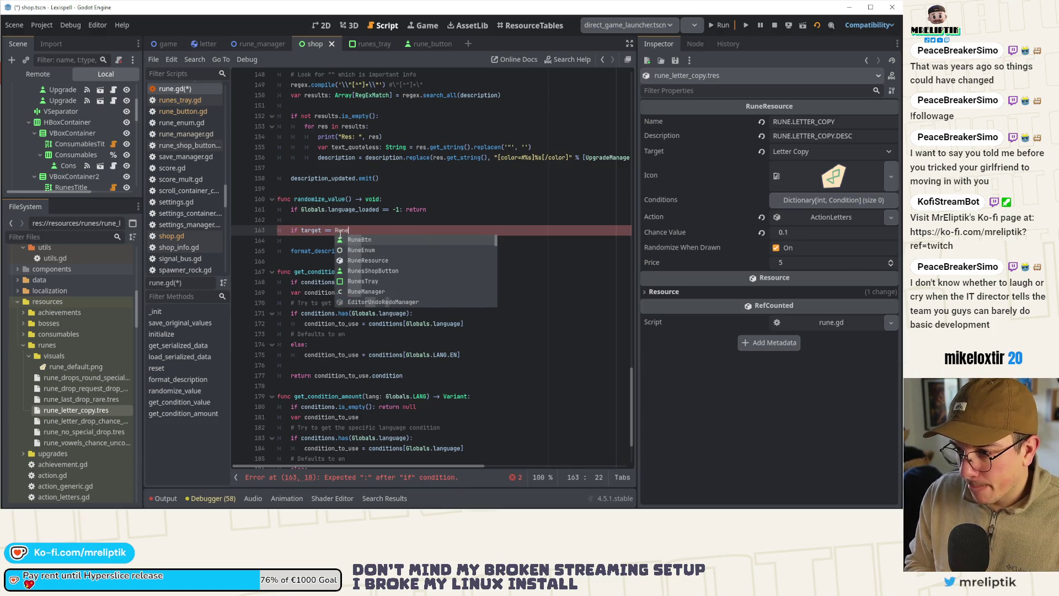
{"action": "key", "text": "Return"}
{"action": "type", "text": ".TARGET."}
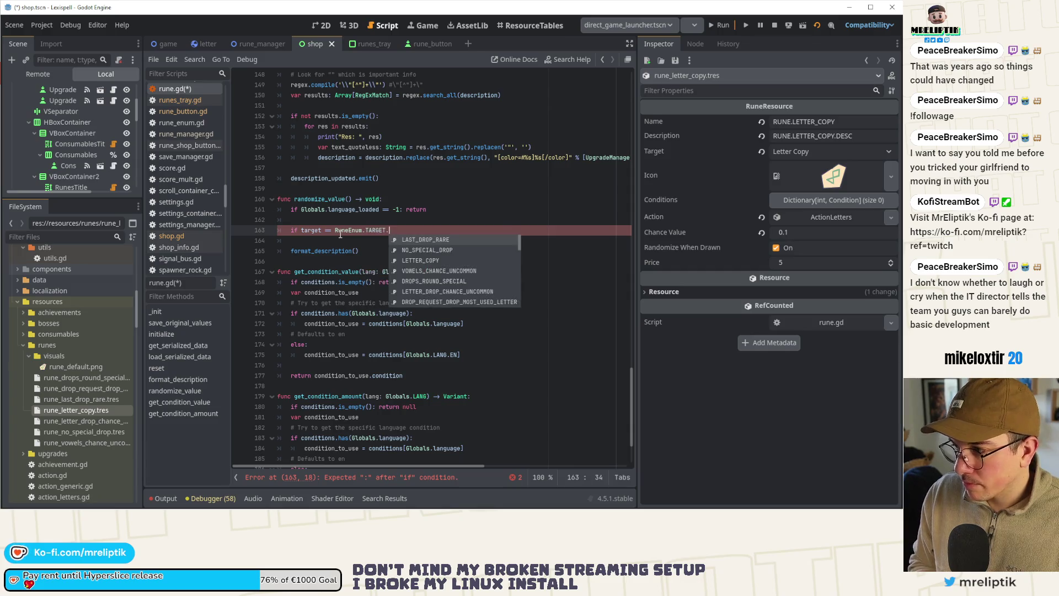
{"action": "type", "text": "LETTER_COPY!"}
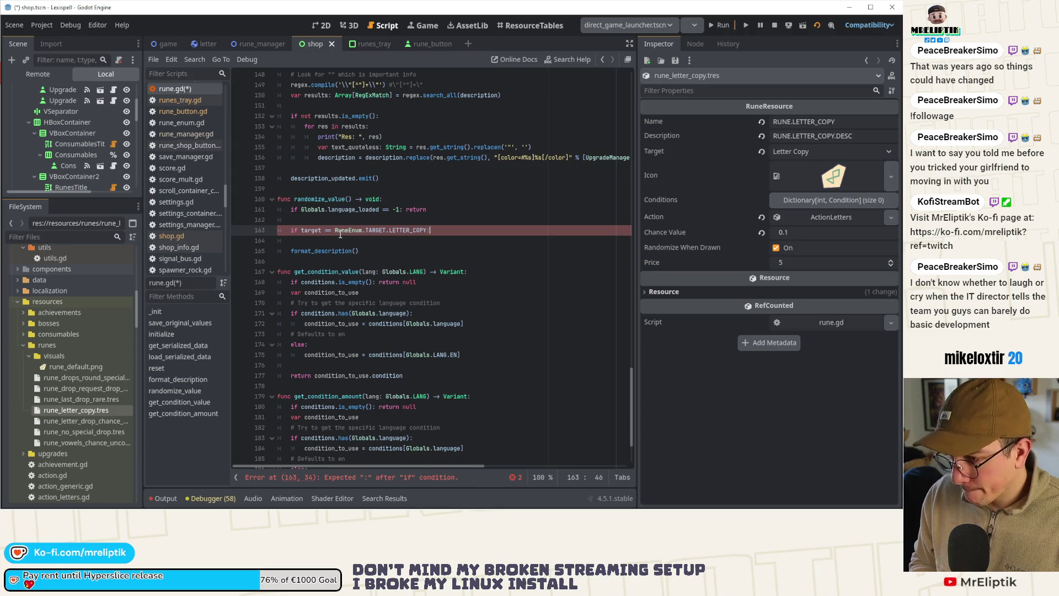
{"action": "key", "text": "Return"}
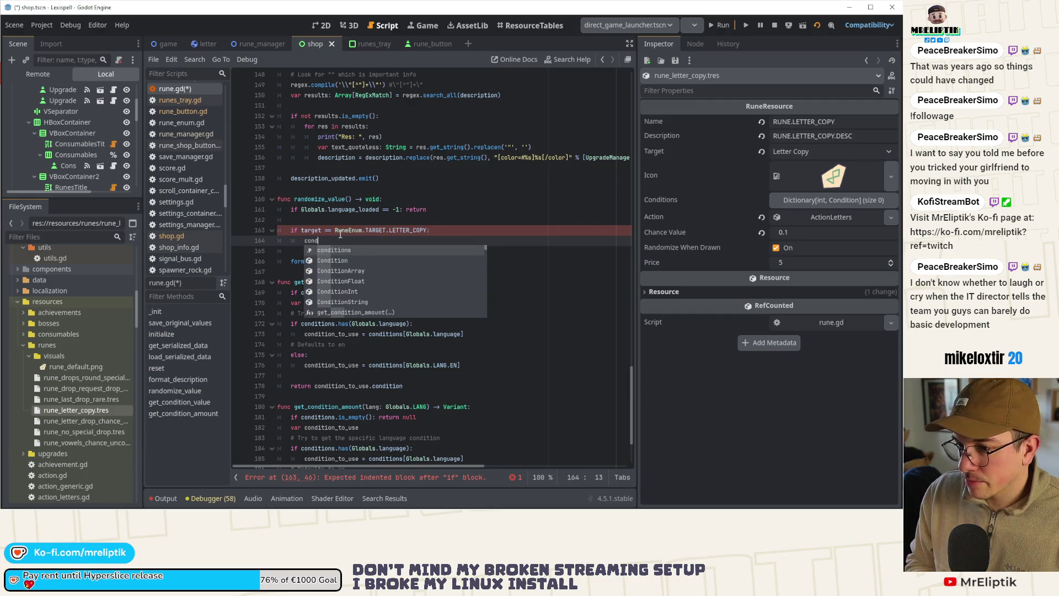
{"action": "key", "text": "Return"}
{"action": "type", "text": "["}
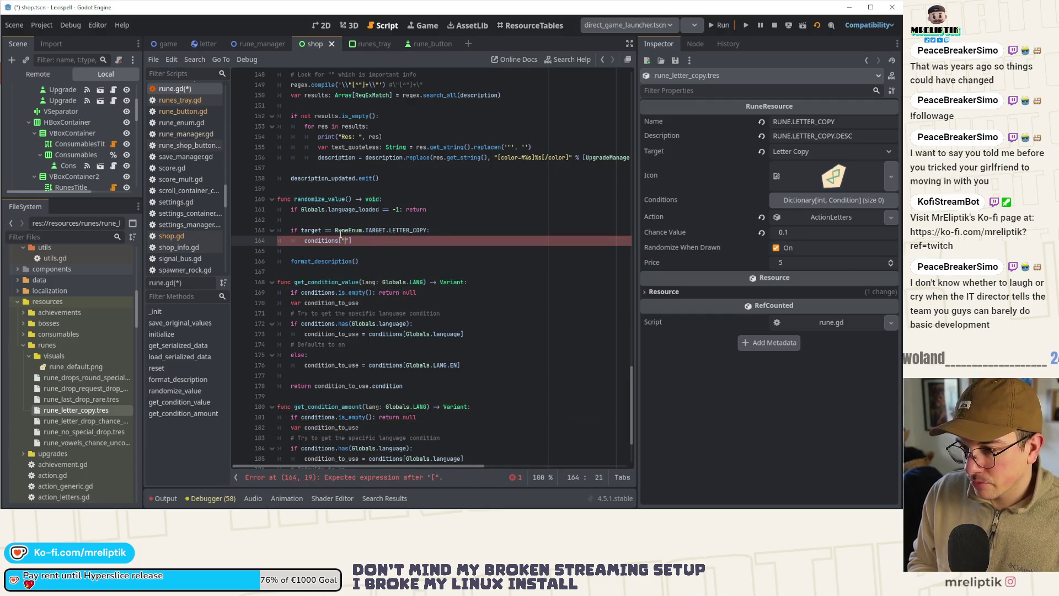
{"action": "type", "text": "Globals.LANG."}
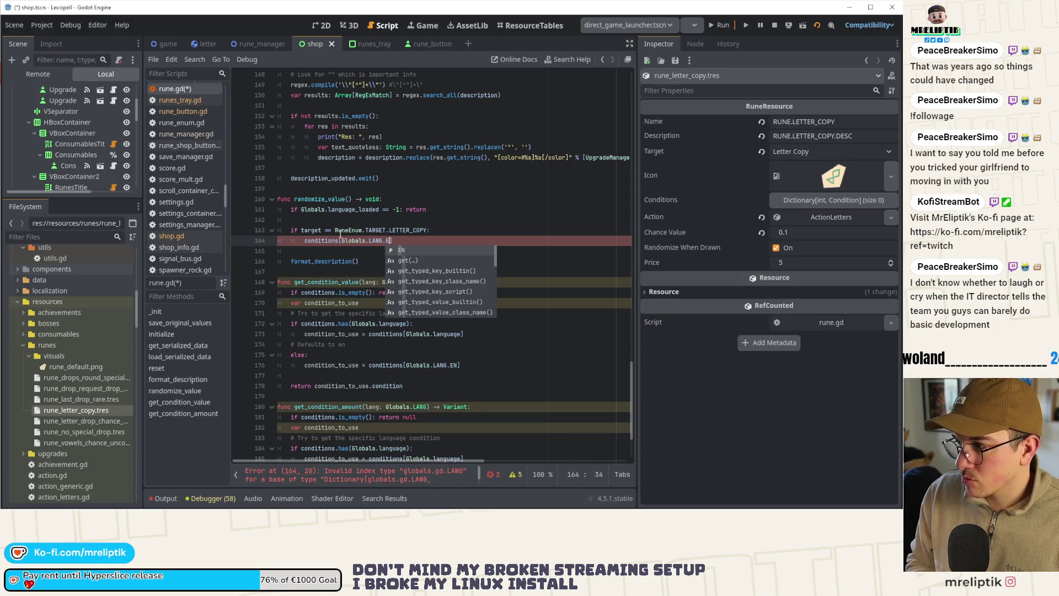
{"action": "type", "text": "EN"}
{"action": "key", "text": "ctrl+s"}
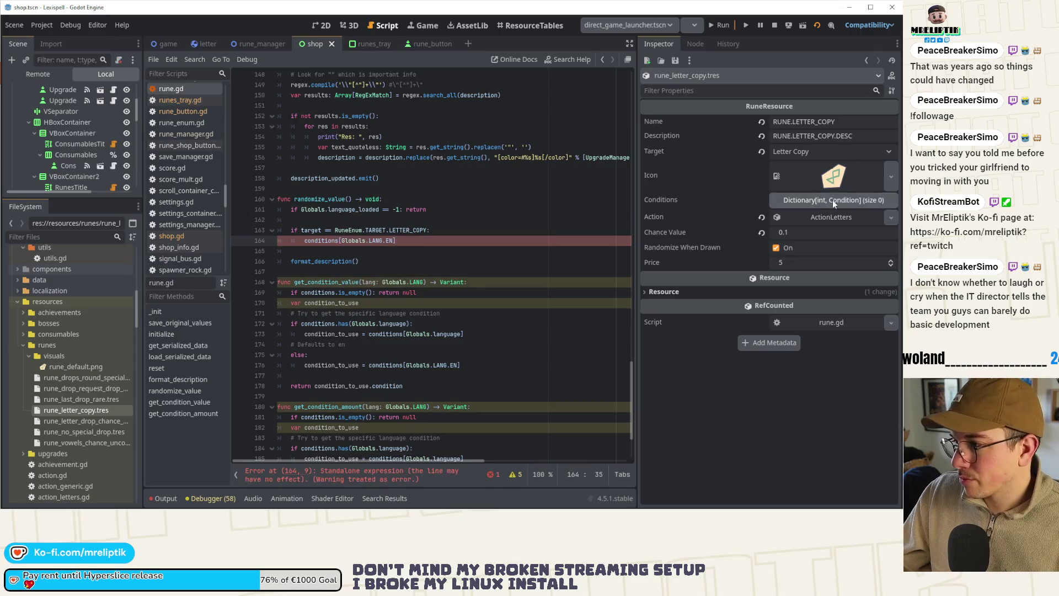
{"action": "left_click", "coordinate": [832, 200]}
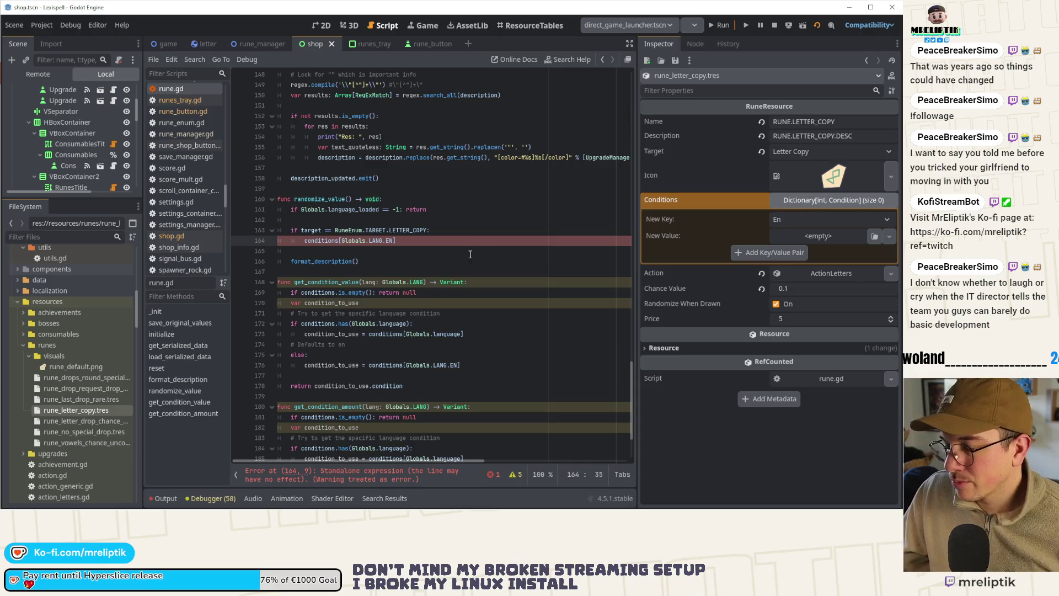
Assign ConditionString.new() to the EN conditions entry and save.
{"action": "left_click", "coordinate": [422, 241]}
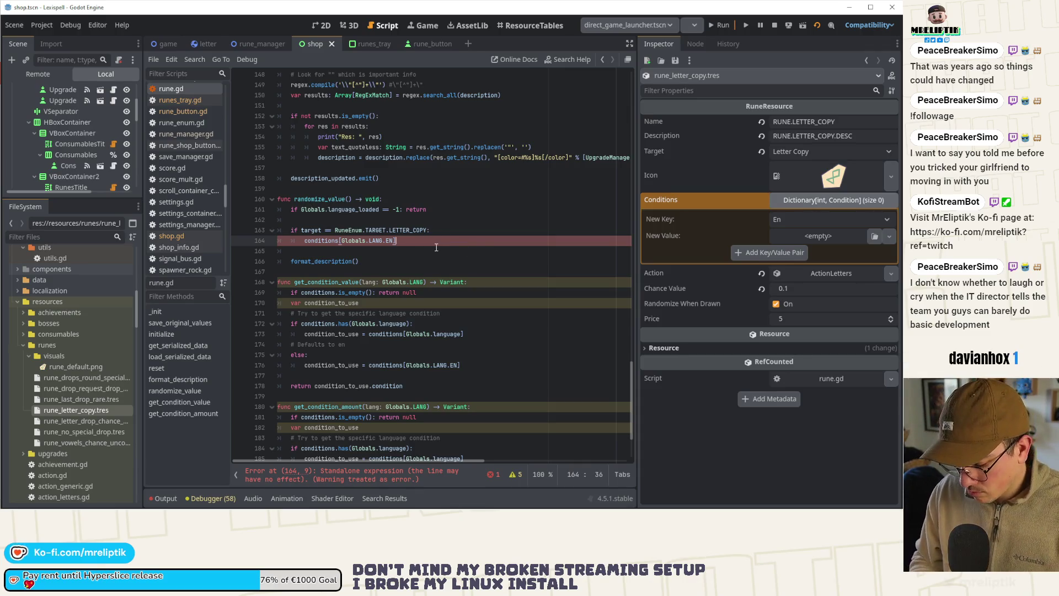
{"action": "type", "text": "= Cond"}
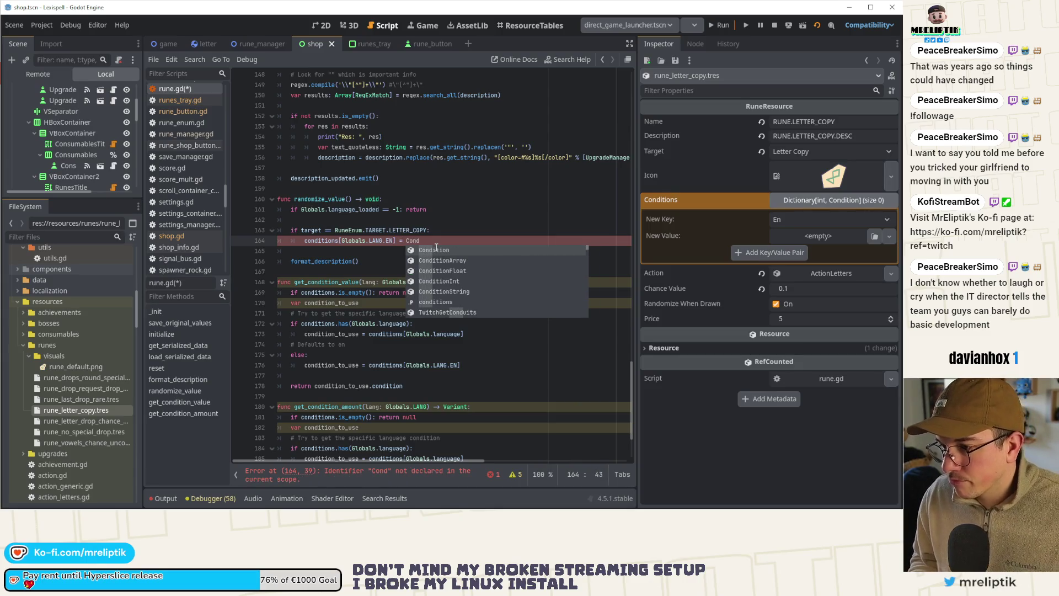
{"action": "key", "text": "Down"}
{"action": "key", "text": "Down"}
{"action": "key", "text": "Down"}
{"action": "key", "text": "Return"}
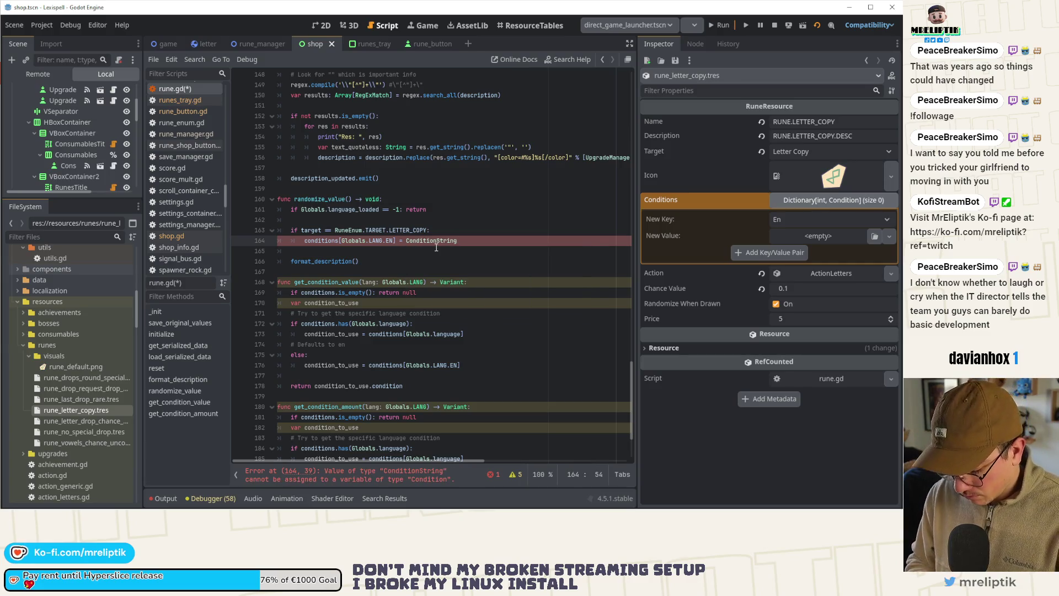
{"action": "type", "text": ".new("}
{"action": "key", "text": "ctrl+s"}
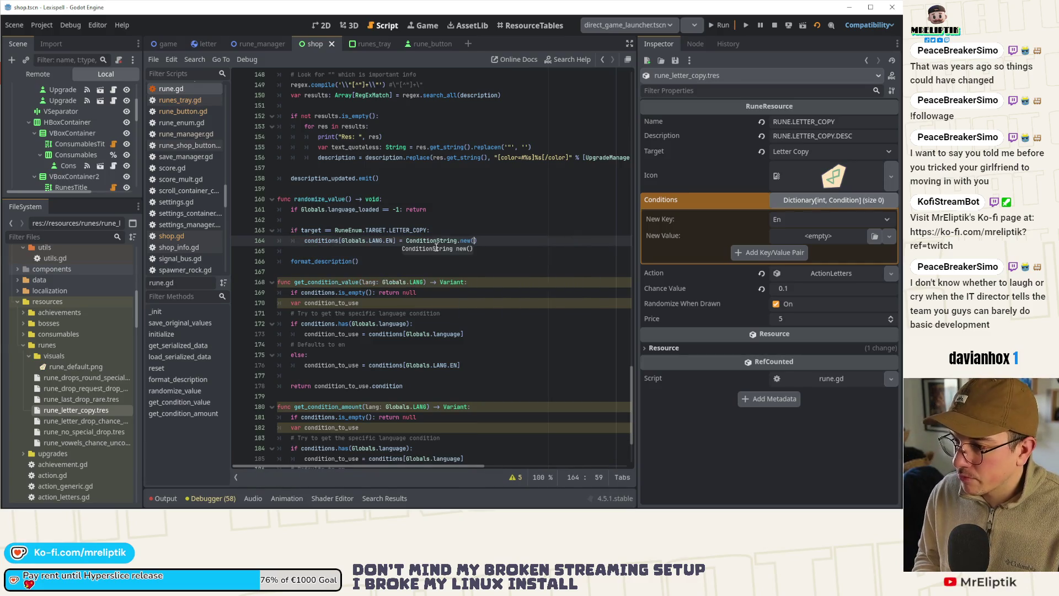
Declare var new_condition = ConditionString.new() above, and assign new_condition to the EN entry.
{"action": "key", "text": "ctrl+shift+Left"}
{"action": "key", "text": "ctrl+shift+Left"}
{"action": "key", "text": "ctrl+shift+Left"}
{"action": "key", "text": "BackSpace"}
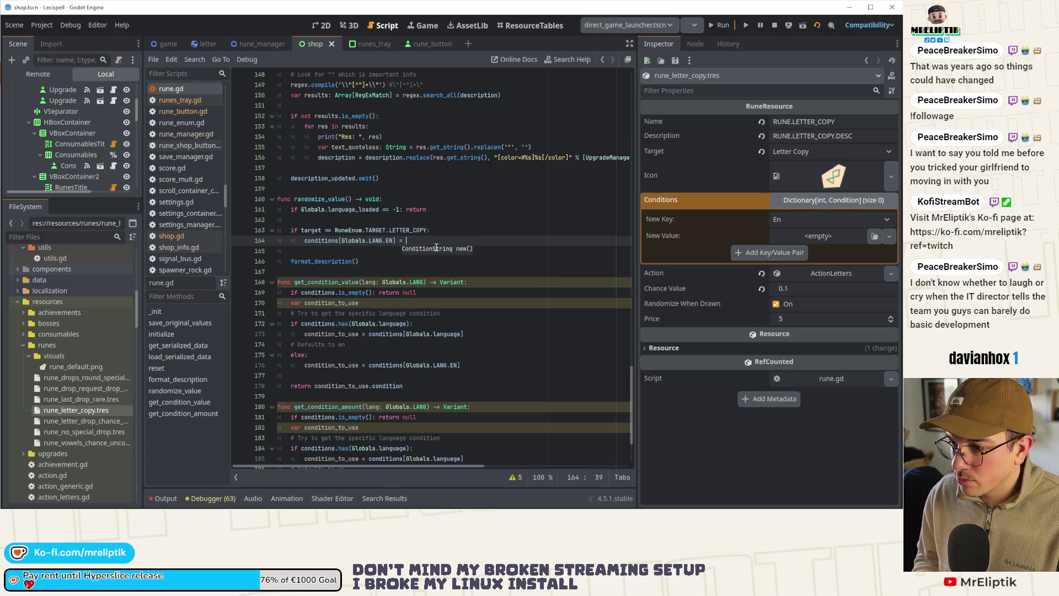
{"action": "type", "text": "new_condition"}
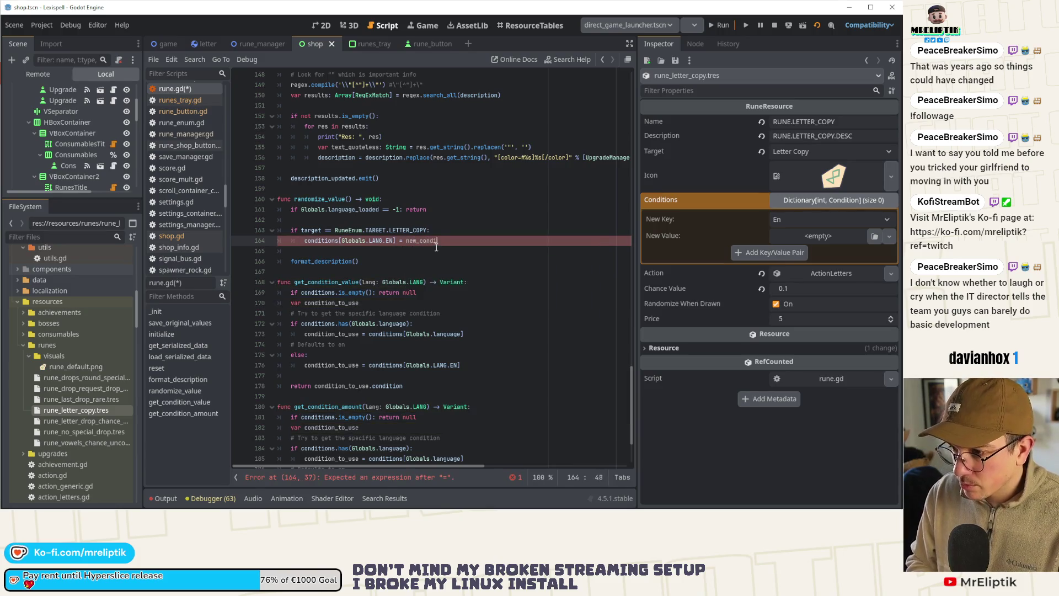
{"action": "key", "text": "ctrl+shift+Return"}
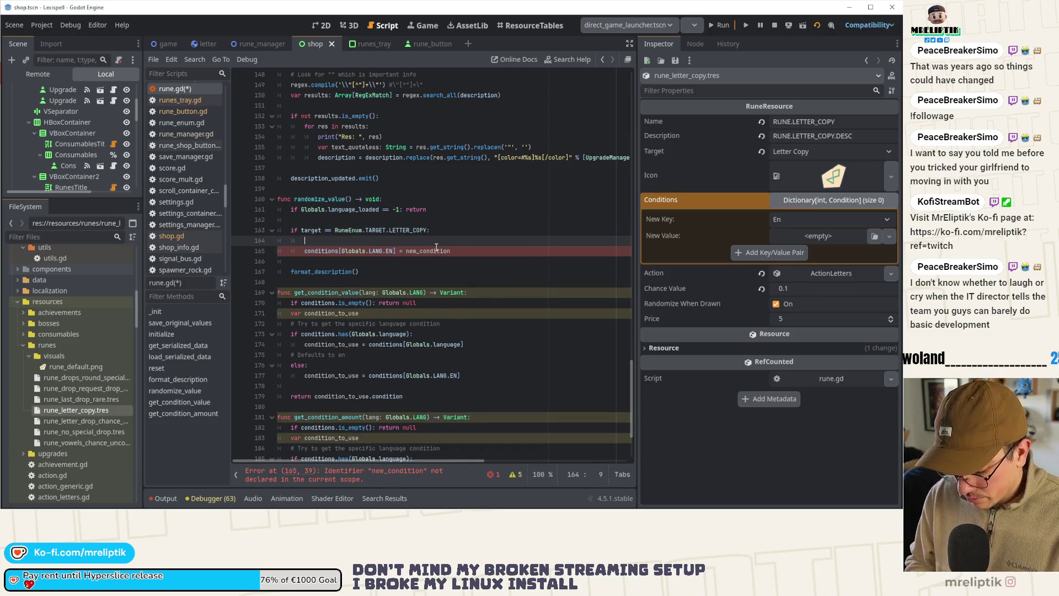
{"action": "type", "text": "var new_conditio"}
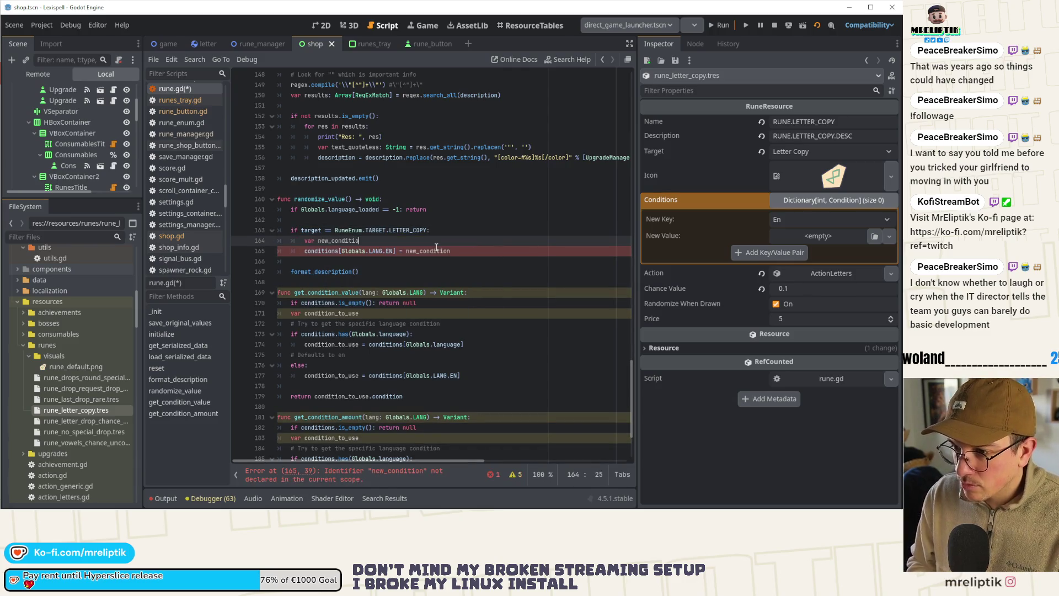
{"action": "type", "text": "n: ConditionString.new()"}
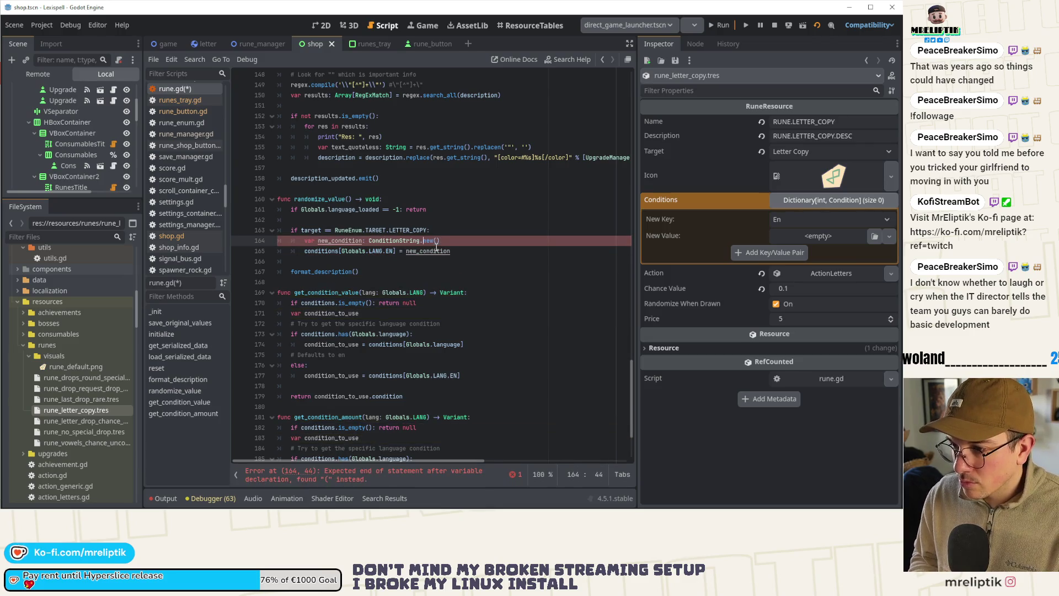
{"action": "key", "text": "Left"}
{"action": "key", "text": "ctrl+shift+Left"}
{"action": "key", "text": "ctrl+c"}
{"action": "key", "text": "Left"}
{"action": "key", "text": "ctrl+v"}
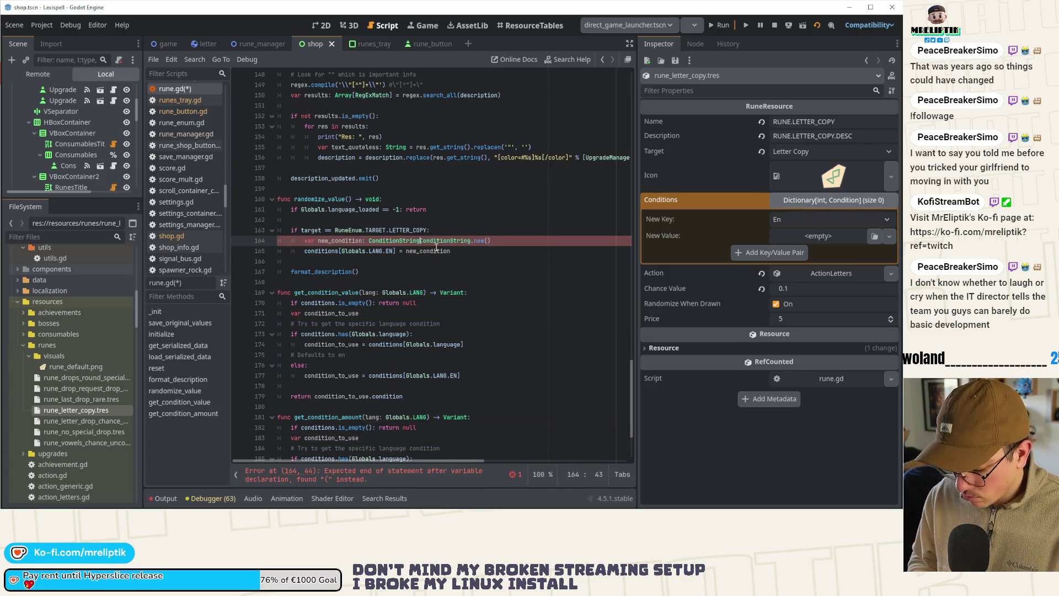
{"action": "type", "text": "="}
{"action": "key", "text": "ctrl+s"}
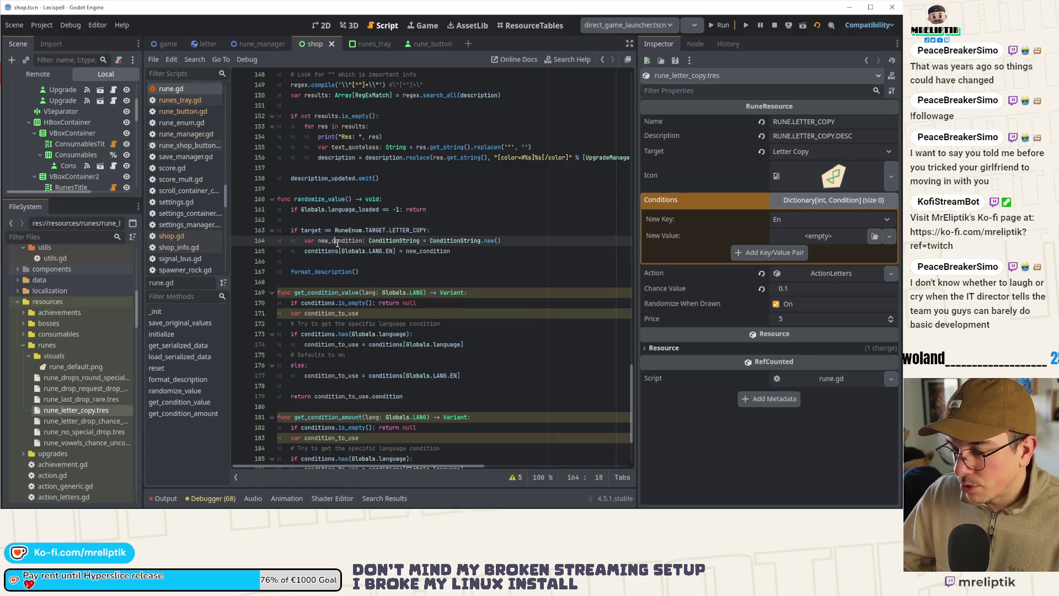
Set new_condition.condition to Globals.get_random_weighted() and new_condition.amount to 1.
{"action": "left_click", "coordinate": [509, 242]}
{"action": "key", "text": "Return"}
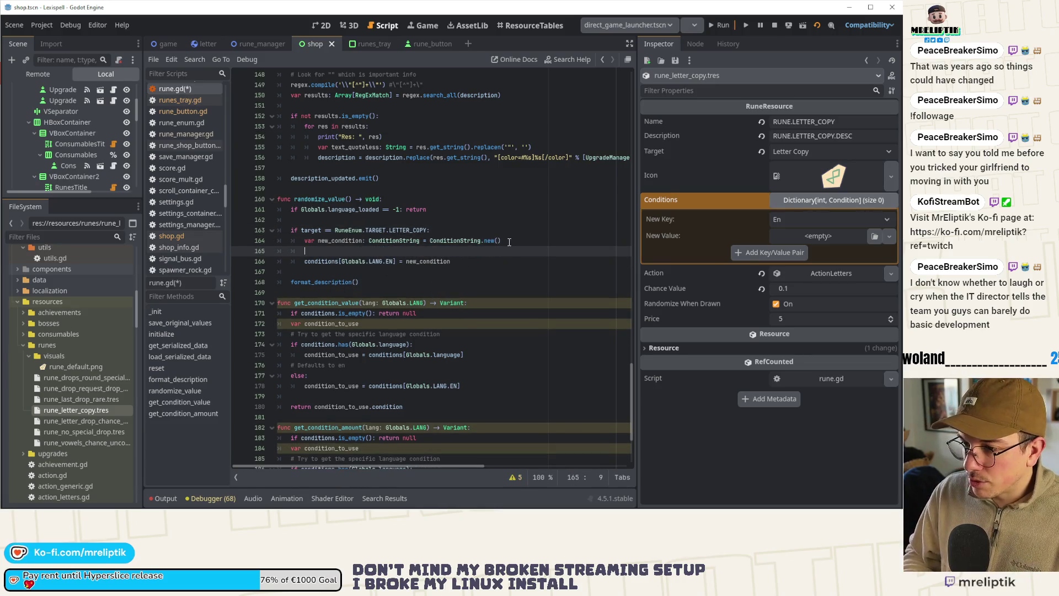
{"action": "type", "text": "ne"}
{"action": "key", "text": "Return"}
{"action": "type", "text": "."}
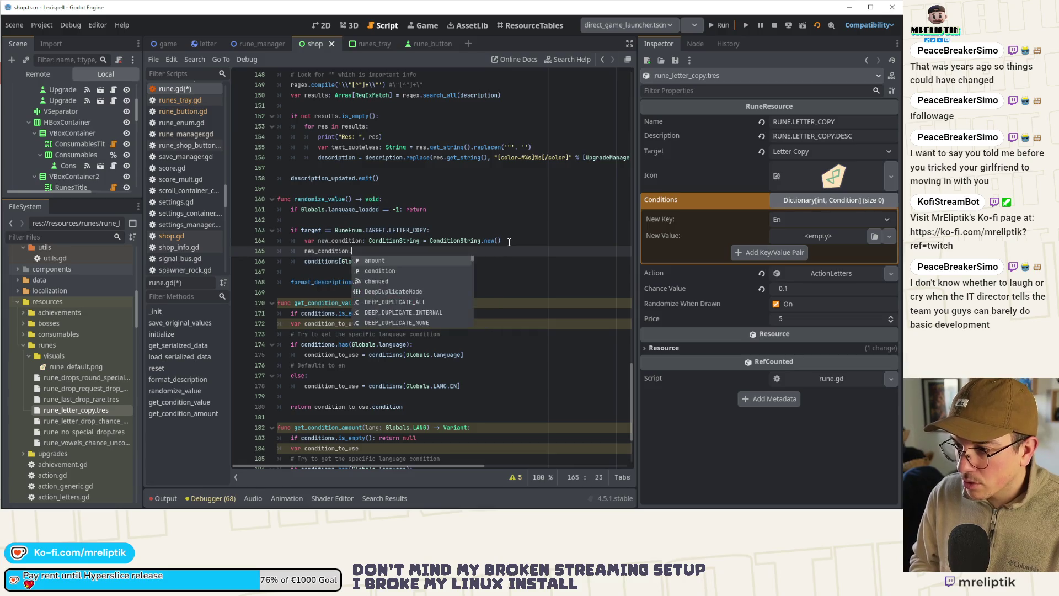
{"action": "key", "text": "Down"}
{"action": "key", "text": "Return"}
{"action": "key", "text": "ctrl+shift+d"}
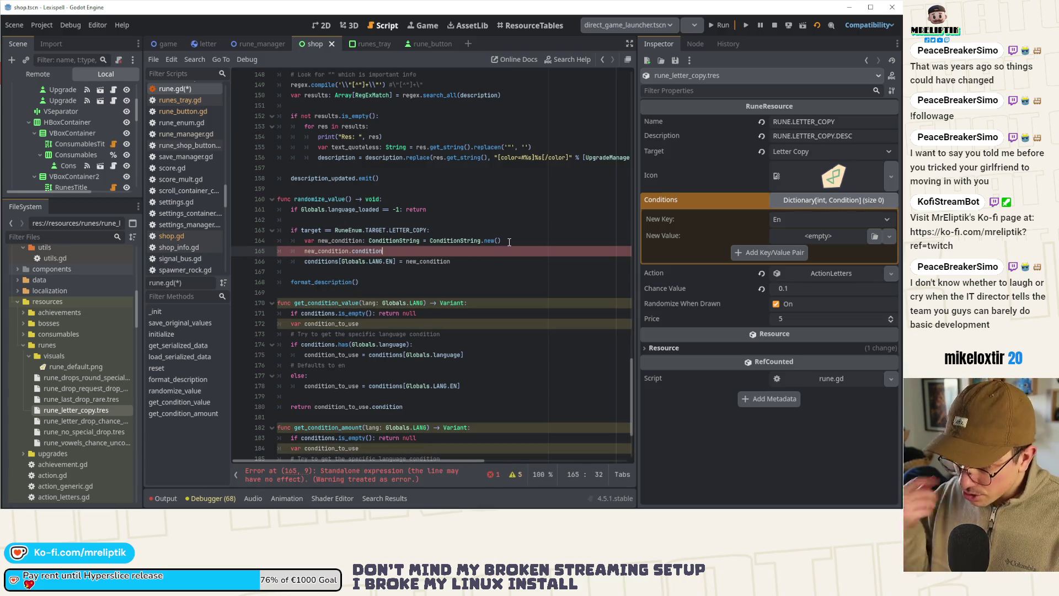
{"action": "key", "text": "ctrl+BackSpace"}
{"action": "type", "text": "am"}
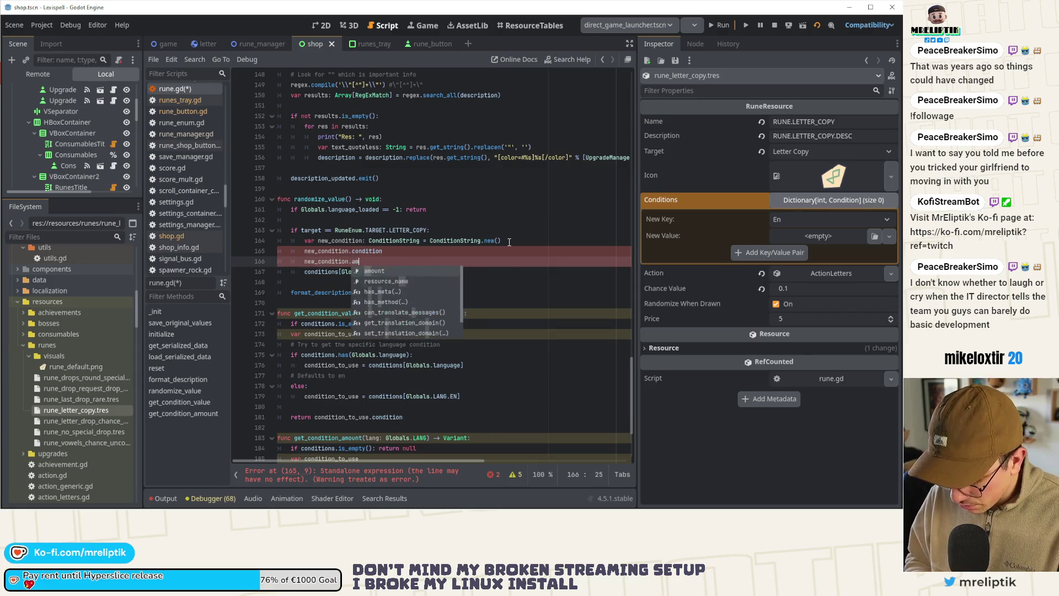
{"action": "key", "text": "Return"}
{"action": "type", "text": "= 1"}
{"action": "key", "text": "Up"}
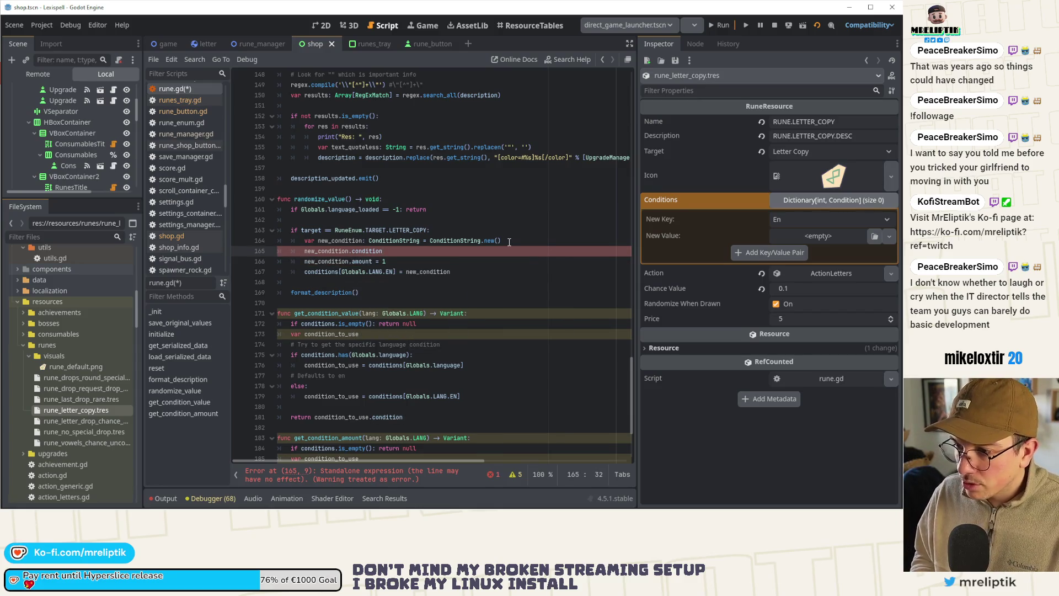
{"action": "type", "text": "Globals."}
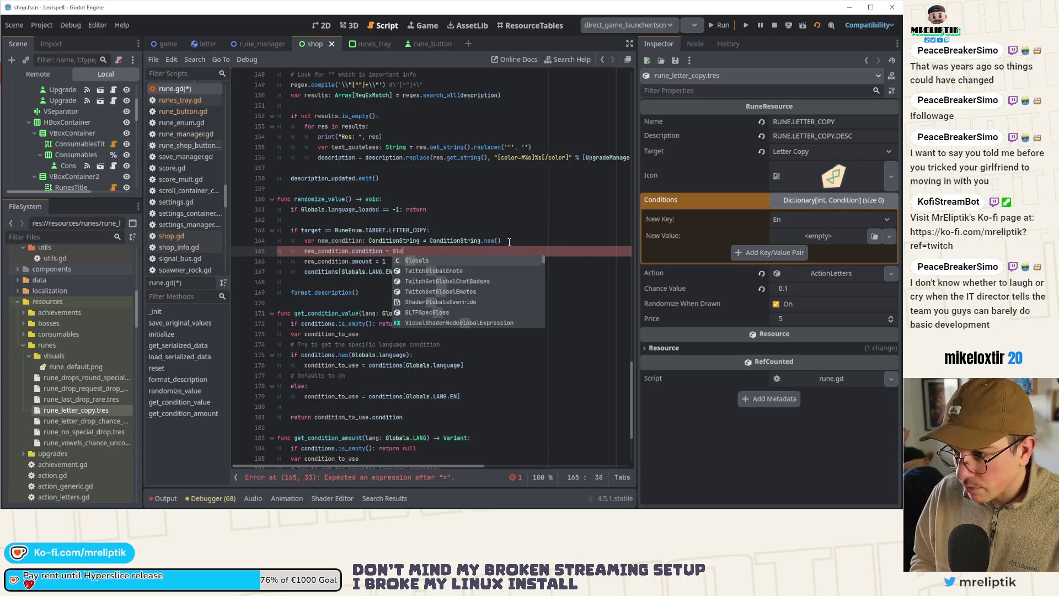
{"action": "type", "text": "get_ran"}
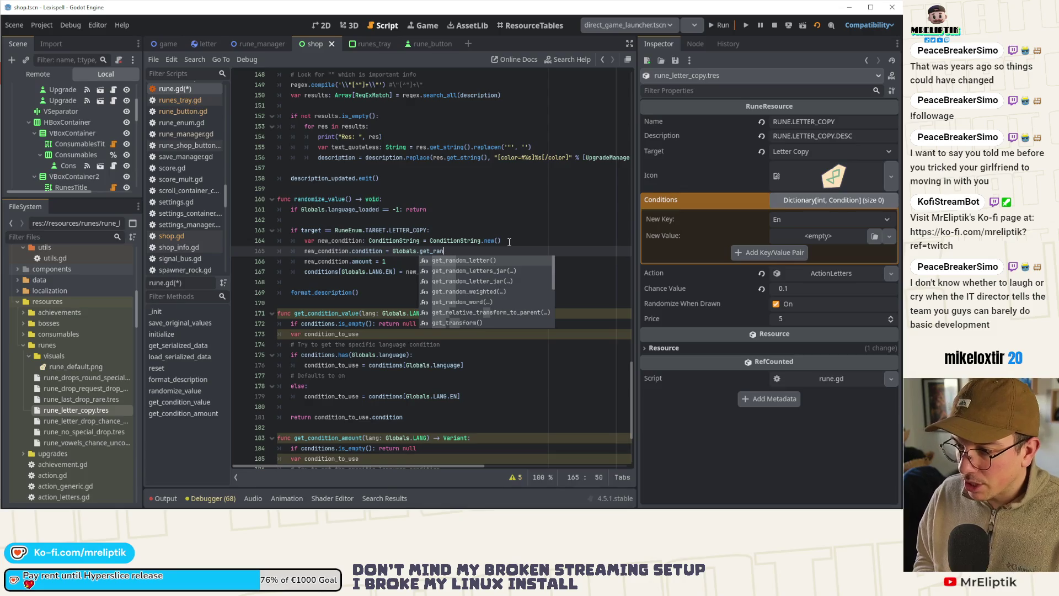
{"action": "key", "text": "Down"}
{"action": "key", "text": "Down"}
{"action": "key", "text": "Down"}
{"action": "key", "text": "Return"}
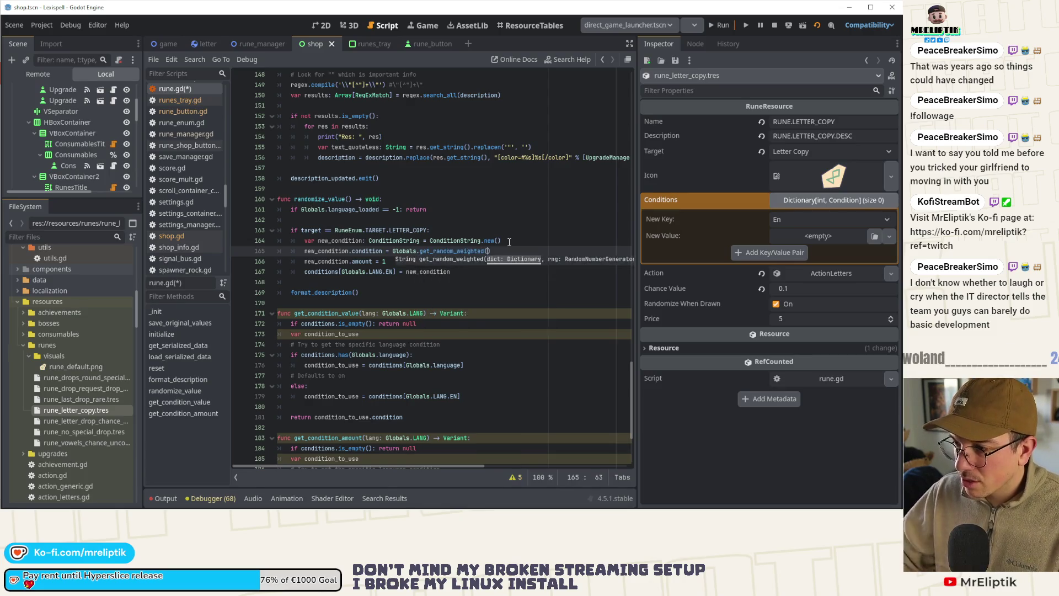
{"action": "left_click", "coordinate": [463, 251], "text": "ctrl"}
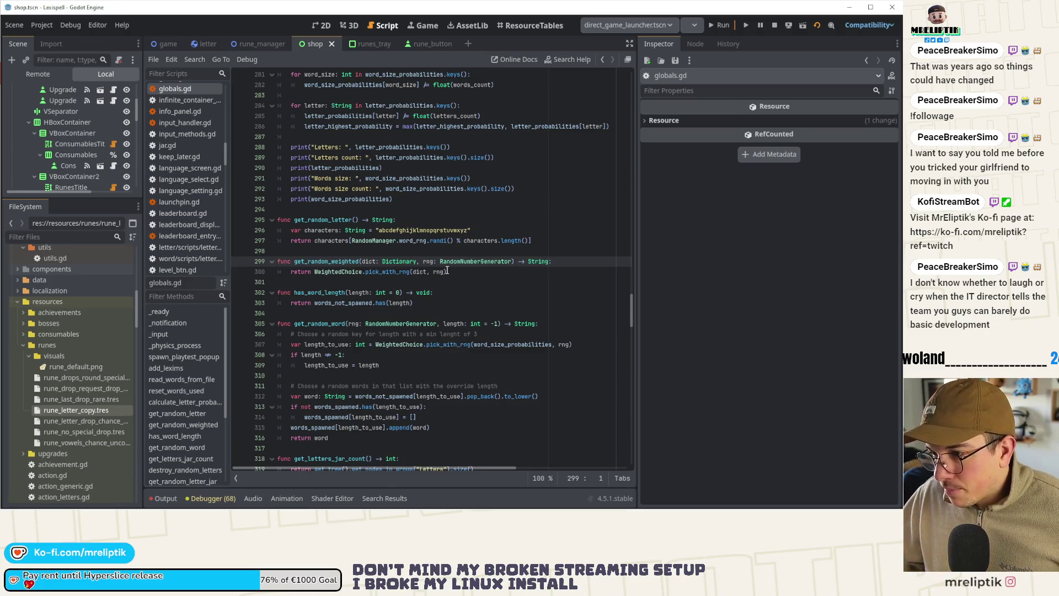
{"action": "double_click", "coordinate": [337, 221]}
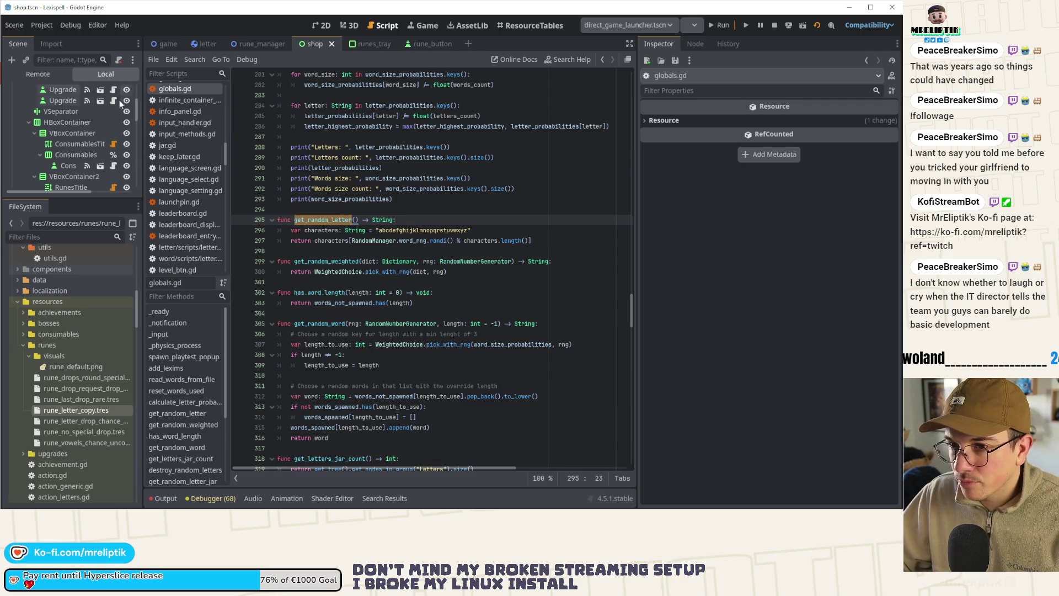
{"action": "scroll", "coordinate": [120, 104], "scroll_direction": "up", "scroll_amount": 3}
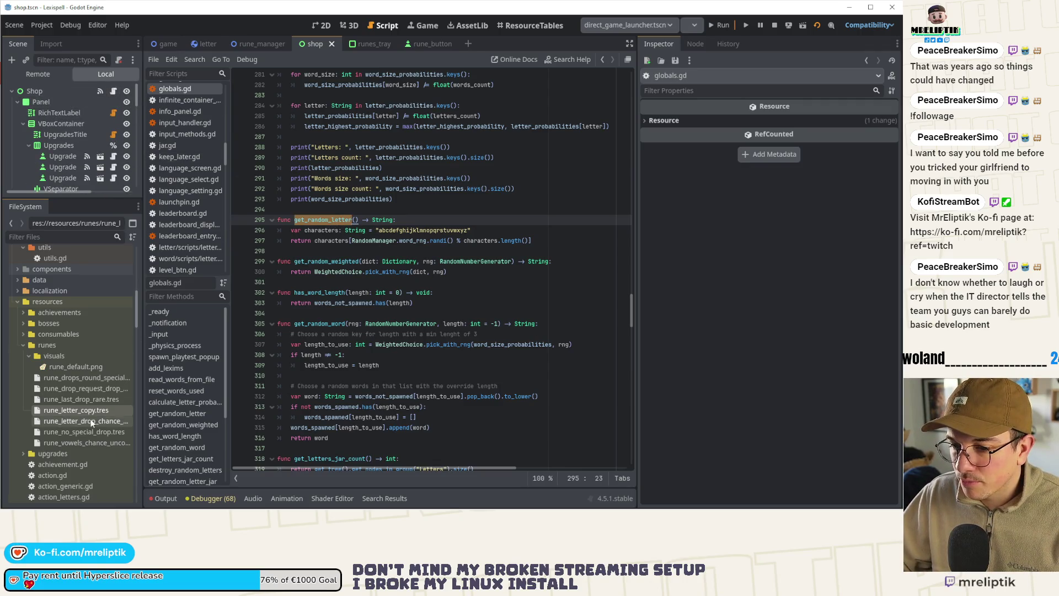
{"action": "scroll", "coordinate": [72, 477], "scroll_direction": "down", "scroll_amount": 5}
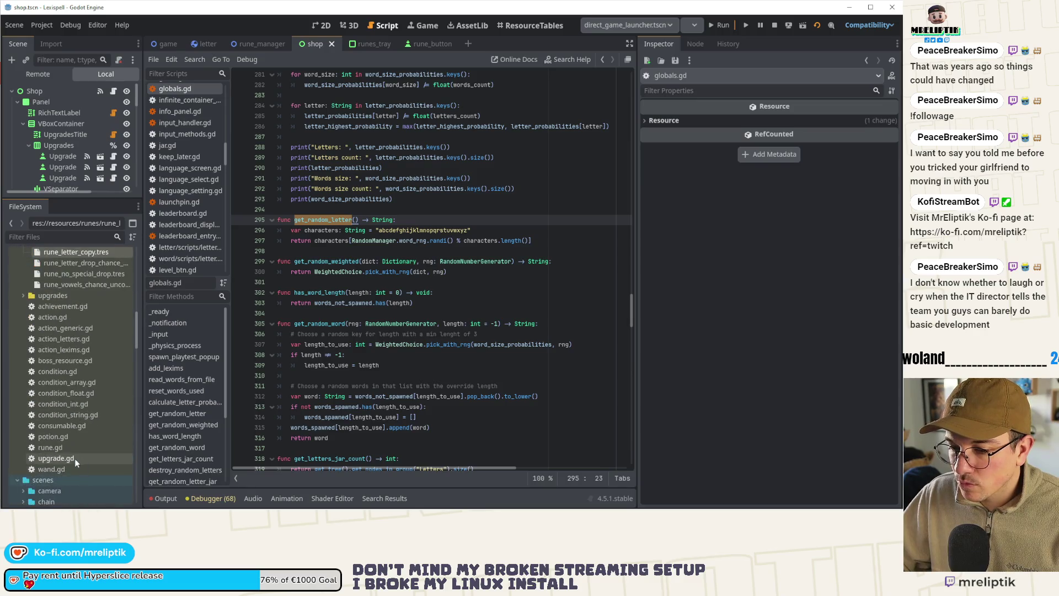
{"action": "double_click", "coordinate": [71, 447]}
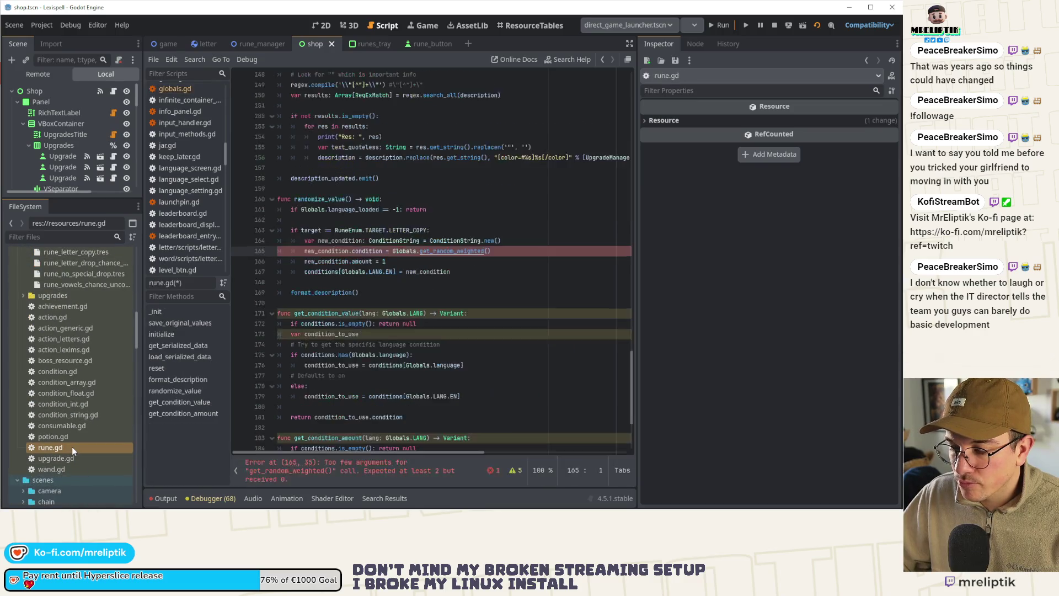
Replace get_random_weighted() with Globals.get_random_letter() in the condition line.
{"action": "double_click", "coordinate": [454, 251]}
{"action": "type", "text": "get_random_l"}
{"action": "key", "text": "Return"}
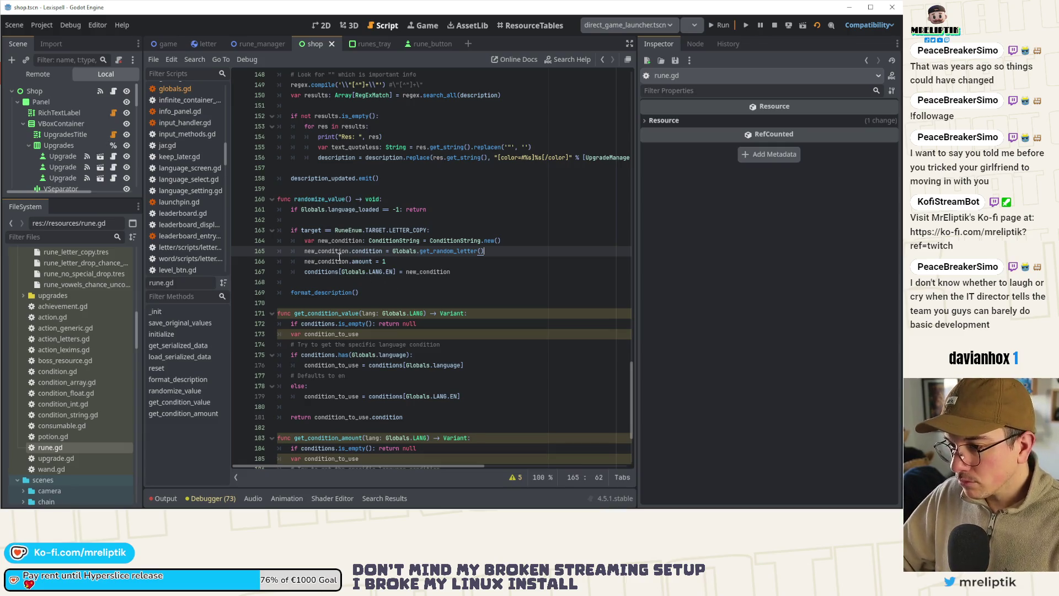
Add an action = ActionLetters.new() line after the condition code.
{"action": "mouse_move", "coordinate": [342, 255]}
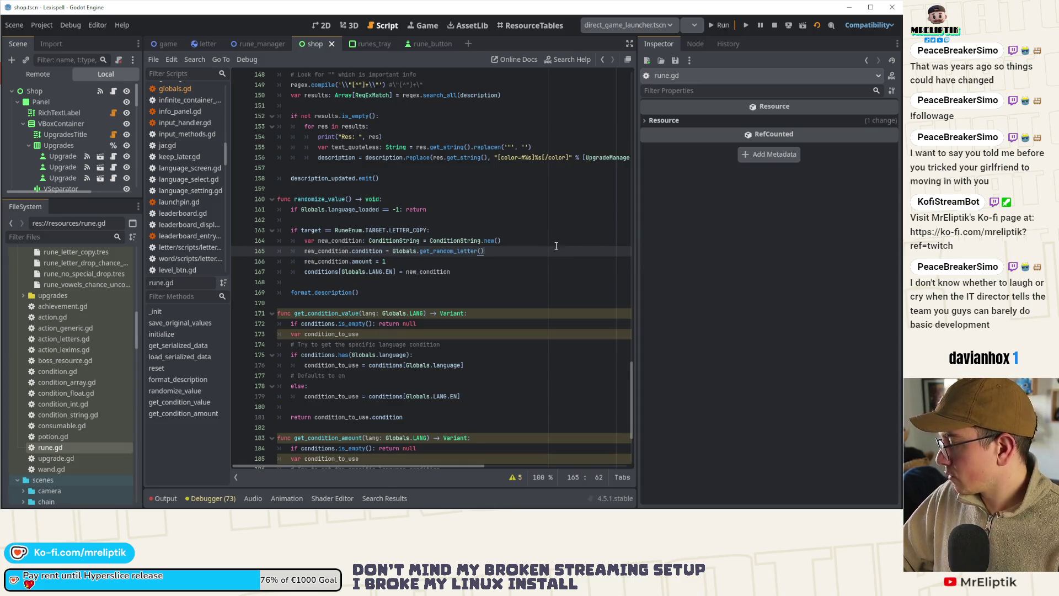
{"action": "left_click", "coordinate": [486, 273]}
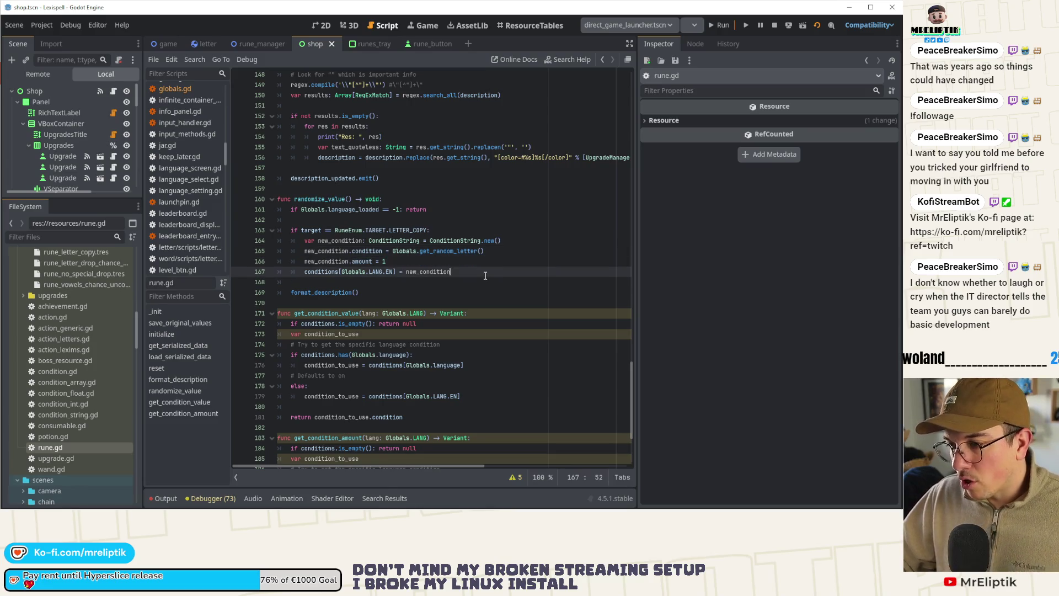
{"action": "key", "text": "Return"}
{"action": "key", "text": "Return"}
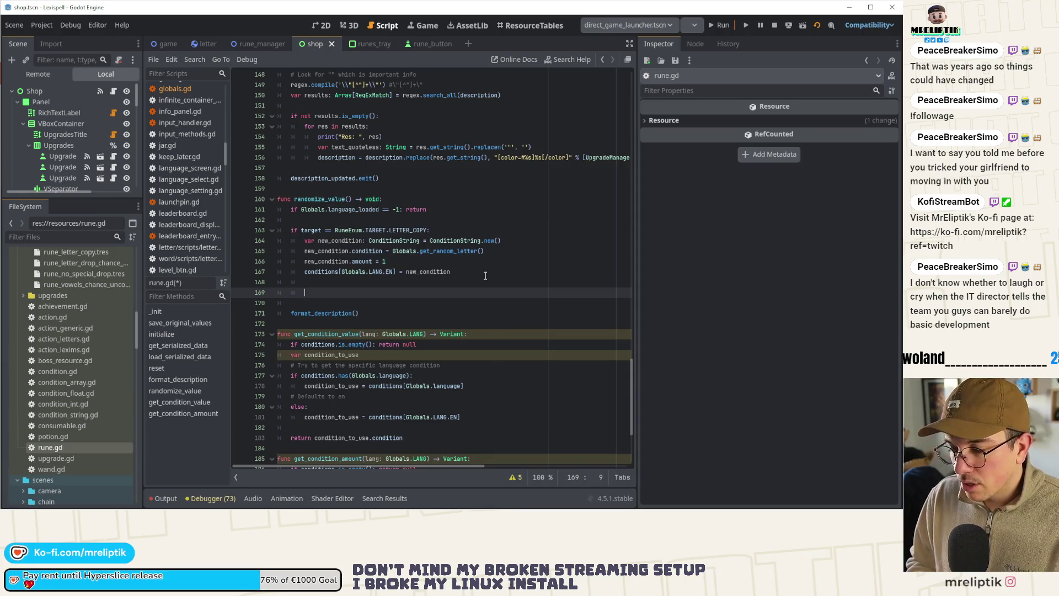
{"action": "type", "text": "act"}
{"action": "key", "text": "Return"}
{"action": "type", "text": "= "}
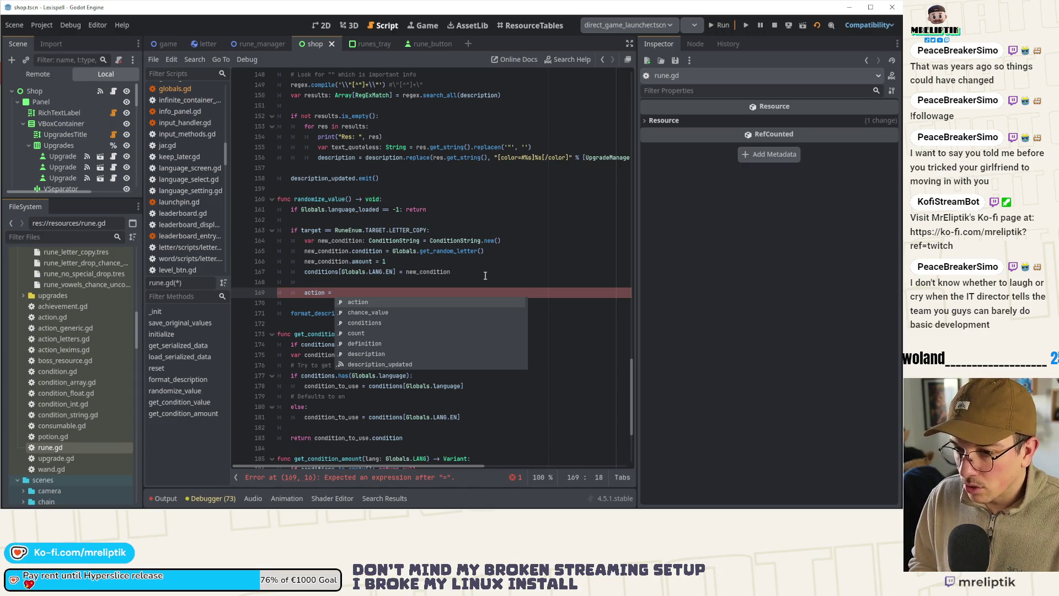
{"action": "type", "text": "Act"}
{"action": "key", "text": "Down"}
{"action": "key", "text": "Down"}
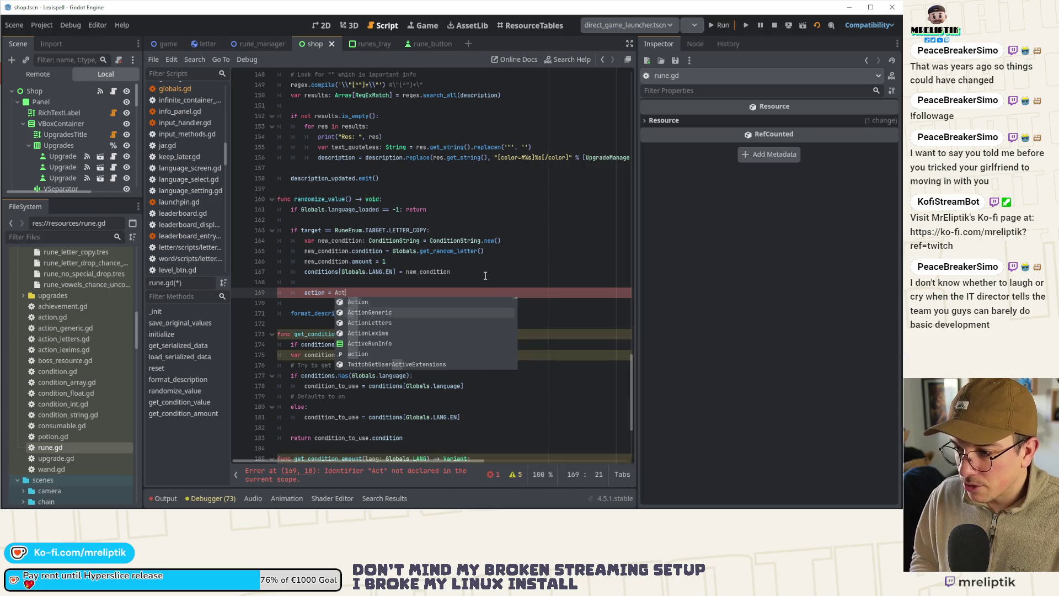
{"action": "key", "text": "Return"}
{"action": "type", "text": ".new()"}
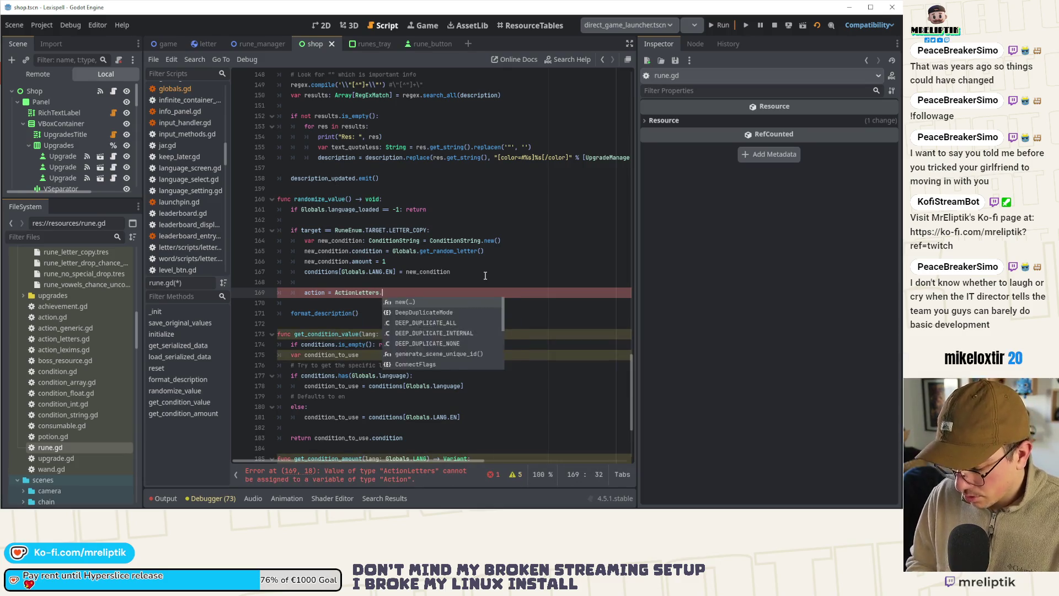
Add action.amount = 1 and start an action.value line, then save.
{"action": "key", "text": "Return"}
{"action": "type", "text": "action."}
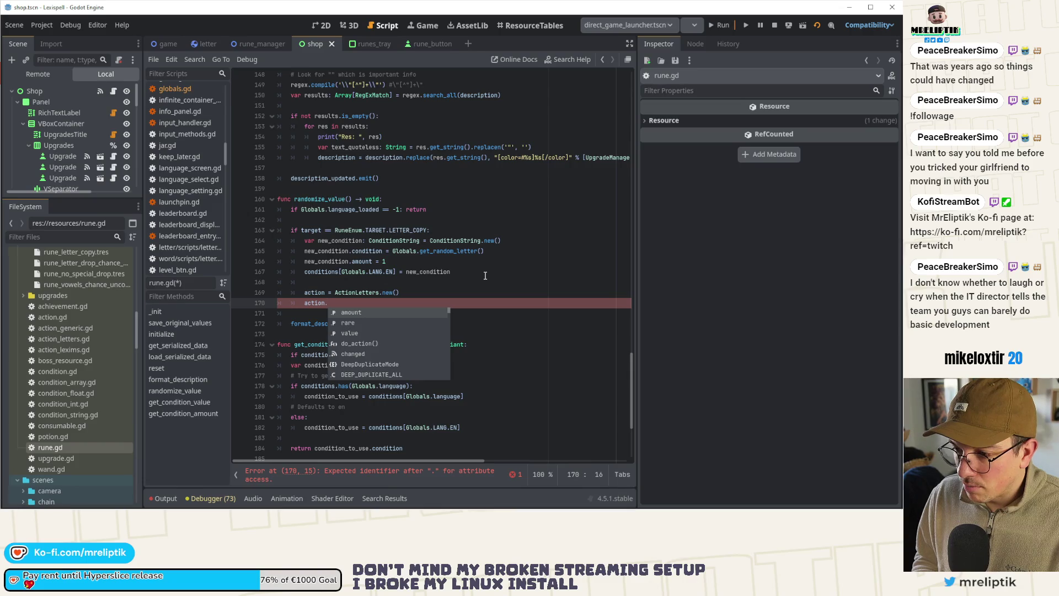
{"action": "key", "text": "Return"}
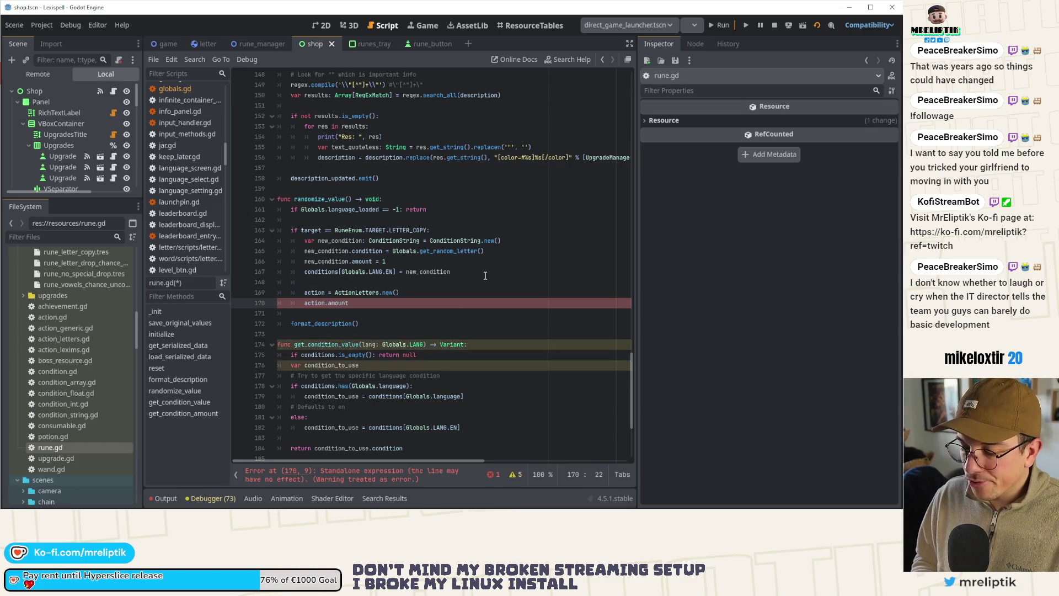
{"action": "type", "text": "= 1"}
{"action": "key", "text": "Return"}
{"action": "type", "text": "action.let"}
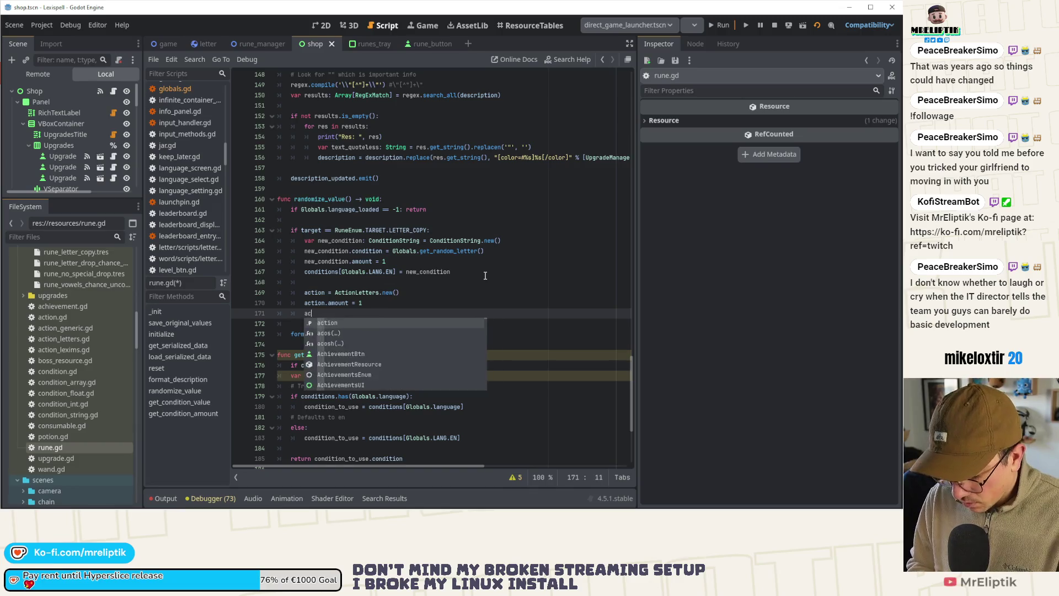
{"action": "key", "text": "BackSpace"}
{"action": "key", "text": "BackSpace"}
{"action": "key", "text": "BackSpace"}
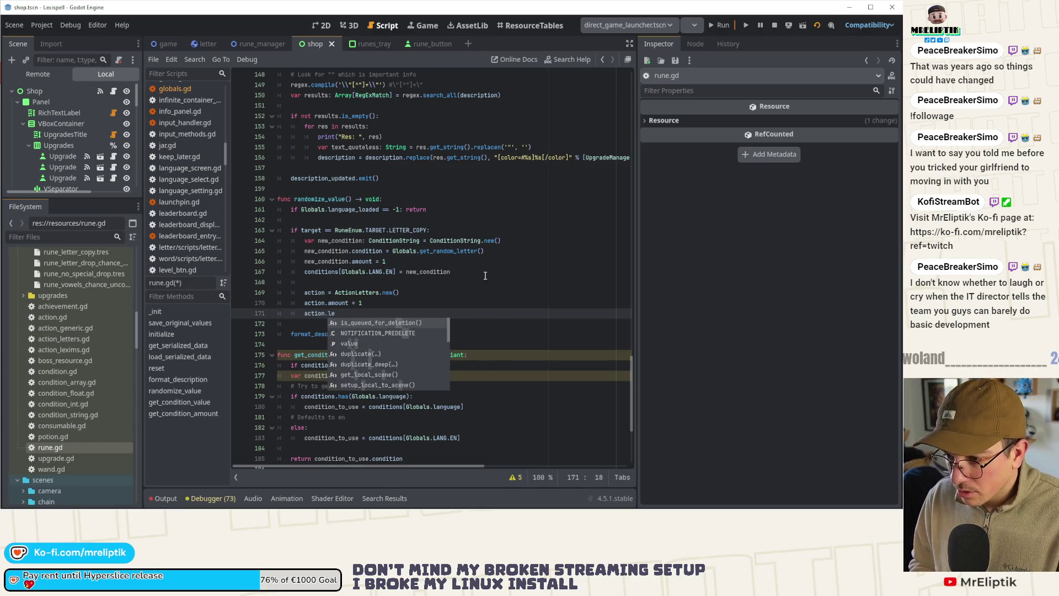
{"action": "type", "text": "value"}
{"action": "key", "text": "ctrl+s"}
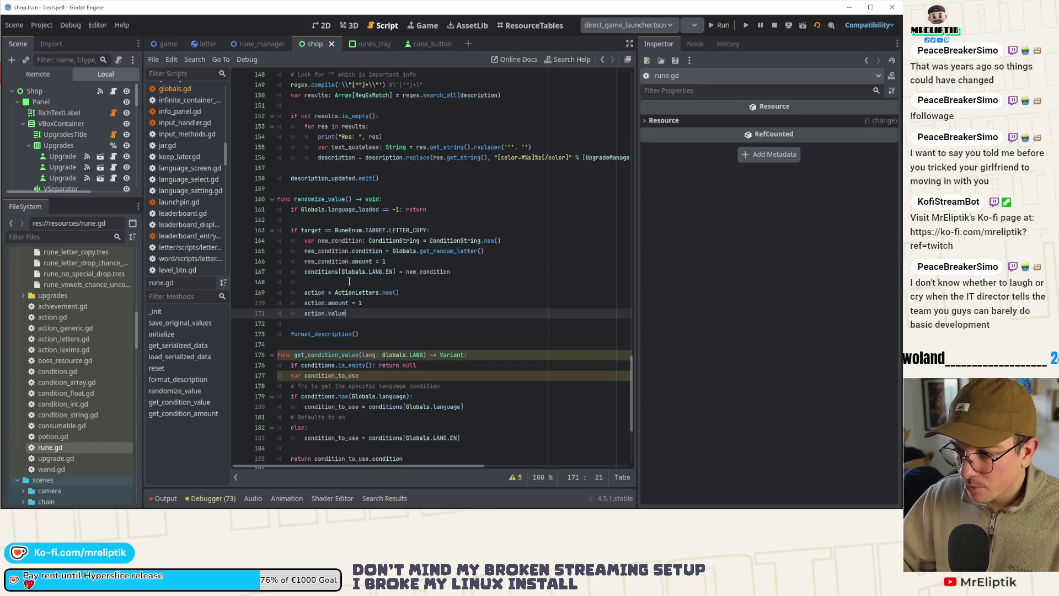
Inspect the value property's type in the ActionLetters class, then return to rune.gd.
{"action": "left_click", "coordinate": [350, 286]}
{"action": "left_click", "coordinate": [350, 291], "text": "ctrl"}
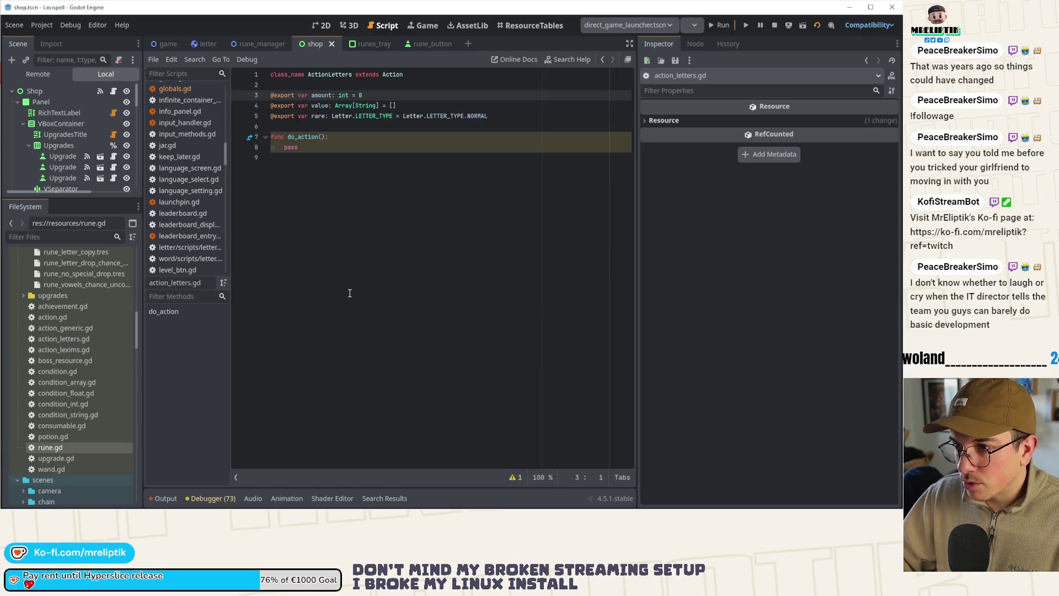
{"action": "double_click", "coordinate": [318, 106]}
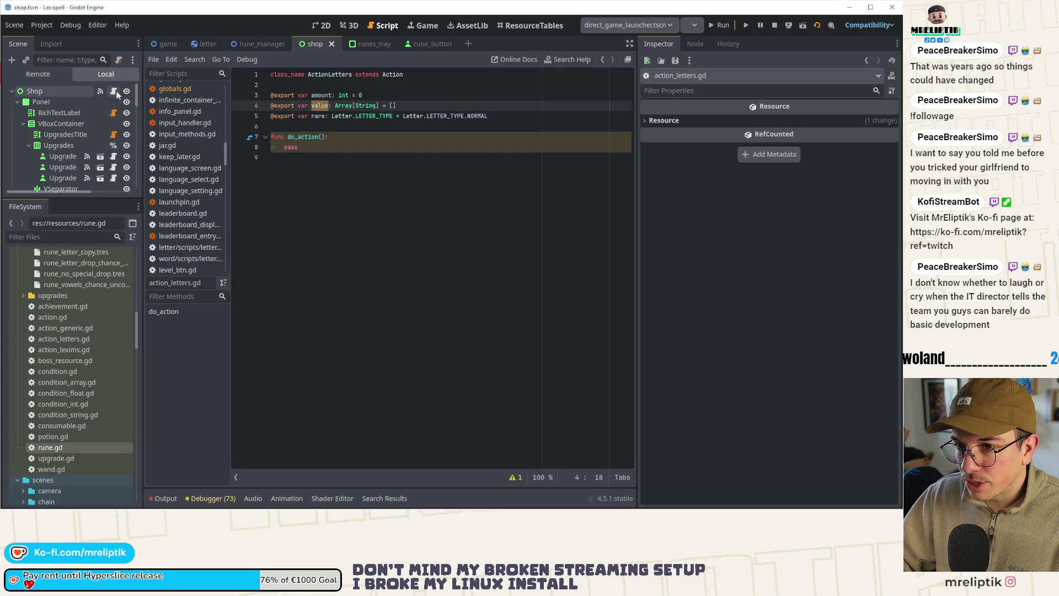
{"action": "double_click", "coordinate": [62, 447]}
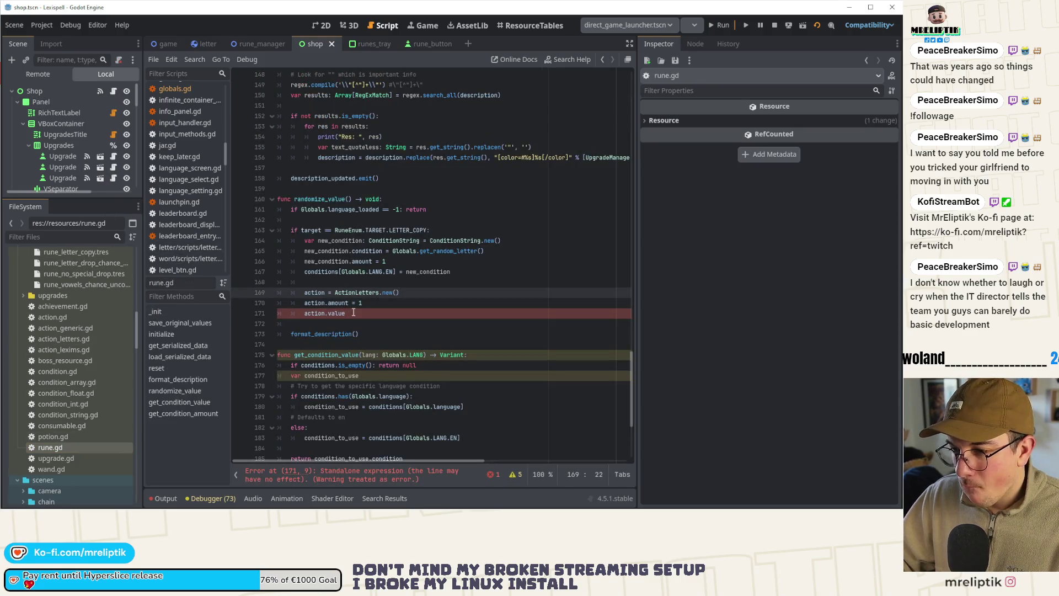
Change the action.value line to action.value.clear().
{"action": "left_click", "coordinate": [354, 313]}
{"action": "type", "text": "["}
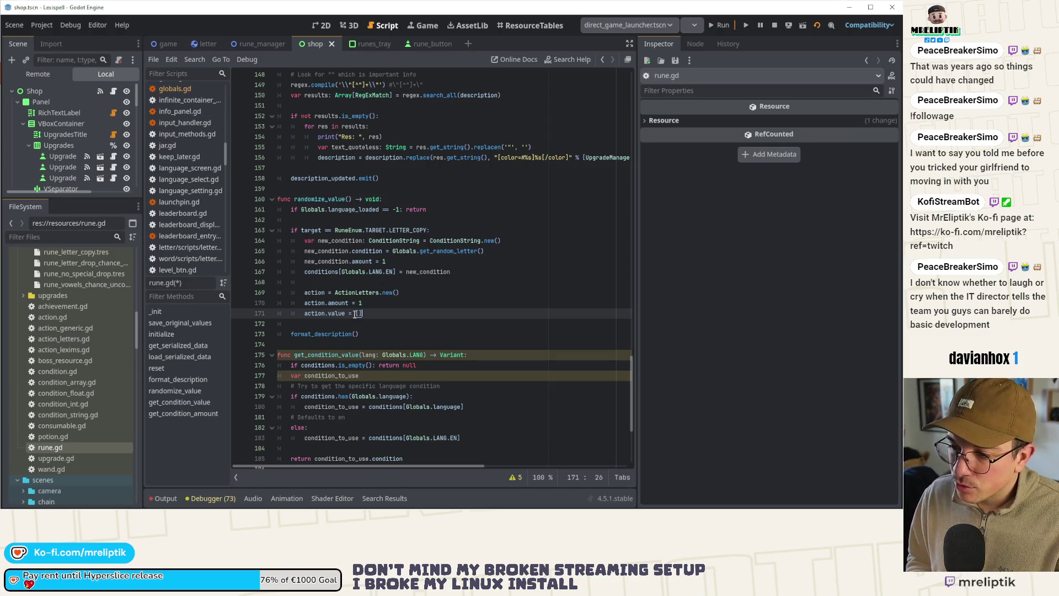
{"action": "key", "text": "BackSpace"}
{"action": "key", "text": "BackSpace"}
{"action": "key", "text": "BackSpace"}
{"action": "type", "text": "action.a"}
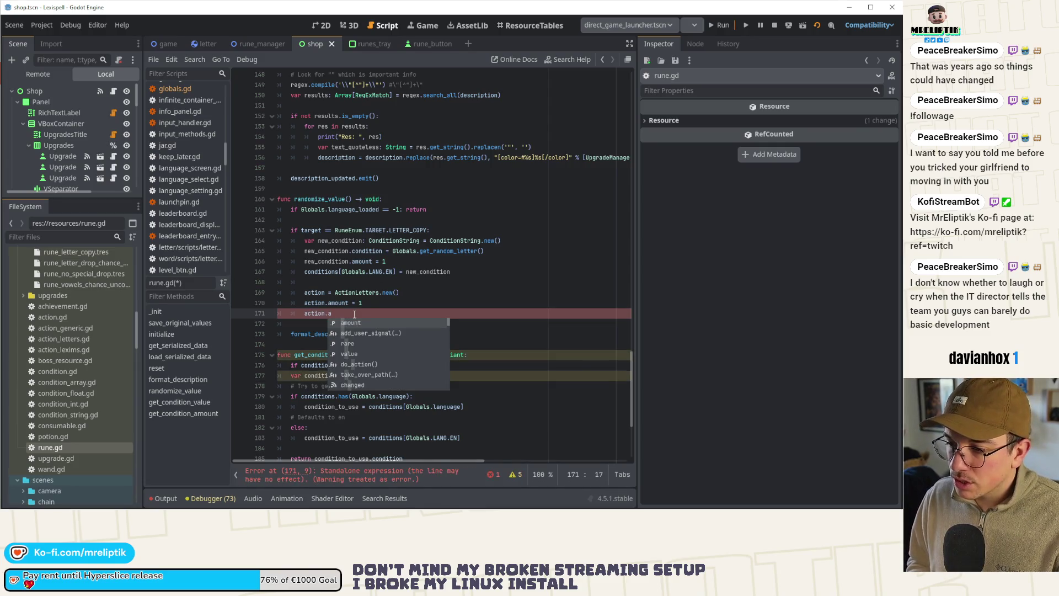
{"action": "type", "text": "l"}
{"action": "key", "text": "Return"}
{"action": "type", "text": "."}
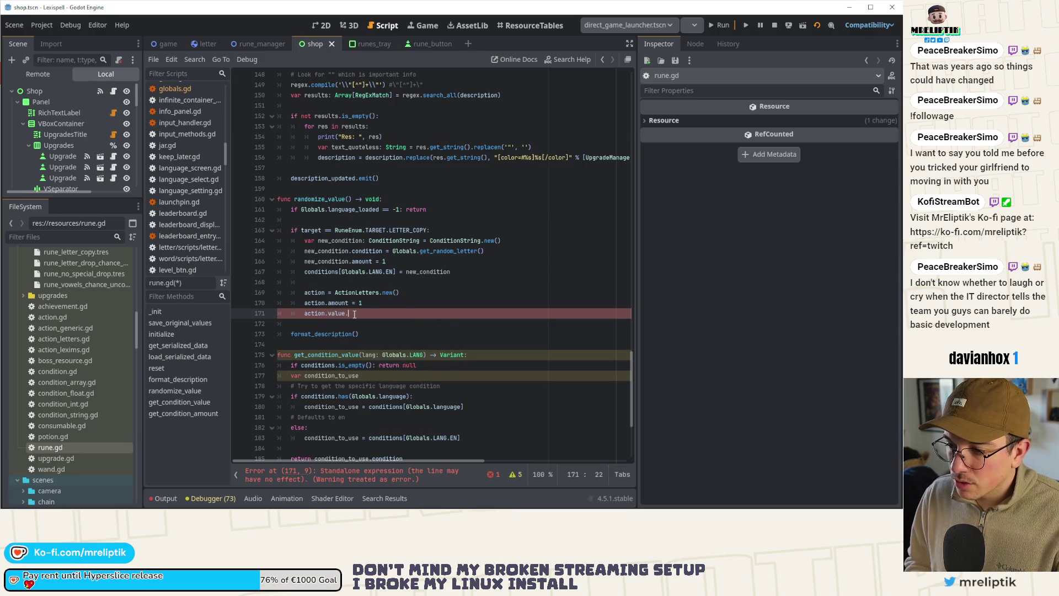
{"action": "type", "text": "cle"}
{"action": "key", "text": "Return"}
{"action": "key", "text": "Return"}
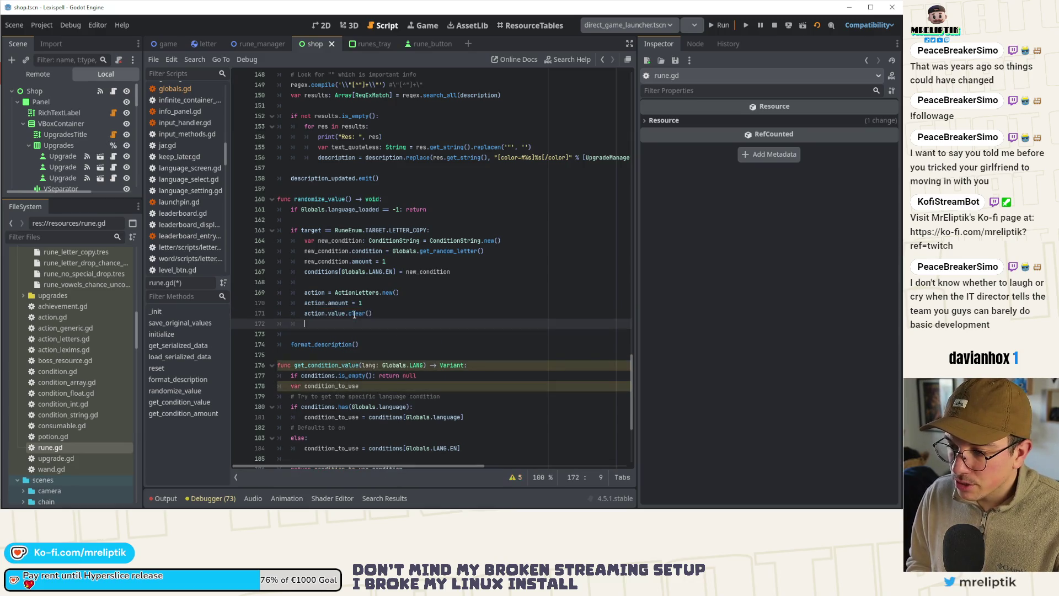
Add action.value.append(new_condition.condition) below the clear call.
{"action": "type", "text": "action.va"}
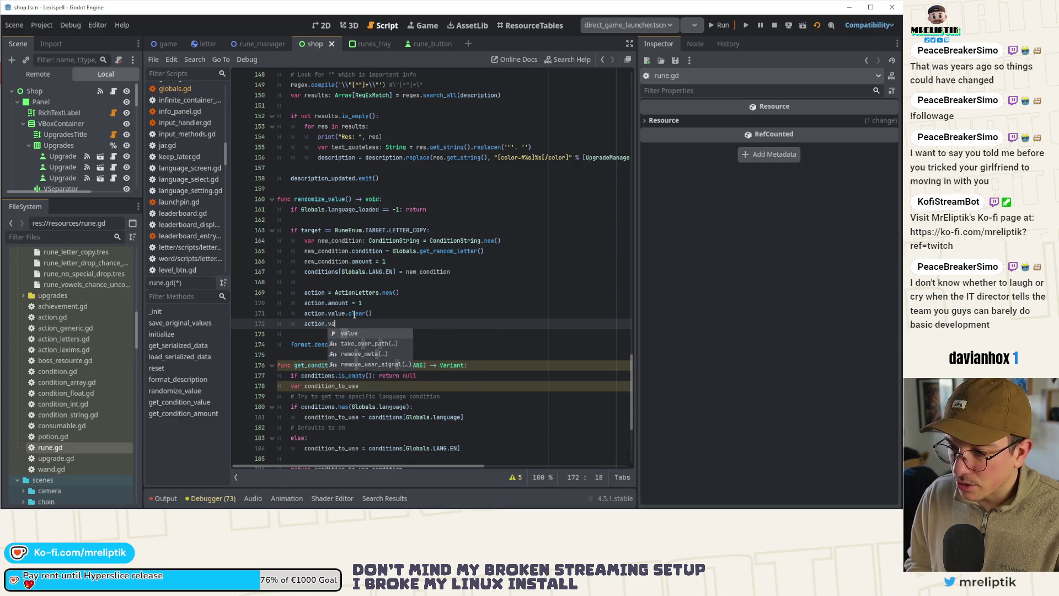
{"action": "key", "text": "Return"}
{"action": "type", "text": ".al"}
{"action": "key", "text": "Return"}
{"action": "key", "text": "Return"}
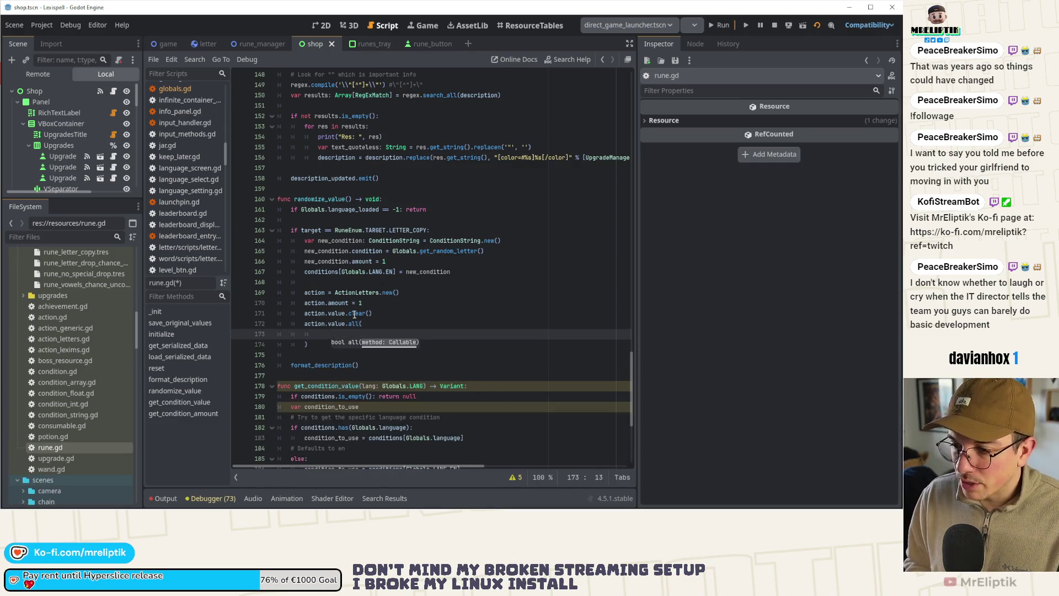
{"action": "key", "text": "ctrl+z"}
{"action": "key", "text": "BackSpace"}
{"action": "key", "text": "BackSpace"}
{"action": "key", "text": "BackSpace"}
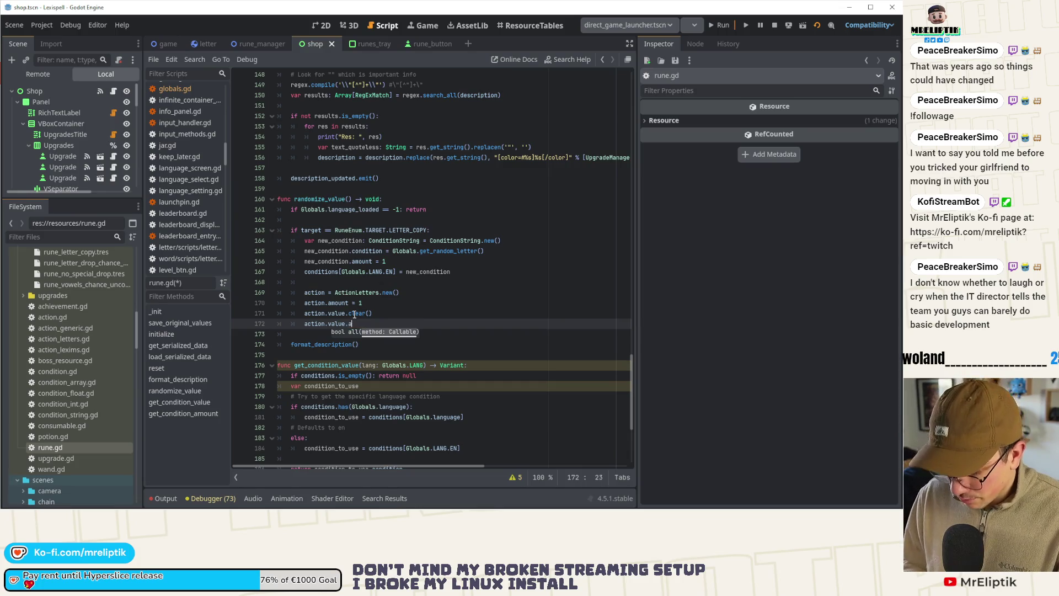
{"action": "type", "text": "app"}
{"action": "key", "text": "Return"}
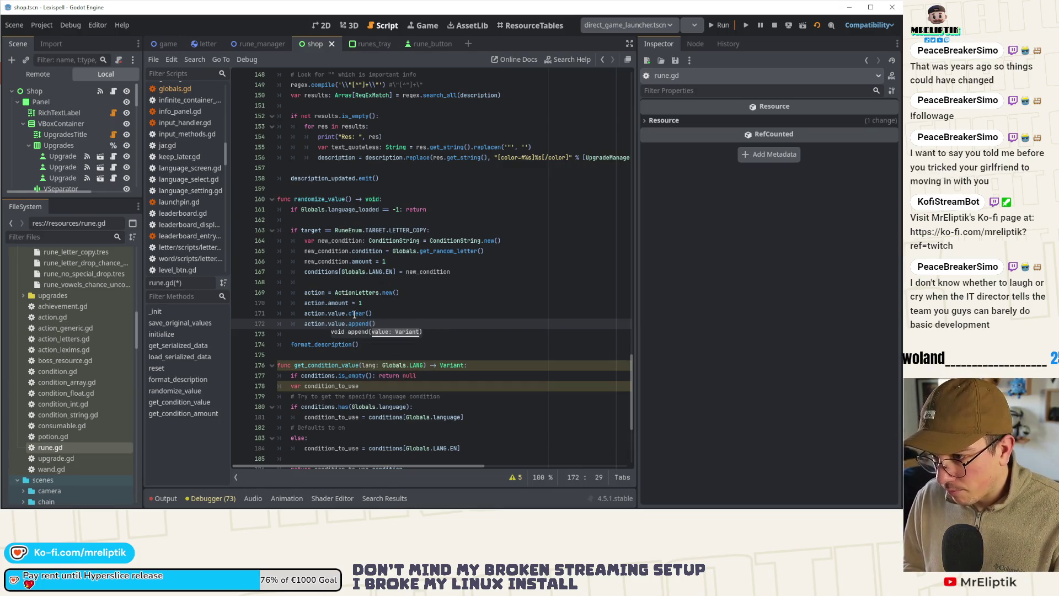
{"action": "type", "text": "new"}
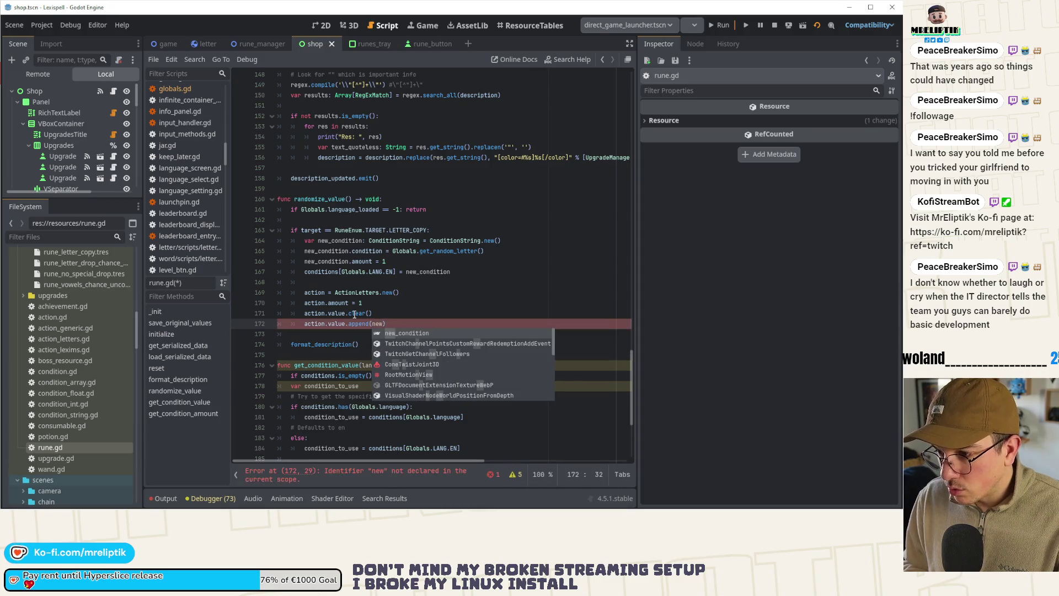
{"action": "key", "text": "Return"}
{"action": "type", "text": ".condition"}
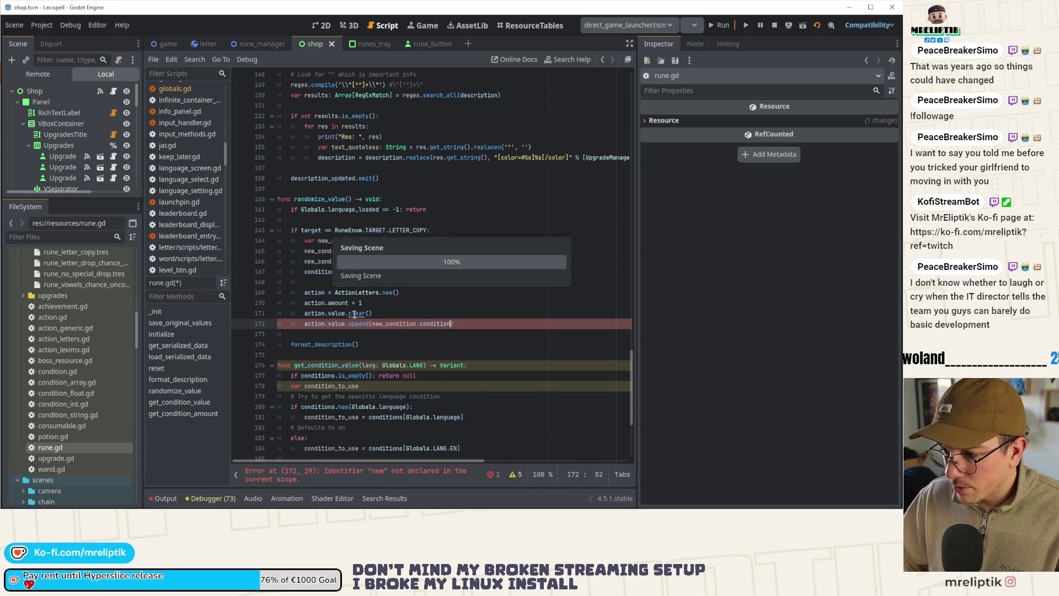
{"action": "left_click", "coordinate": [400, 292]}
Review the new action lines, dismiss the Windows notification panel, and switch to the Game view.
{"action": "left_click", "coordinate": [407, 272]}
{"action": "left_click", "coordinate": [406, 284]}
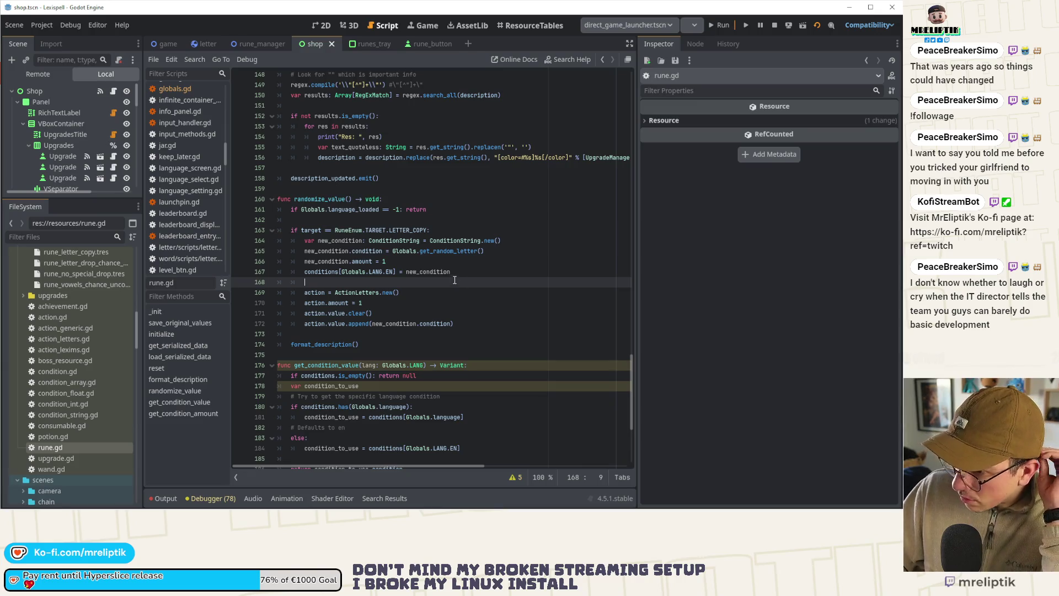
{"action": "left_click", "coordinate": [343, 303]}
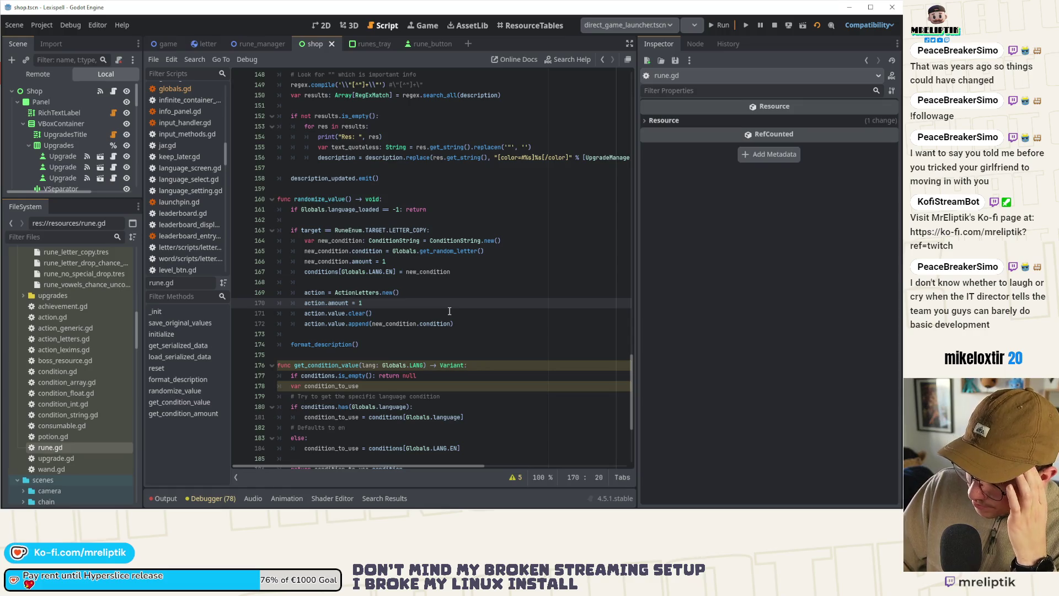
{"action": "mouse_move", "coordinate": [748, 499]}
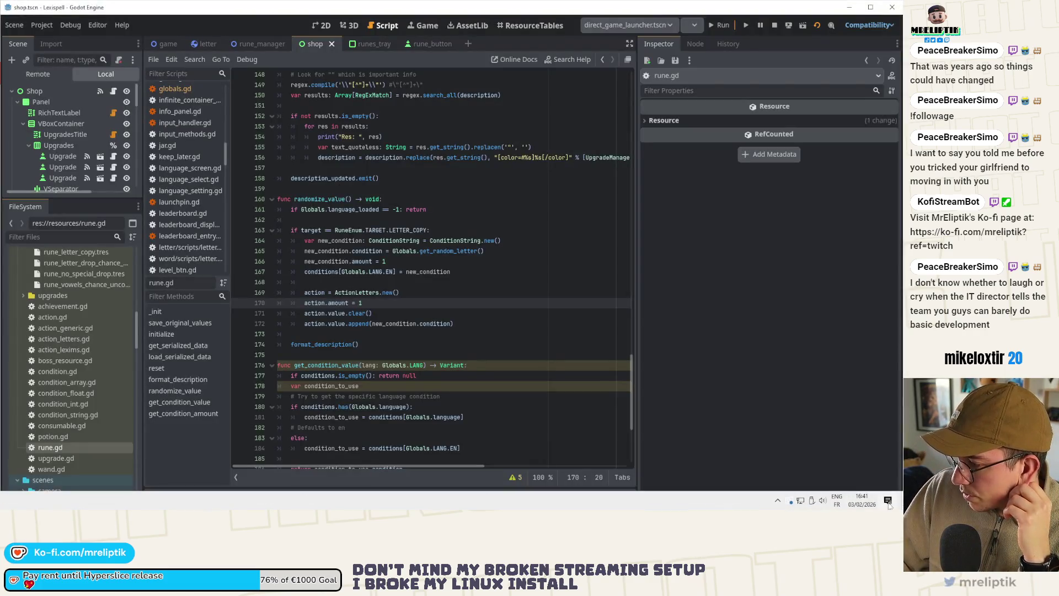
{"action": "left_click", "coordinate": [885, 502]}
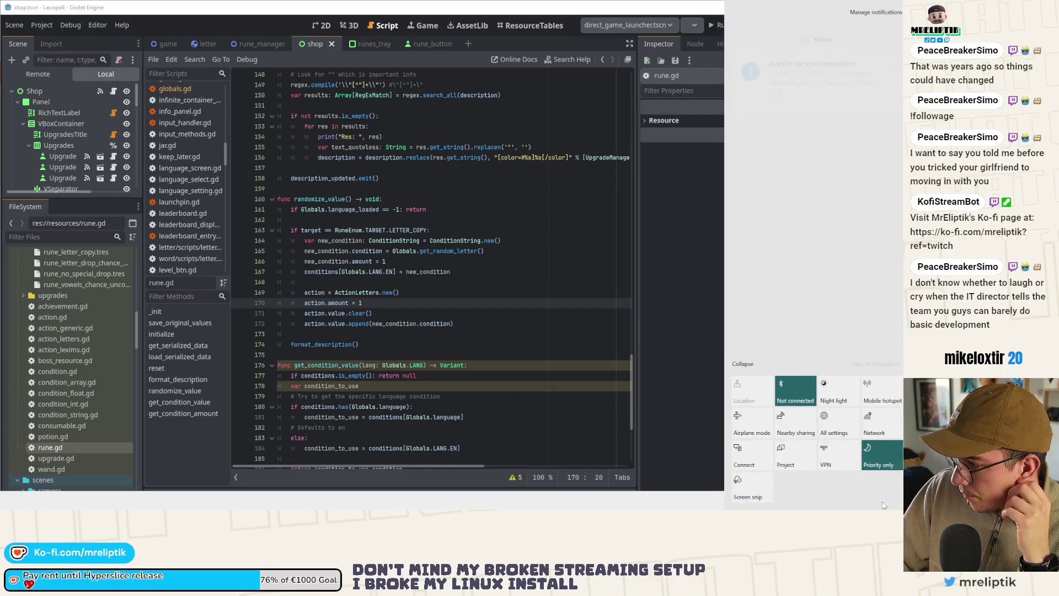
{"action": "left_click", "coordinate": [684, 265]}
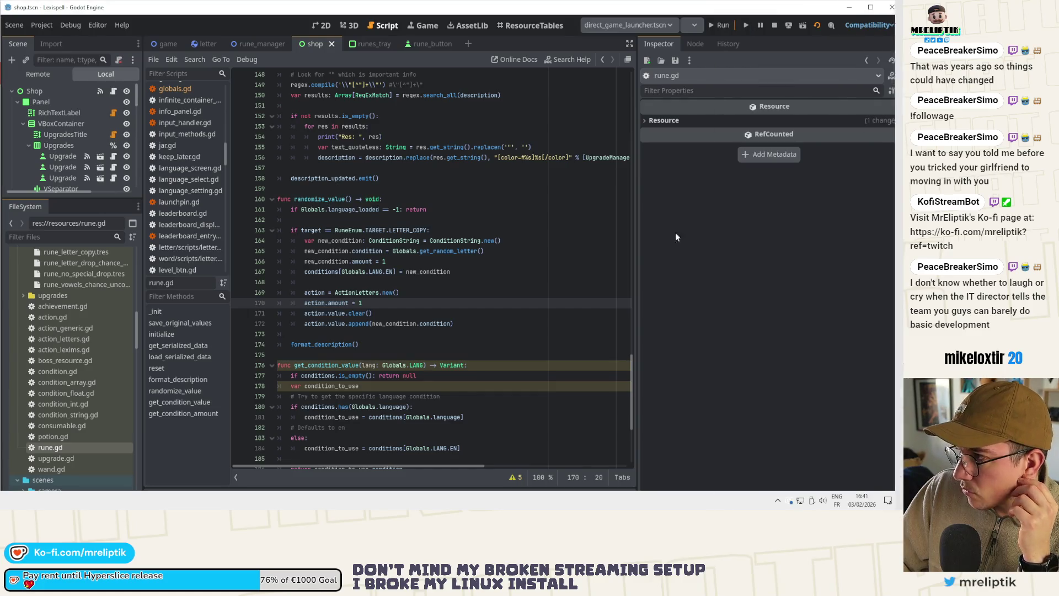
{"action": "left_click", "coordinate": [422, 25]}
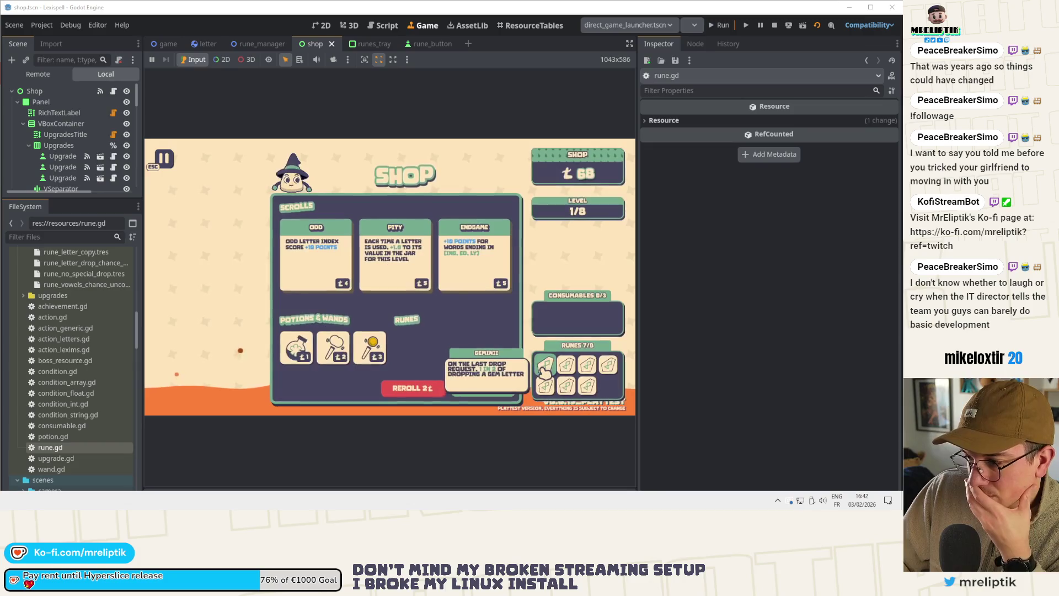
Read a rune's description in the running shop, then stop the game.
{"action": "mouse_move", "coordinate": [567, 374]}
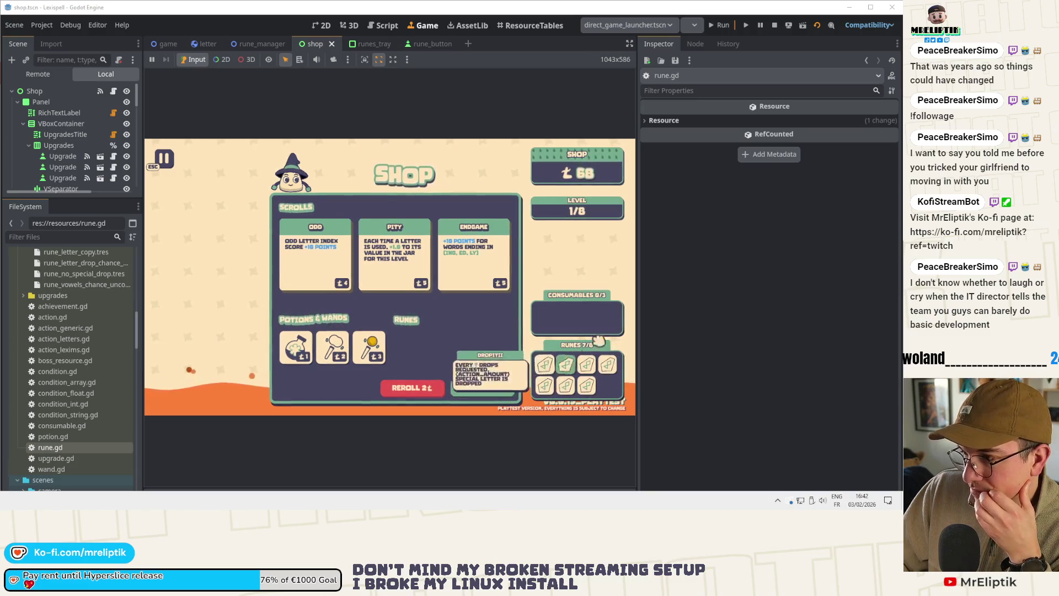
{"action": "left_click", "coordinate": [776, 25]}
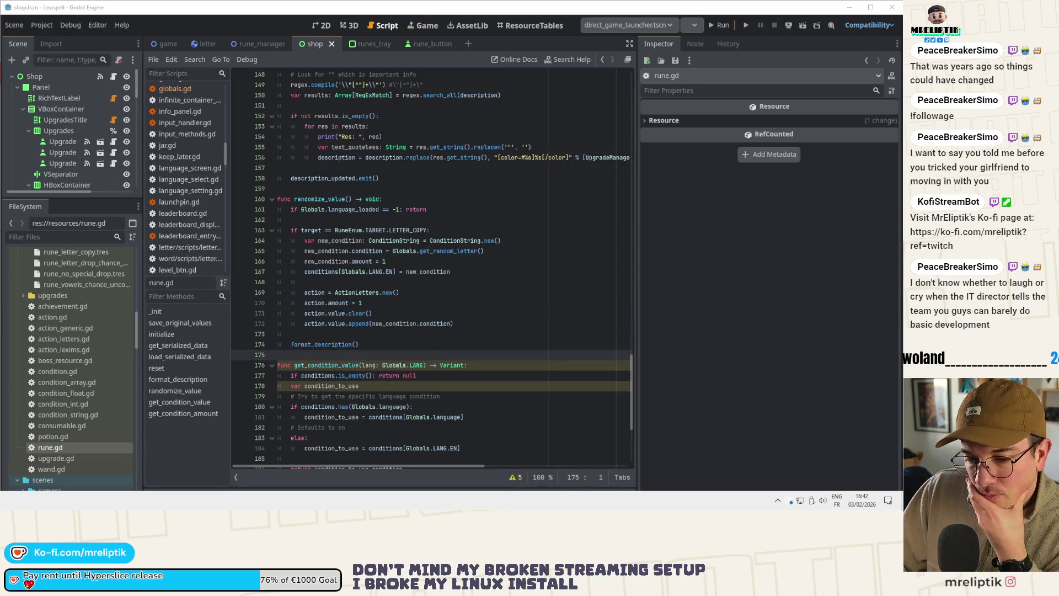
Fold the load_serialized_data and get_serialized_data functions in rune.gd.
{"action": "left_click", "coordinate": [363, 314]}
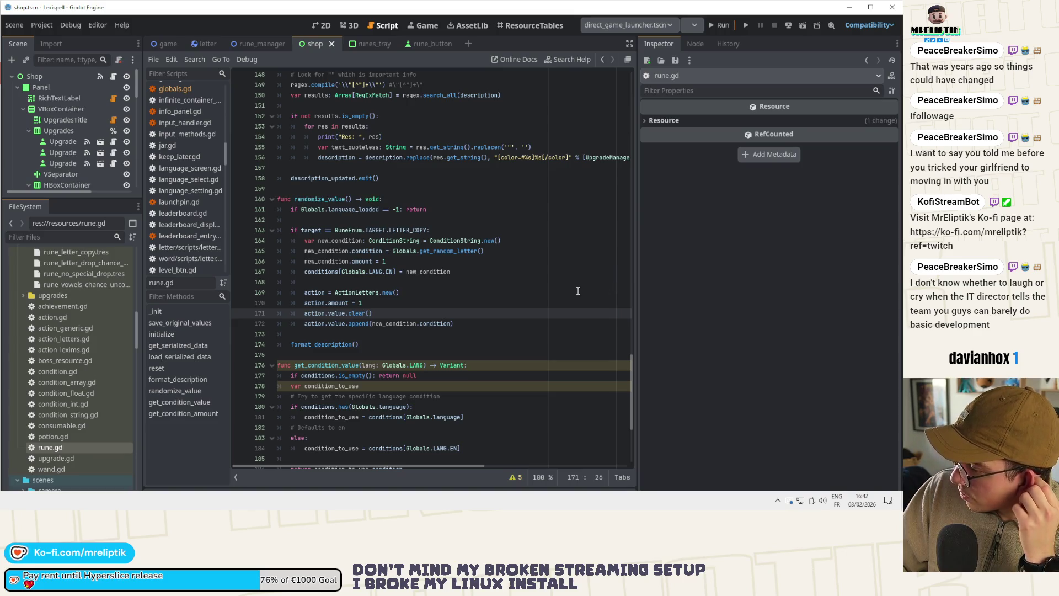
{"action": "left_click", "coordinate": [433, 303]}
{"action": "scroll", "coordinate": [398, 307], "scroll_direction": "down", "scroll_amount": 5}
{"action": "scroll", "coordinate": [364, 311], "scroll_direction": "down", "scroll_amount": 1}
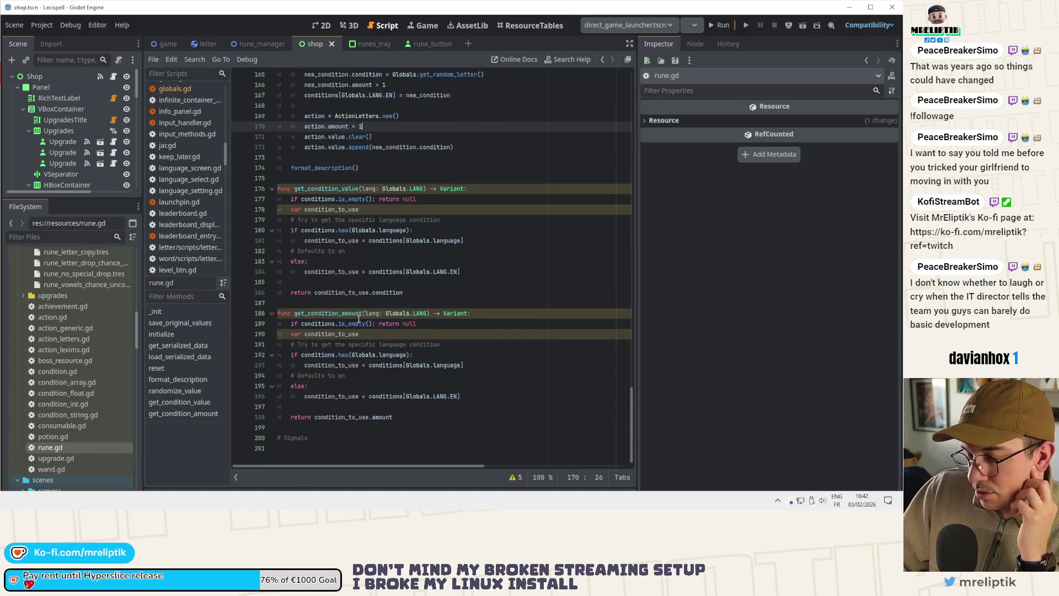
{"action": "scroll", "coordinate": [342, 386], "scroll_direction": "up", "scroll_amount": 20}
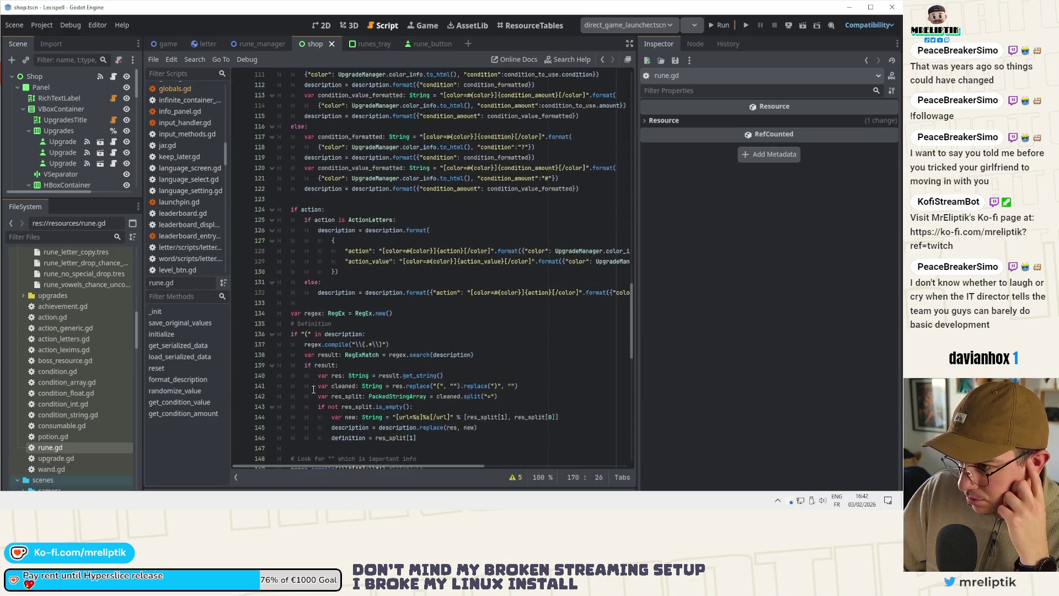
{"action": "scroll", "coordinate": [385, 312], "scroll_direction": "up", "scroll_amount": 16}
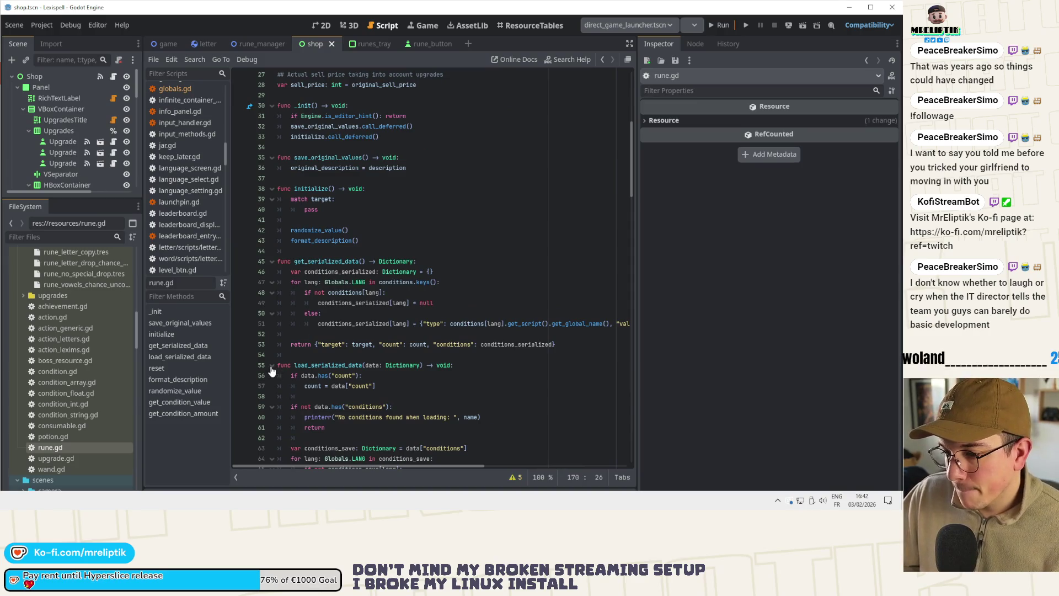
{"action": "left_click", "coordinate": [271, 365]}
{"action": "left_click", "coordinate": [272, 262]}
Scroll back up and place the caret at the end of line 31 in _init.
{"action": "scroll", "coordinate": [386, 276], "scroll_direction": "up", "scroll_amount": 4}
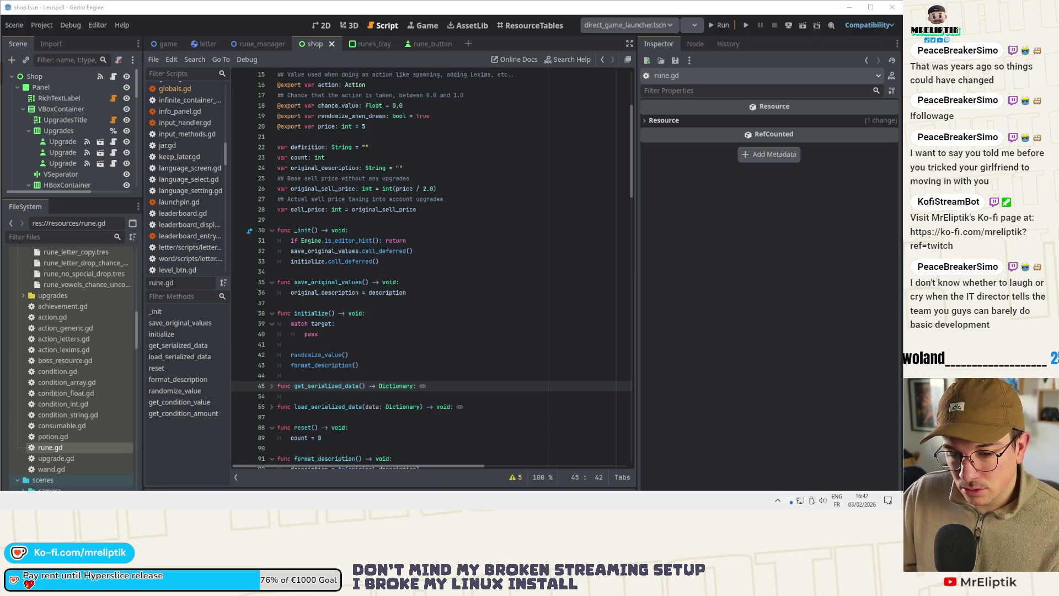
{"action": "left_click", "coordinate": [331, 271]}
{"action": "scroll", "coordinate": [350, 215], "scroll_direction": "up", "scroll_amount": 3}
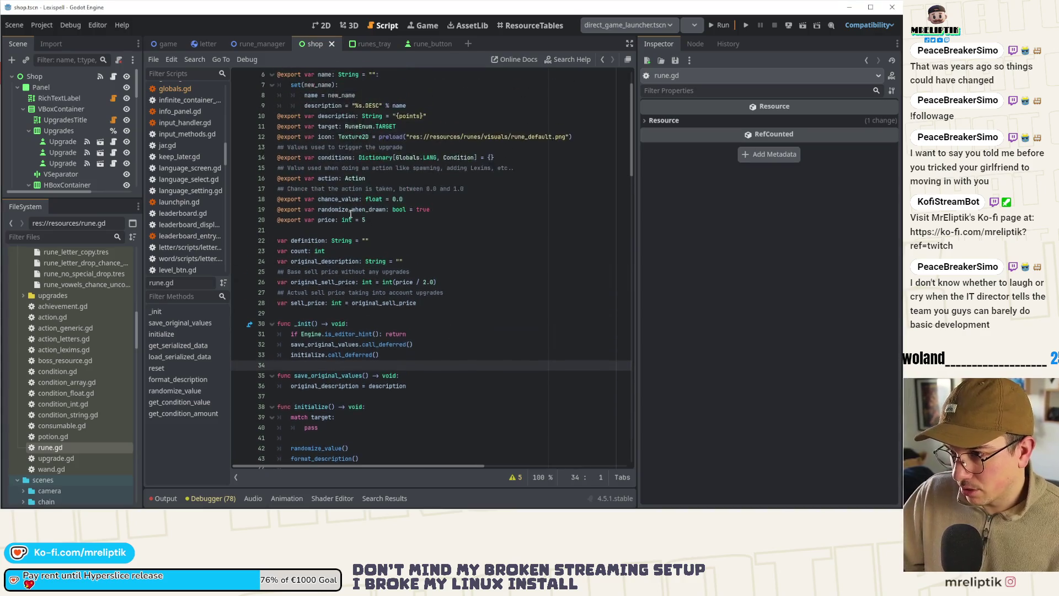
{"action": "scroll", "coordinate": [350, 214], "scroll_direction": "down", "scroll_amount": 5}
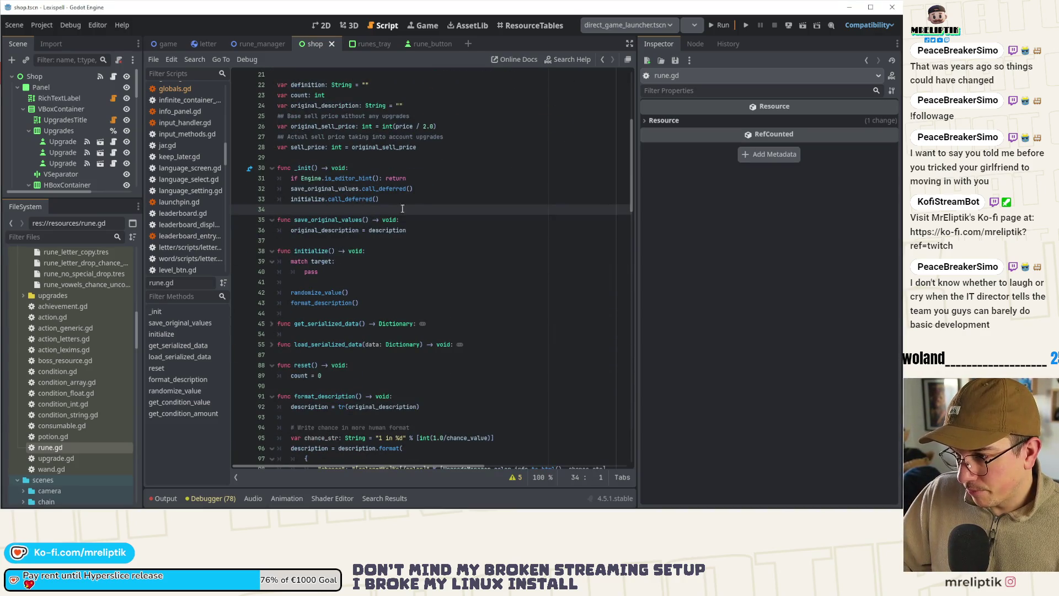
{"action": "left_click", "coordinate": [436, 182]}
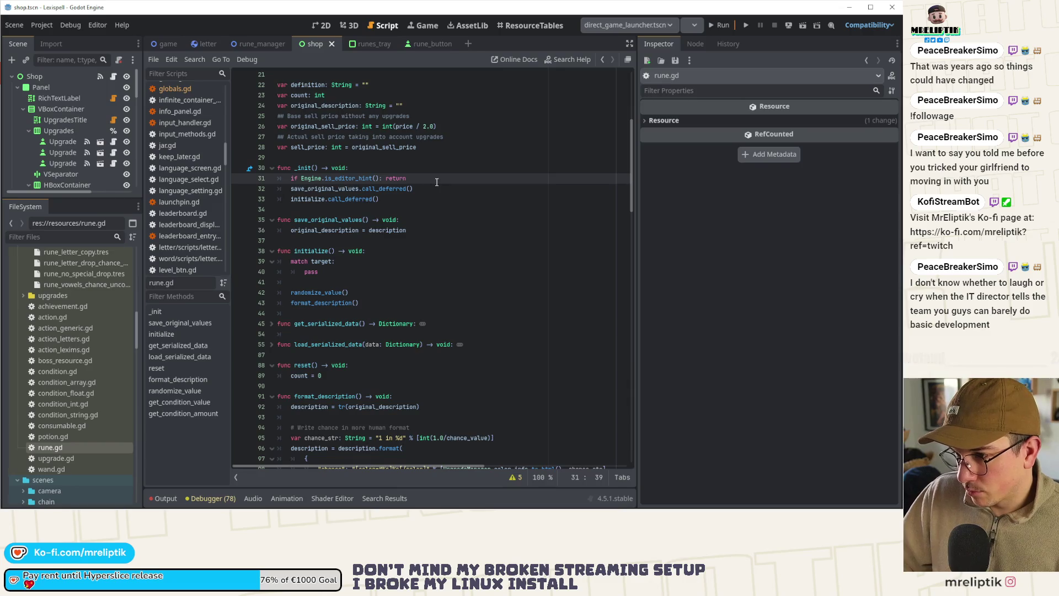
Add a partial 'SignalBus.drop' line at the end of _init after the deferred initialize call.
{"action": "key", "text": "Down"}
{"action": "key", "text": "Down"}
{"action": "key", "text": "Return"}
{"action": "key", "text": "Return"}
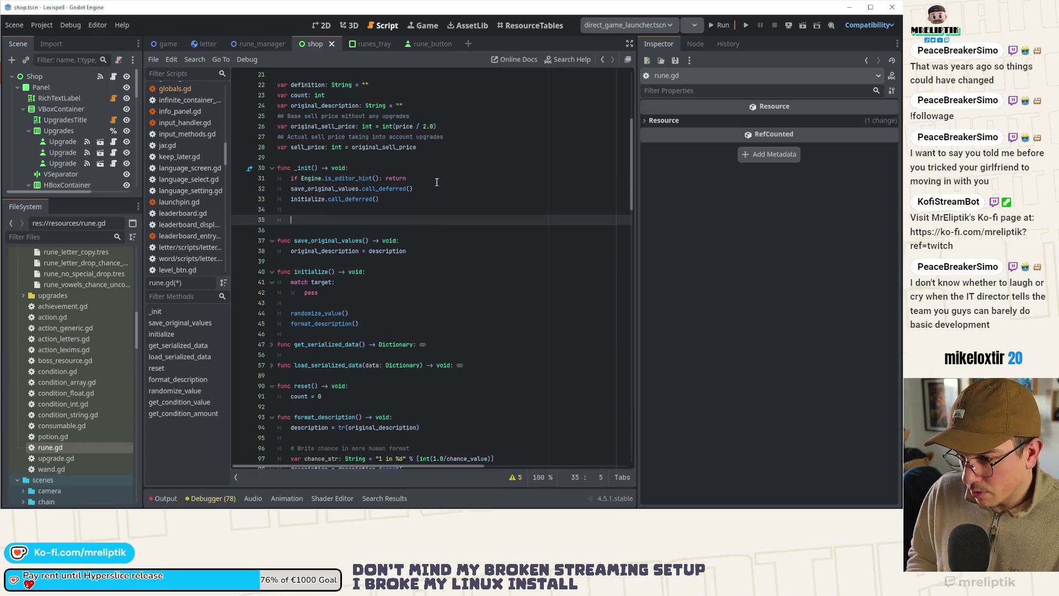
{"action": "type", "text": "SignalBus.drop"}
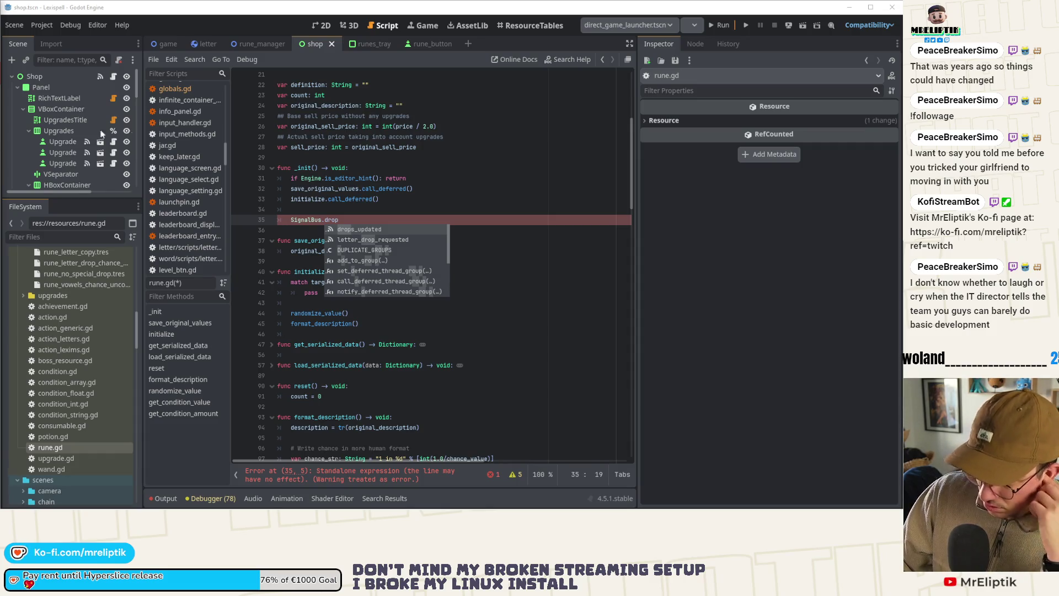
{"action": "key", "text": "Escape"}
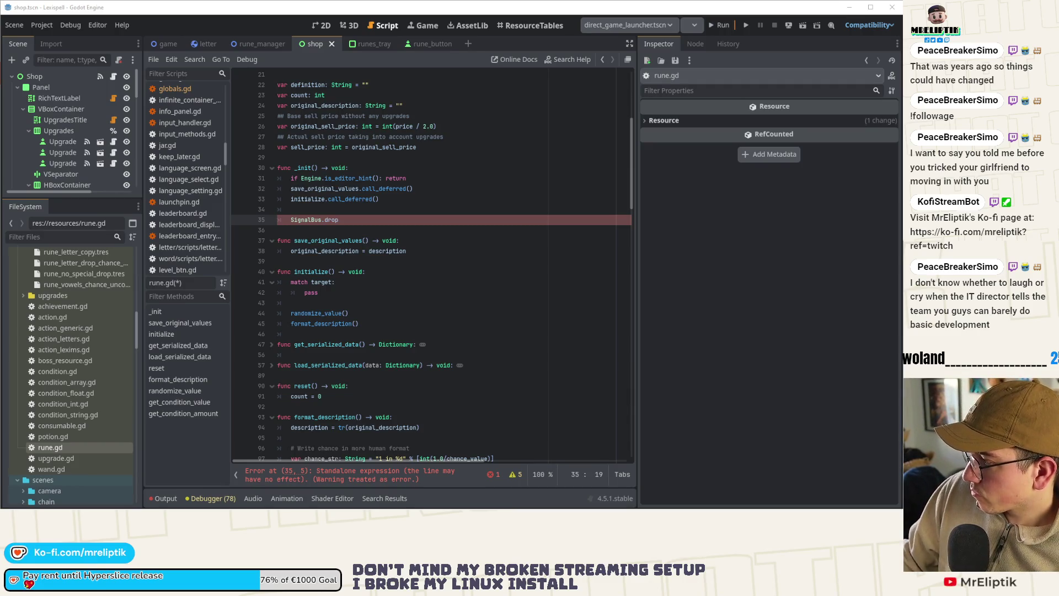
Scroll the FileSystem dock up to show the resources/runes folder and its .tres files.
{"action": "mouse_move", "coordinate": [778, 505]}
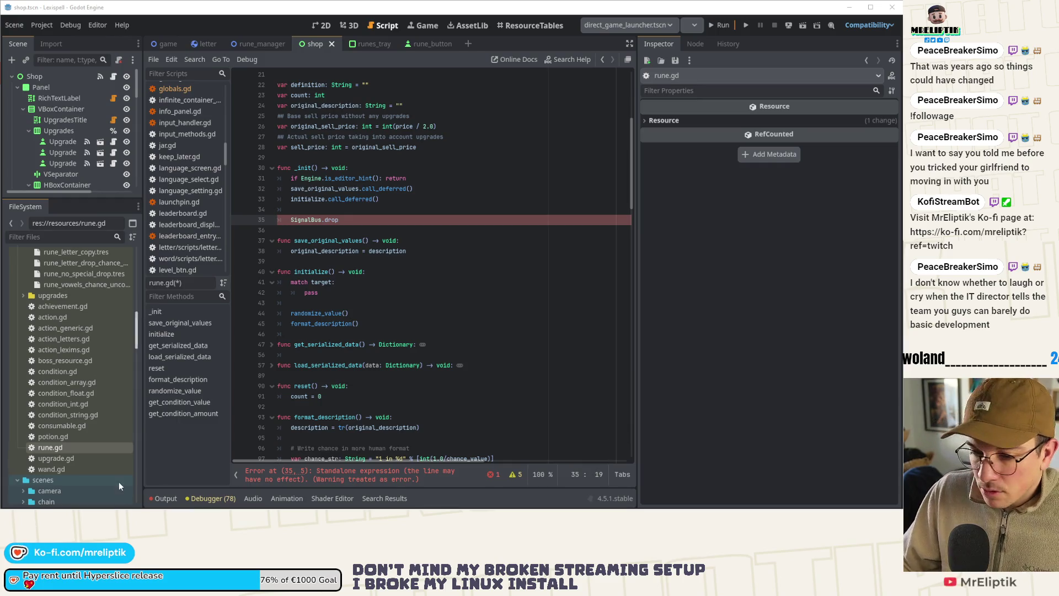
{"action": "scroll", "coordinate": [60, 361], "scroll_direction": "up", "scroll_amount": 4}
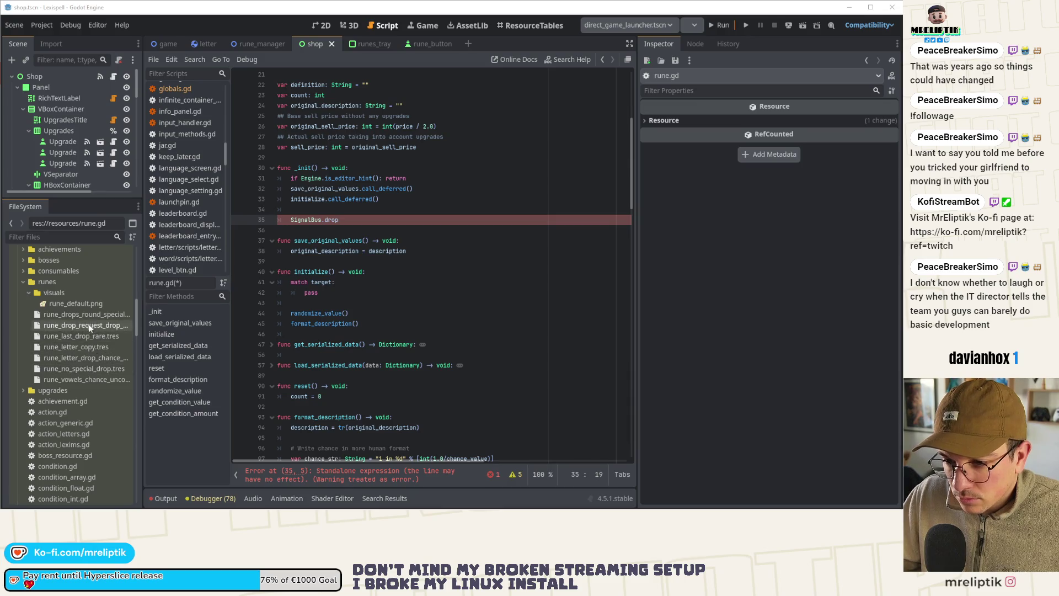
{"action": "left_click", "coordinate": [92, 359]}
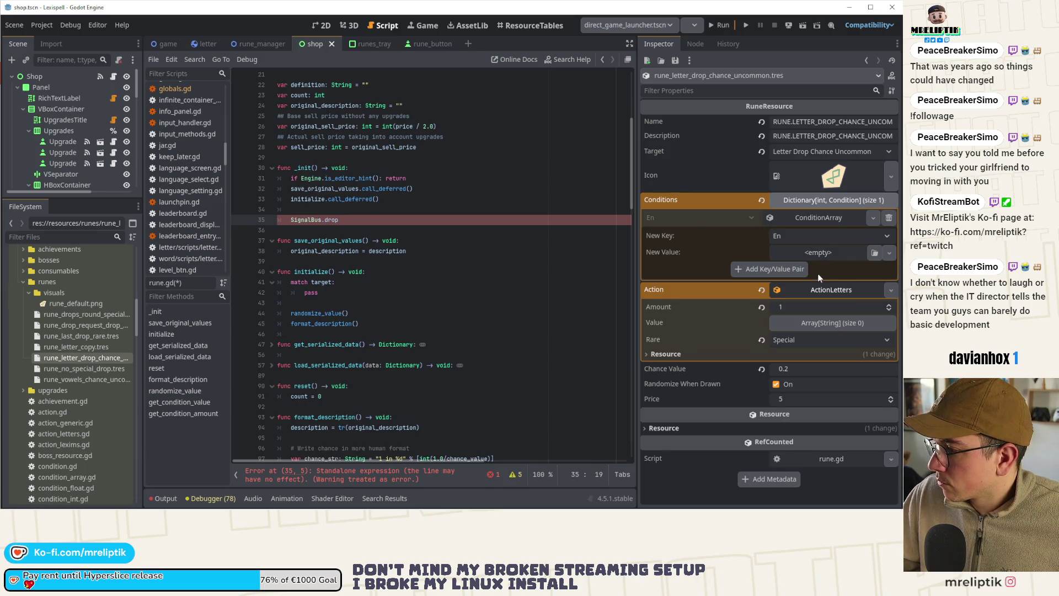
{"action": "left_click", "coordinate": [822, 220]}
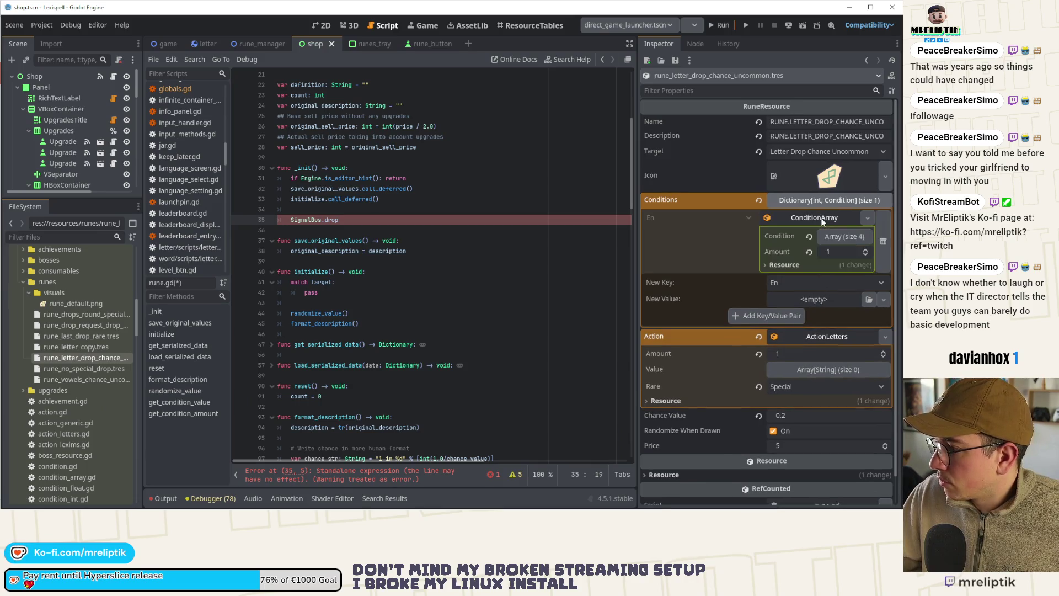
{"action": "left_click", "coordinate": [833, 237]}
{"action": "left_click", "coordinate": [832, 238]}
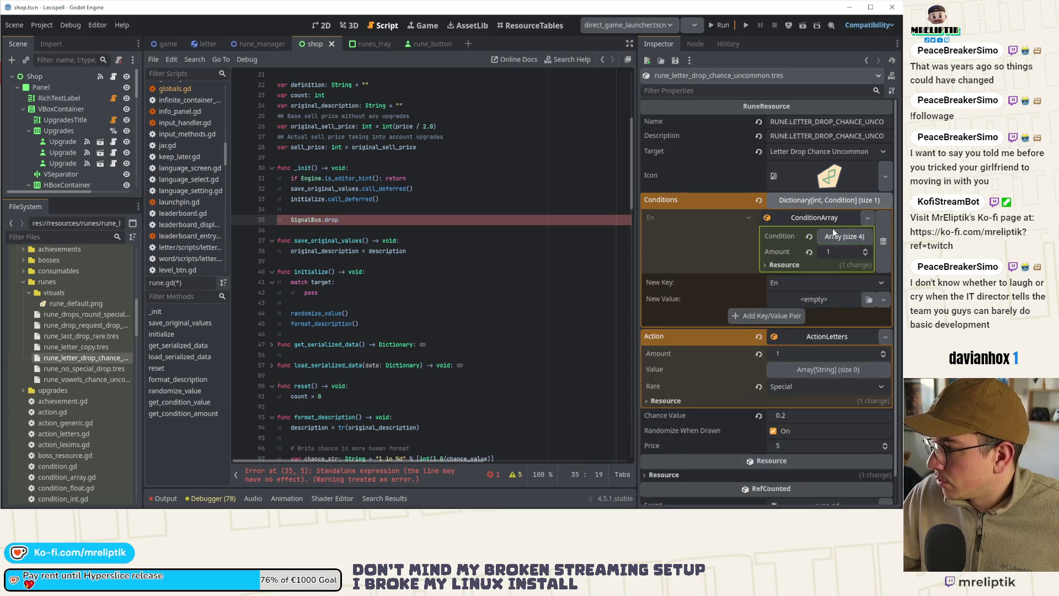
{"action": "left_click", "coordinate": [839, 237]}
{"action": "left_click", "coordinate": [839, 236]}
{"action": "left_click", "coordinate": [824, 221]}
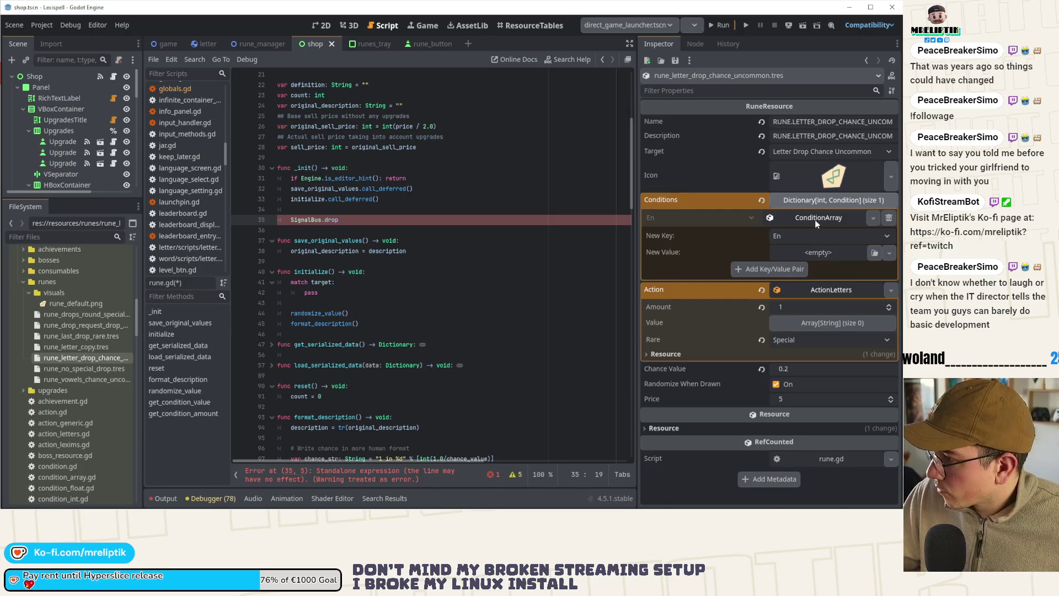
{"action": "left_click", "coordinate": [815, 220]}
{"action": "left_click", "coordinate": [812, 201]}
{"action": "left_click", "coordinate": [813, 217]}
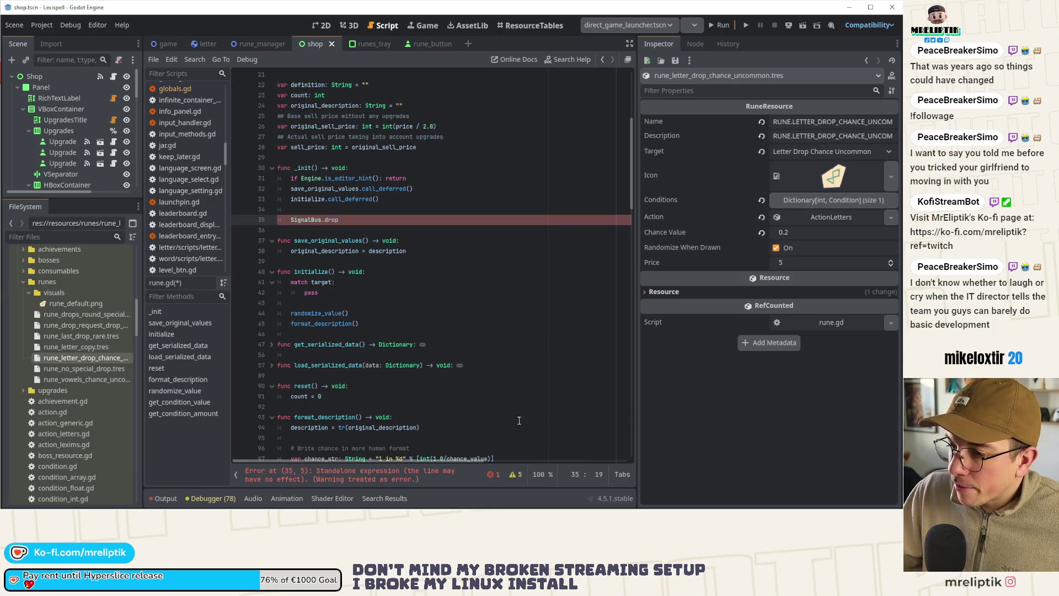
{"action": "left_click", "coordinate": [310, 219], "text": "ctrl"}
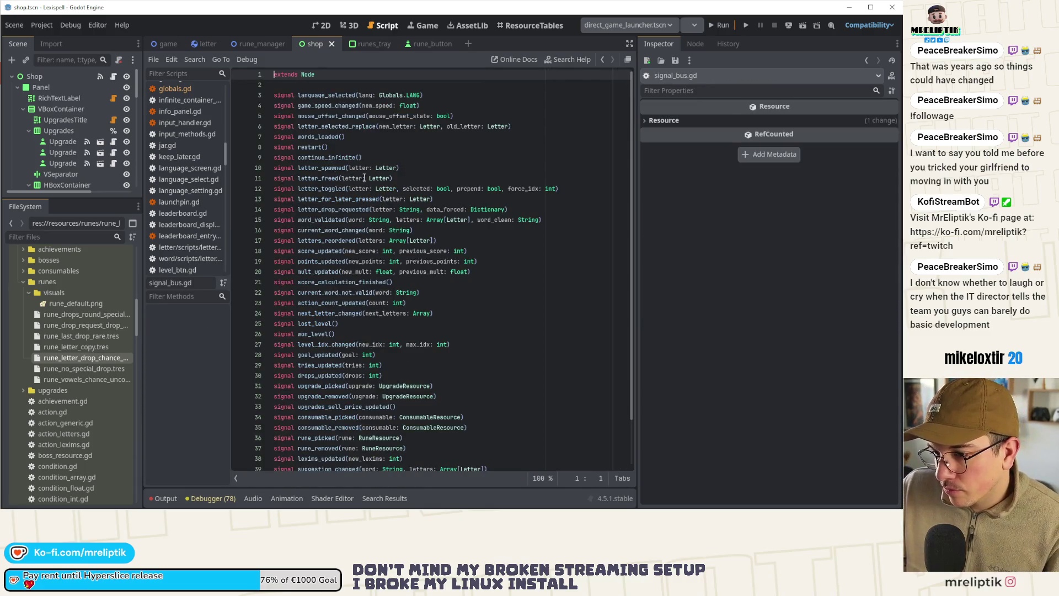
Search signal_bus.gd for 'drop' and step through matches to the drops_updated signal.
{"action": "left_click", "coordinate": [430, 163]}
{"action": "key", "text": "ctrl+f"}
{"action": "type", "text": "drop"}
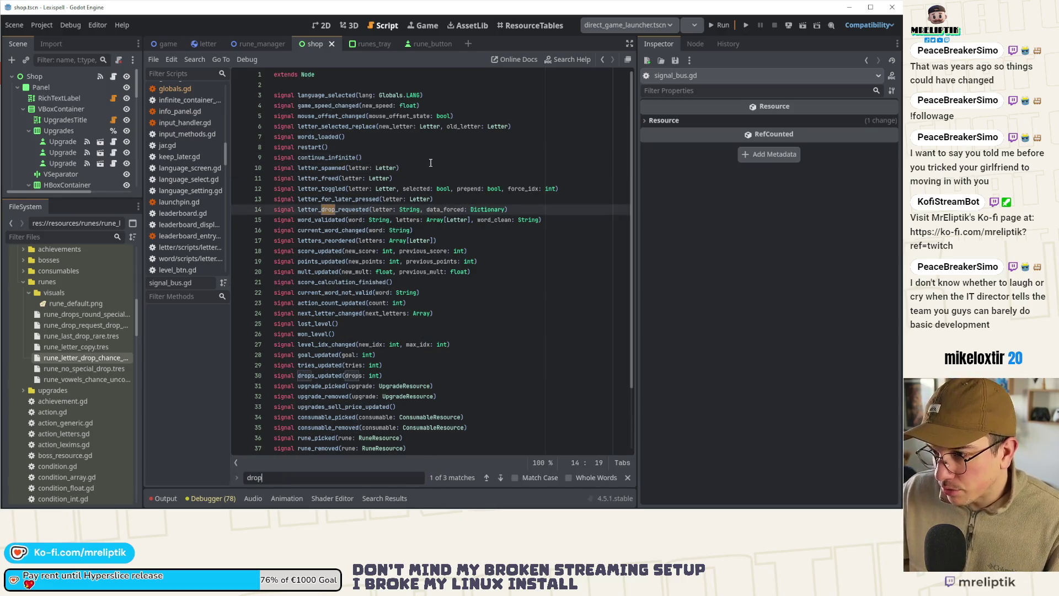
{"action": "left_click", "coordinate": [500, 478]}
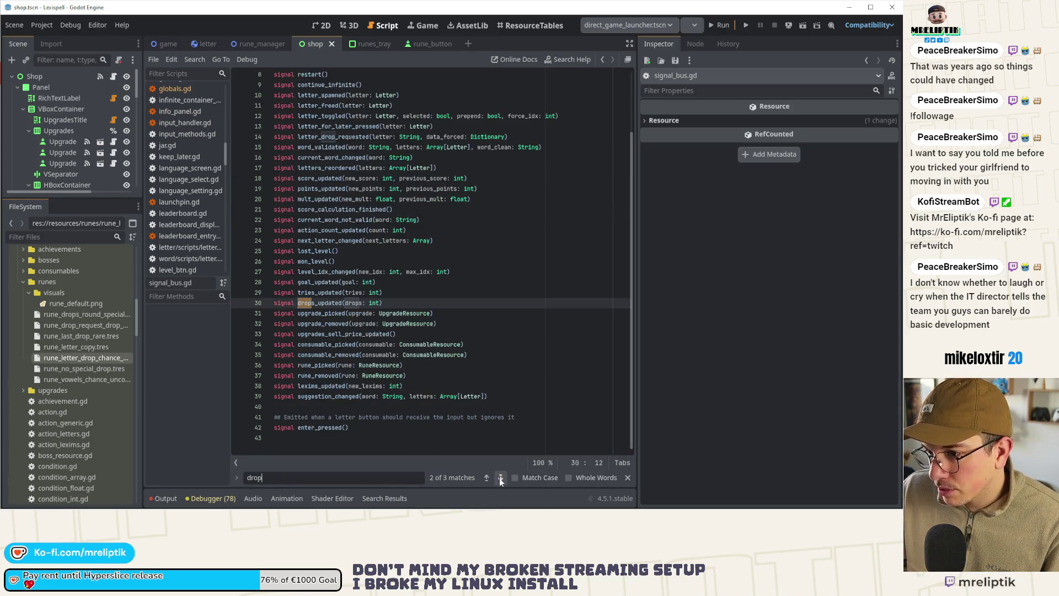
{"action": "left_click", "coordinate": [500, 477]}
{"action": "left_click", "coordinate": [500, 478]}
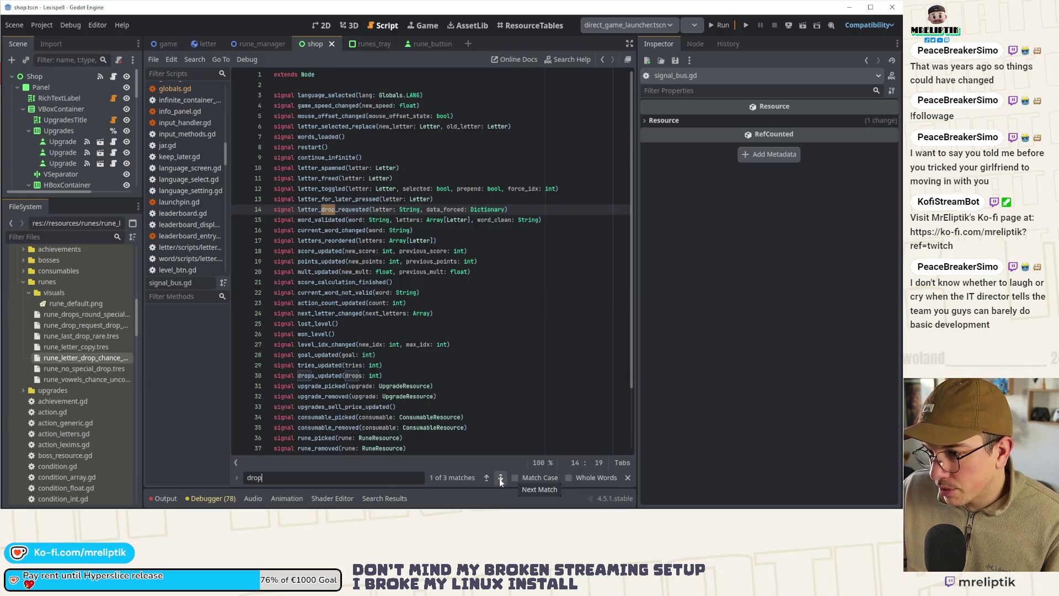
{"action": "left_click", "coordinate": [500, 478]}
Declare a new signal user_drop_requested on the line after drops_updated.
{"action": "left_click", "coordinate": [405, 304]}
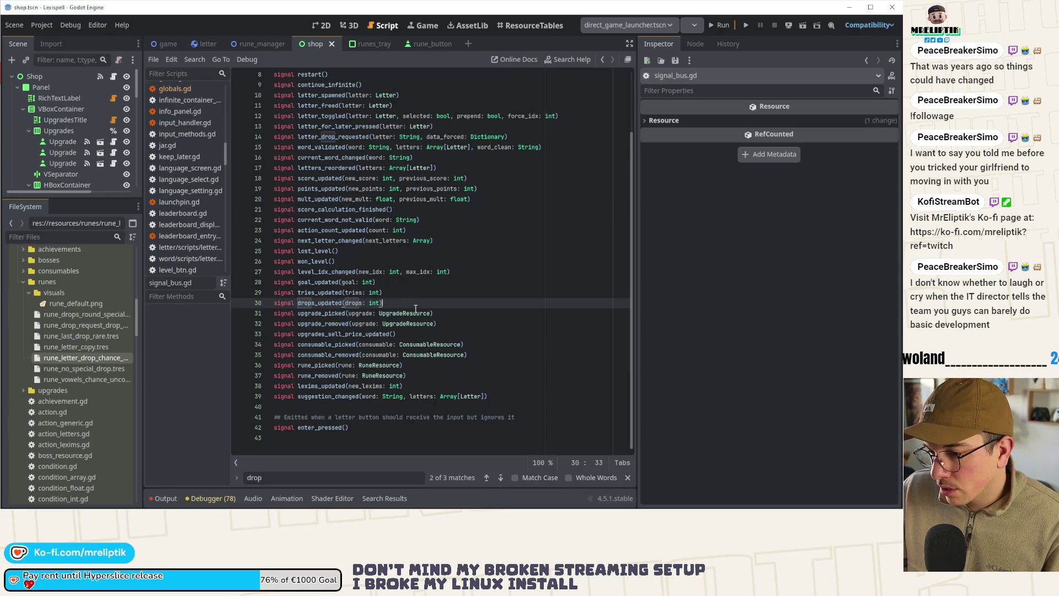
{"action": "key", "text": "Return"}
{"action": "type", "text": "signal "}
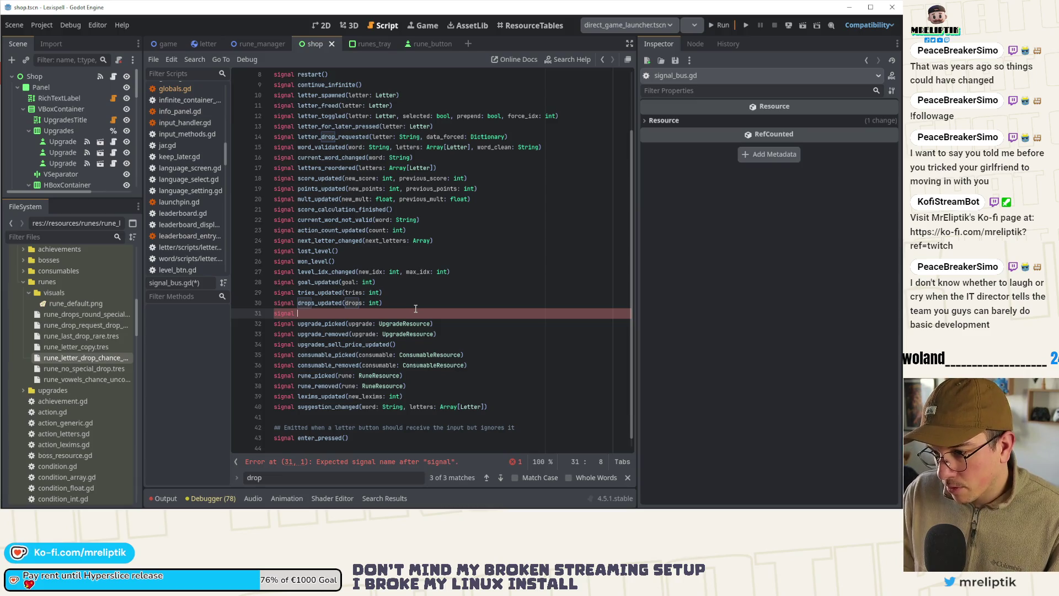
{"action": "type", "text": "drops_requested_"}
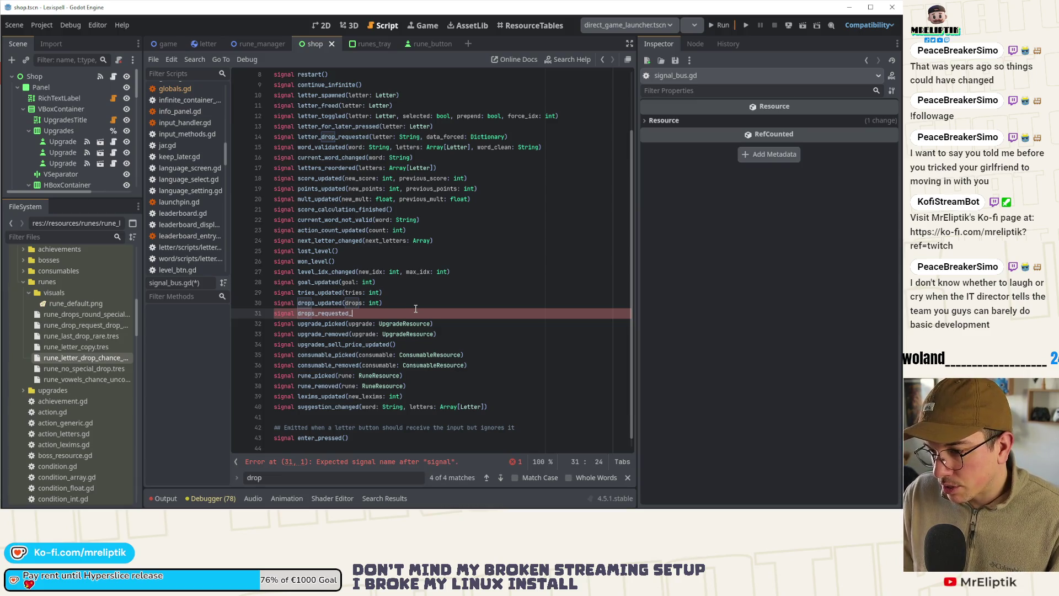
{"action": "key", "text": "BackSpace"}
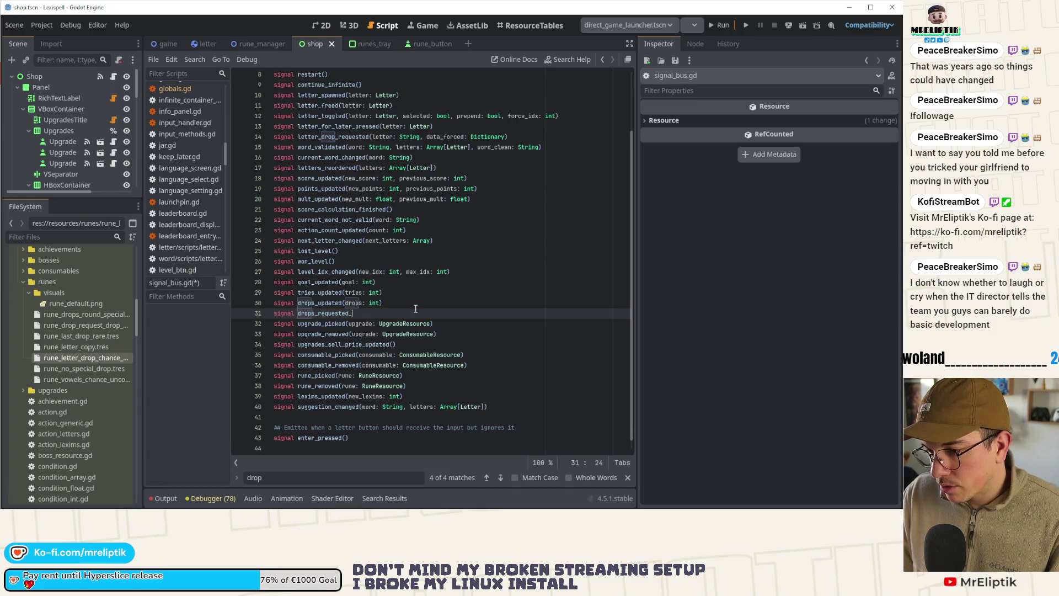
{"action": "key", "text": "BackSpace"}
{"action": "key", "text": "BackSpace"}
{"action": "key", "text": "BackSpace"}
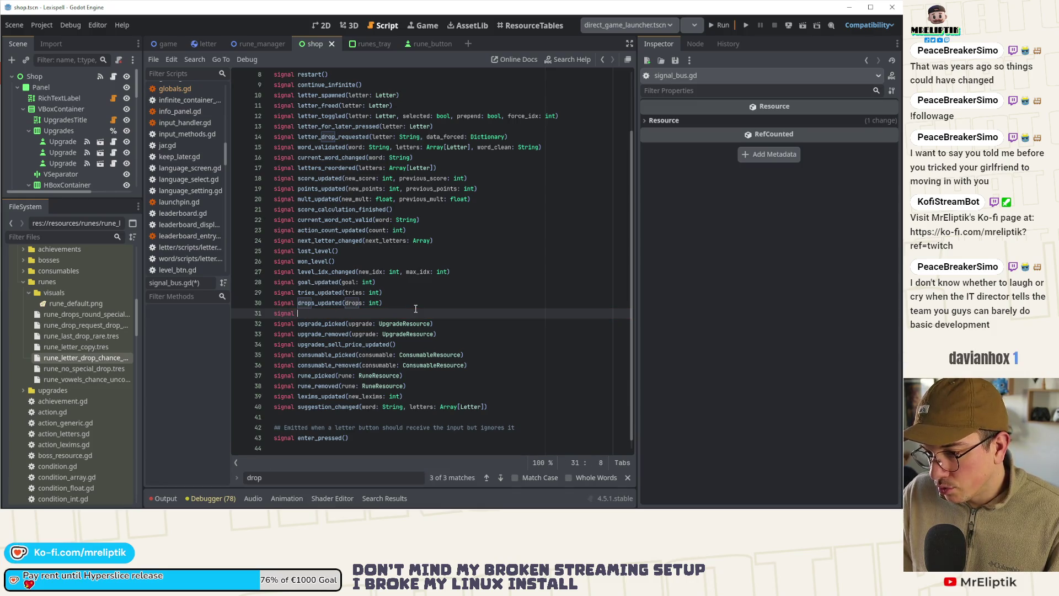
{"action": "type", "text": "use"}
{"action": "type", "text": "r_drop_re"}
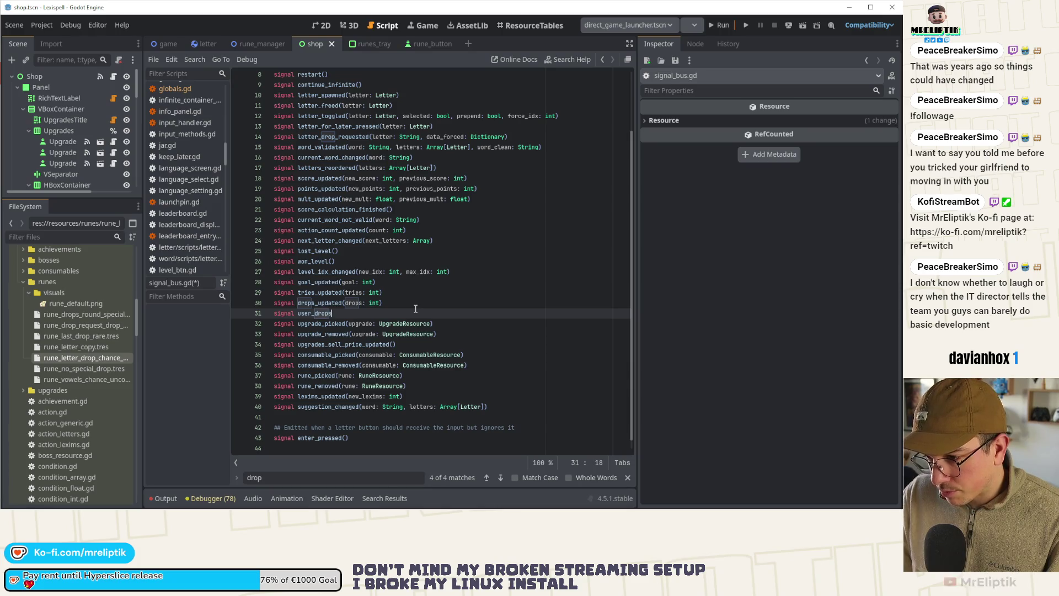
{"action": "type", "text": "quested("}
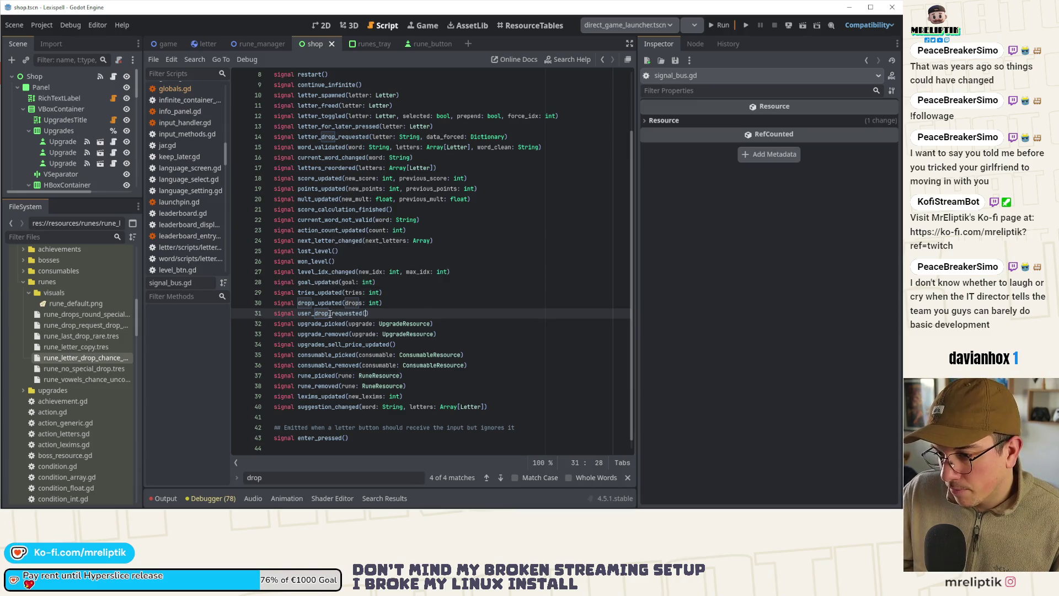
{"action": "double_click", "coordinate": [340, 313]}
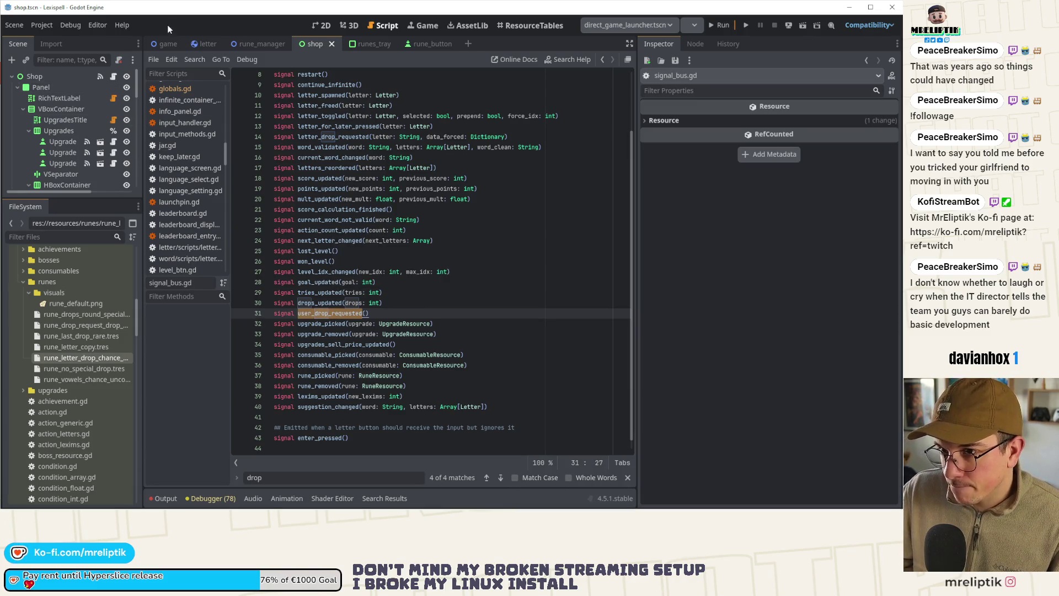
Switch to the game scene in 2D and expand the NextLetter and ScreenControls nodes in the scene tree.
{"action": "left_click", "coordinate": [165, 44]}
{"action": "left_click", "coordinate": [322, 26]}
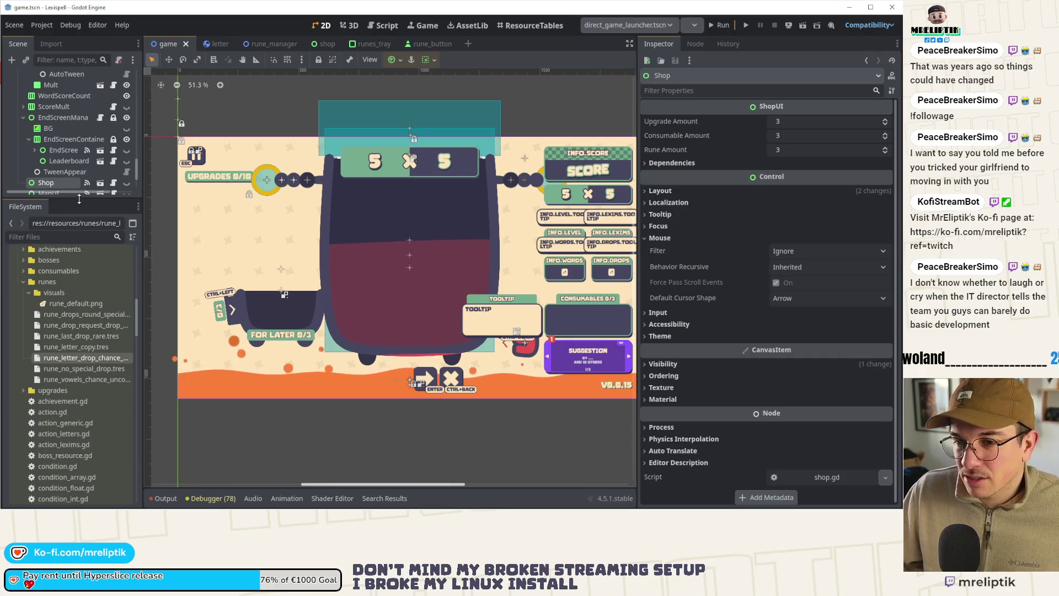
{"action": "left_click_drag", "start_coordinate": [78, 199], "coordinate": [101, 353]}
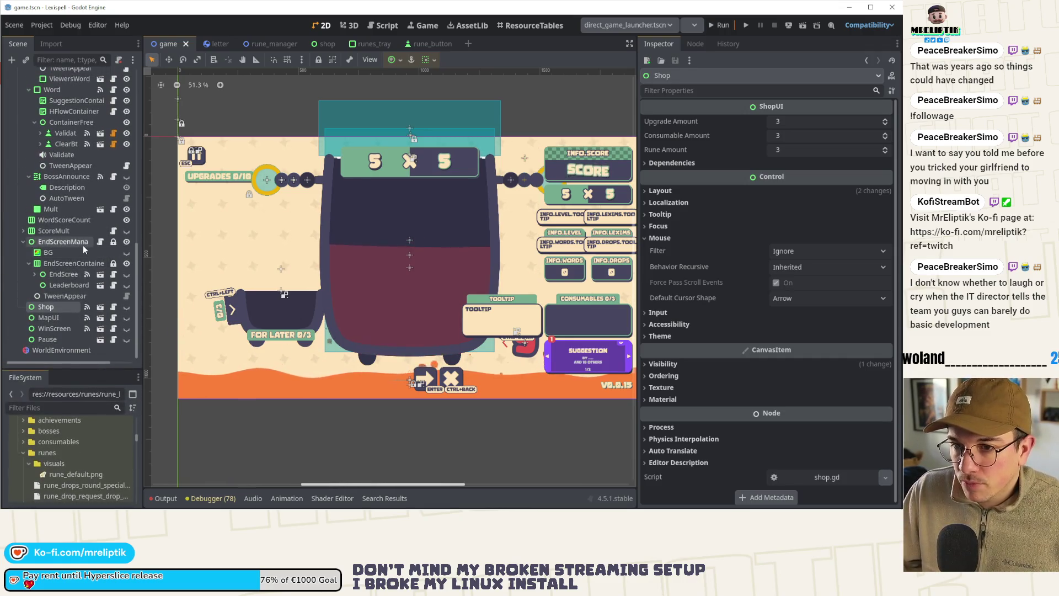
{"action": "scroll", "coordinate": [83, 245], "scroll_direction": "up", "scroll_amount": 10}
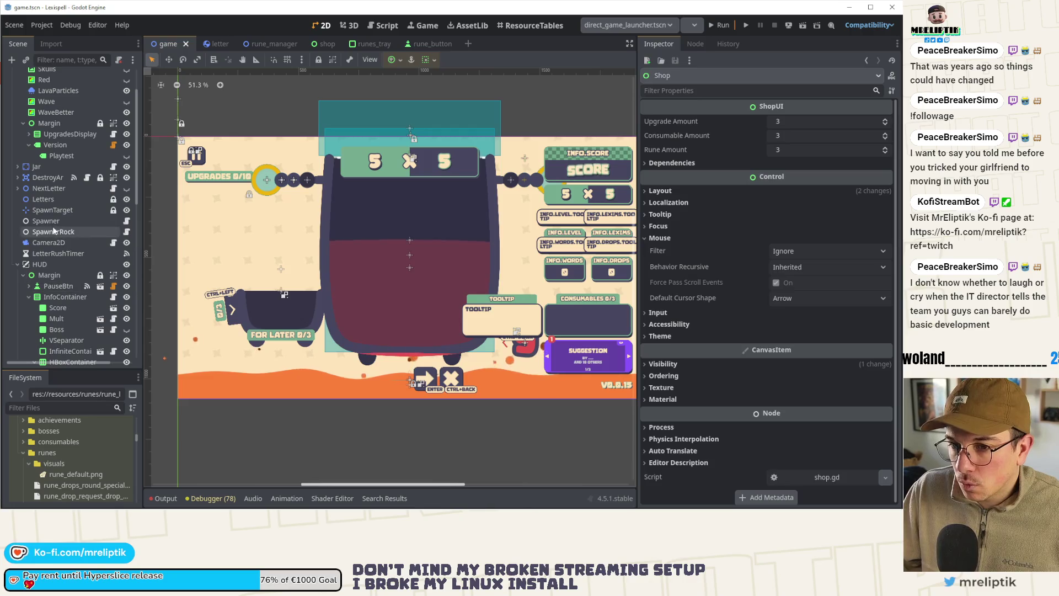
{"action": "left_click", "coordinate": [17, 188]}
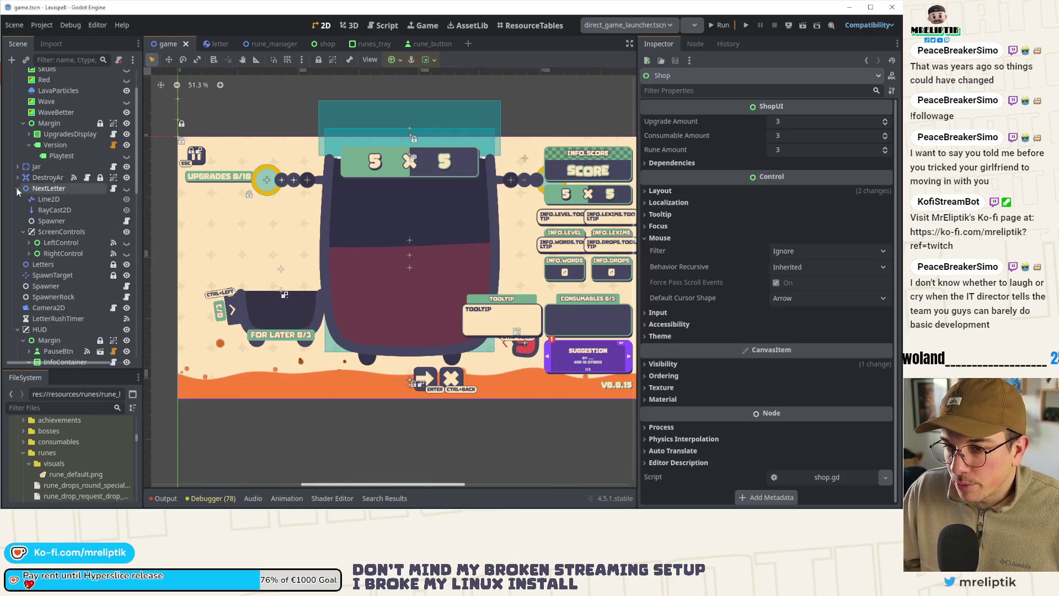
{"action": "left_click", "coordinate": [23, 232]}
{"action": "scroll", "coordinate": [515, 344], "scroll_direction": "up", "scroll_amount": 4}
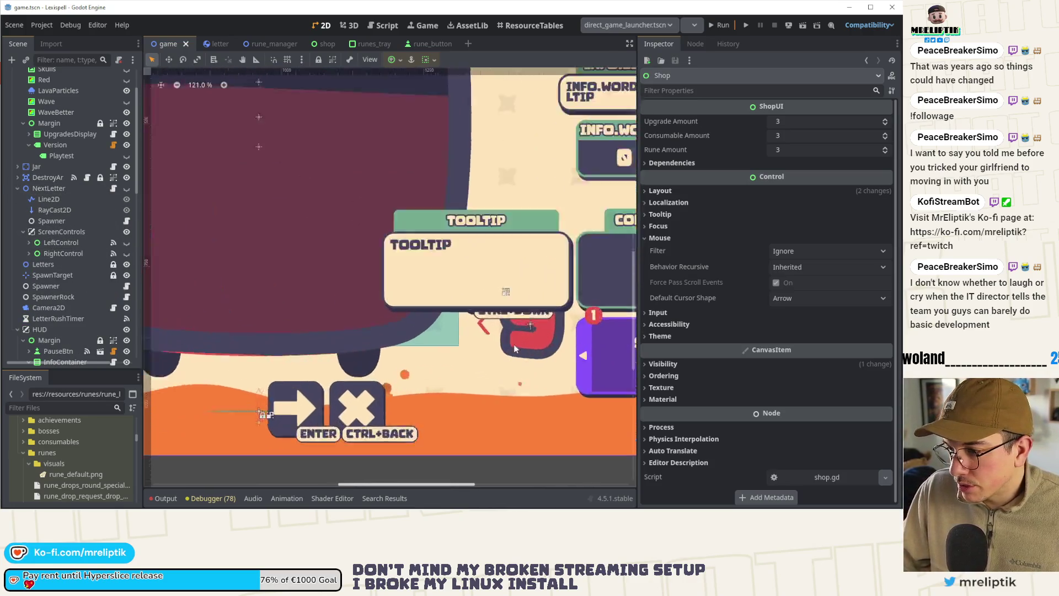
{"action": "left_click", "coordinate": [509, 318]}
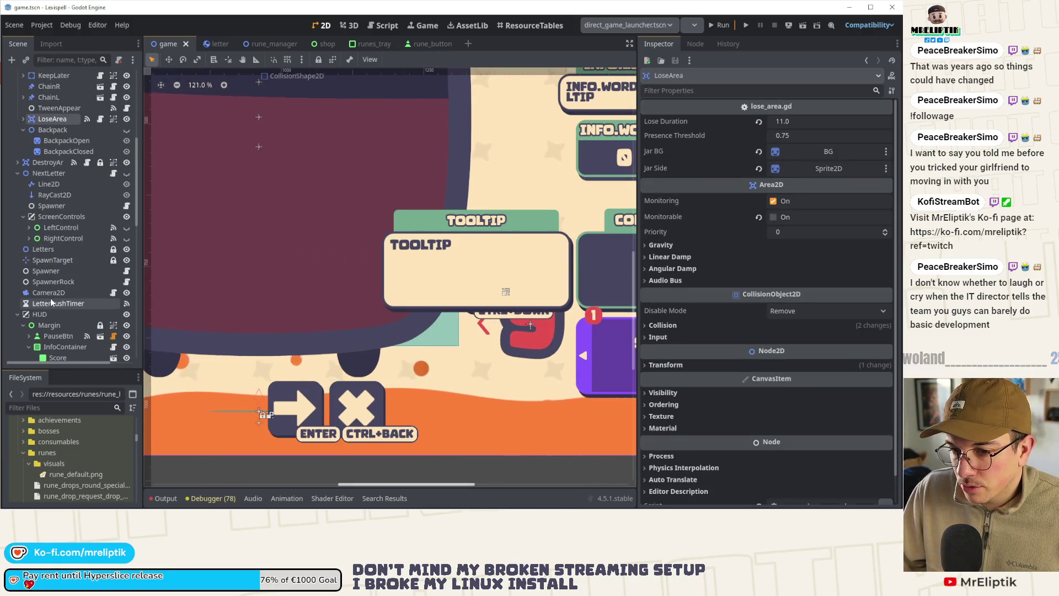
Filter the Scene dock for 'drop', select DropBtn, and list its signal connections.
{"action": "left_click", "coordinate": [66, 60]}
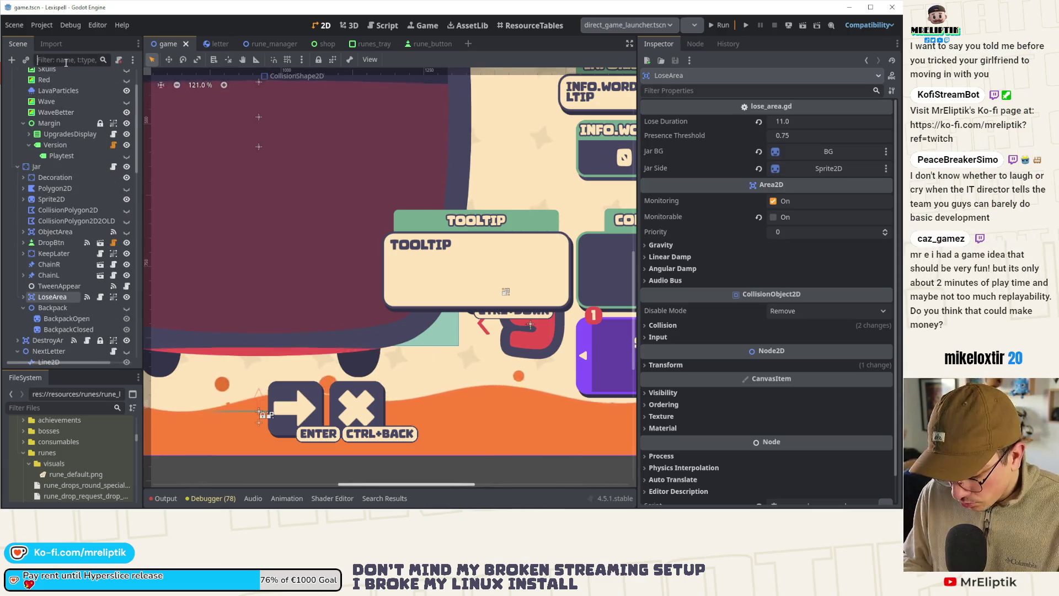
{"action": "type", "text": "drop"}
{"action": "left_click", "coordinate": [55, 78]}
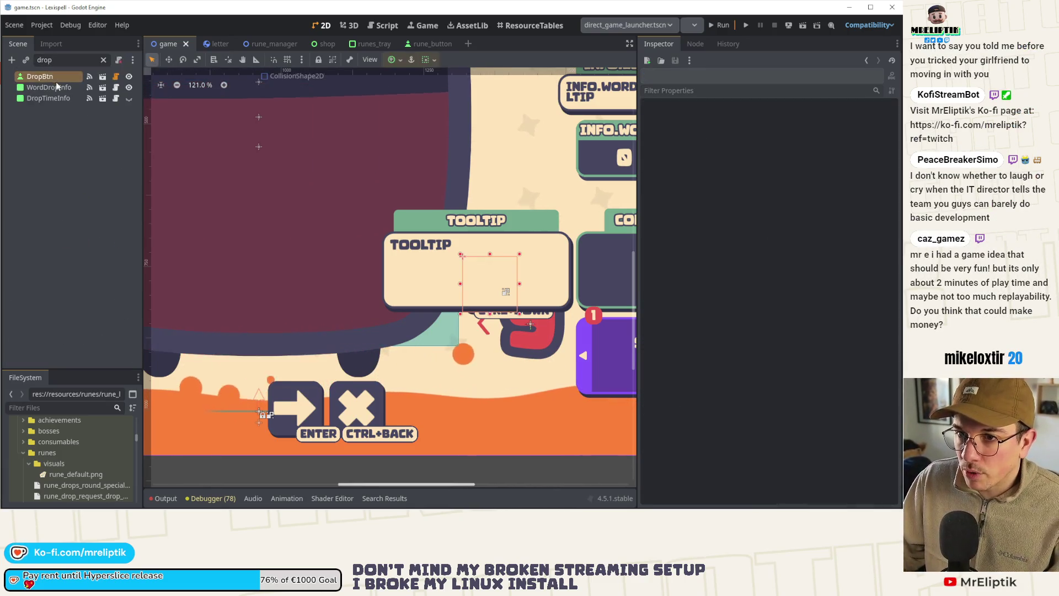
{"action": "left_click", "coordinate": [117, 59]}
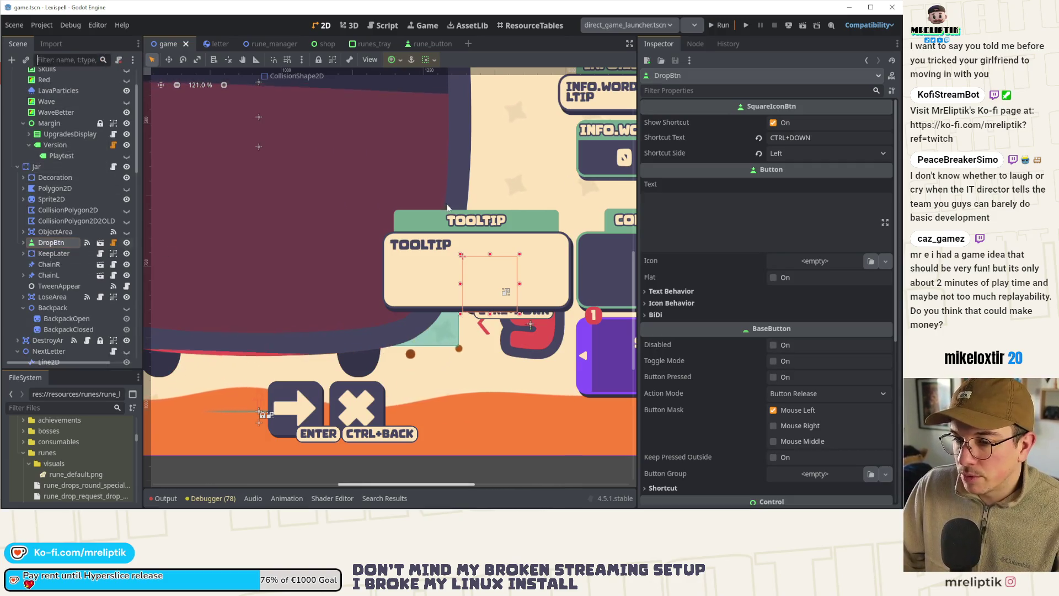
{"action": "left_click", "coordinate": [696, 44]}
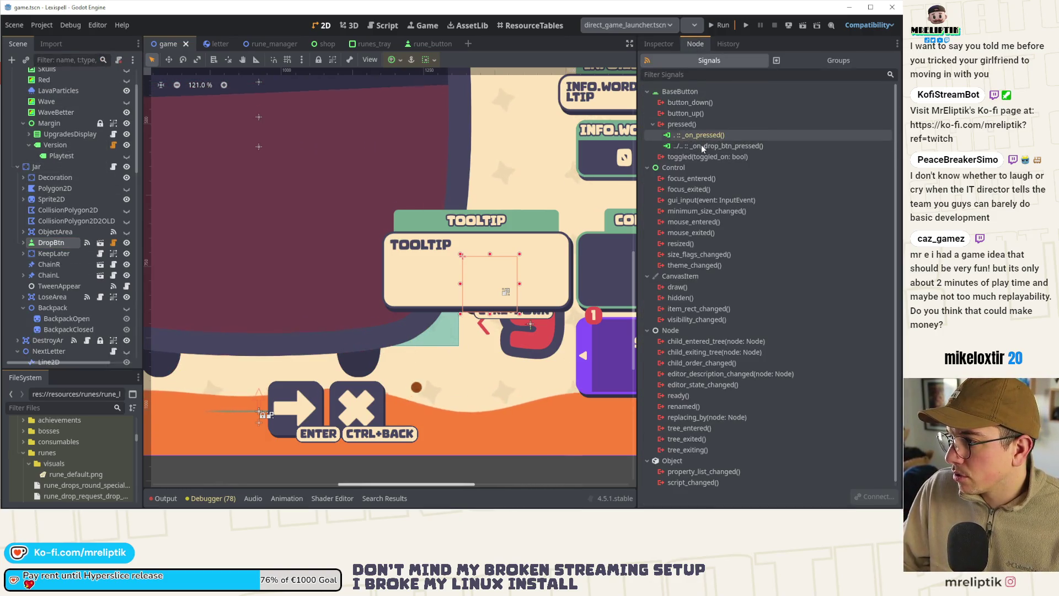
In the drop button's pressed handler, add a SignalBus.user_drop_requested line below the drops_updated emit.
{"action": "double_click", "coordinate": [700, 146]}
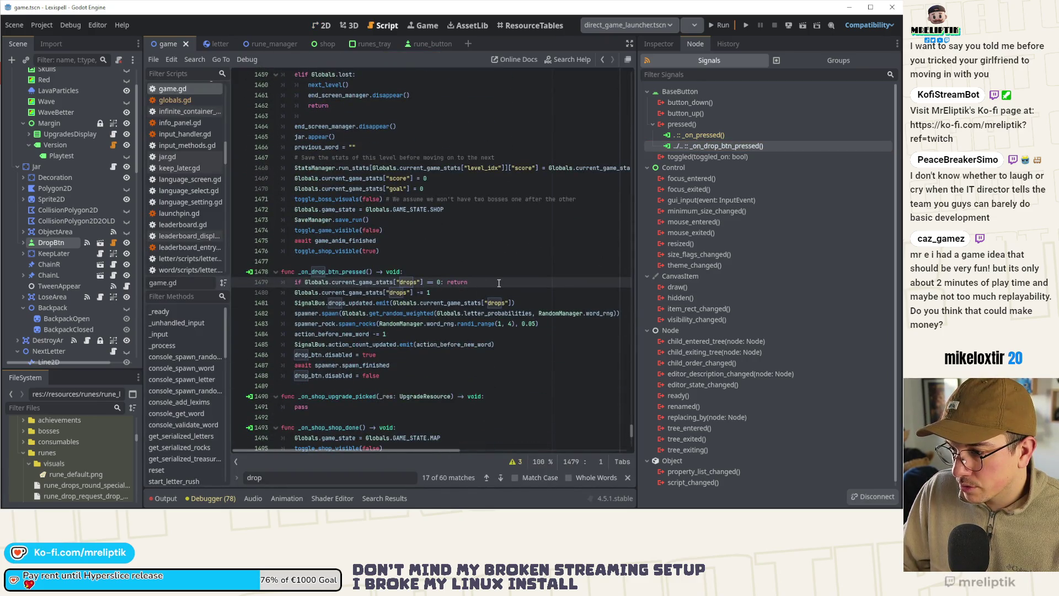
{"action": "double_click", "coordinate": [342, 303]}
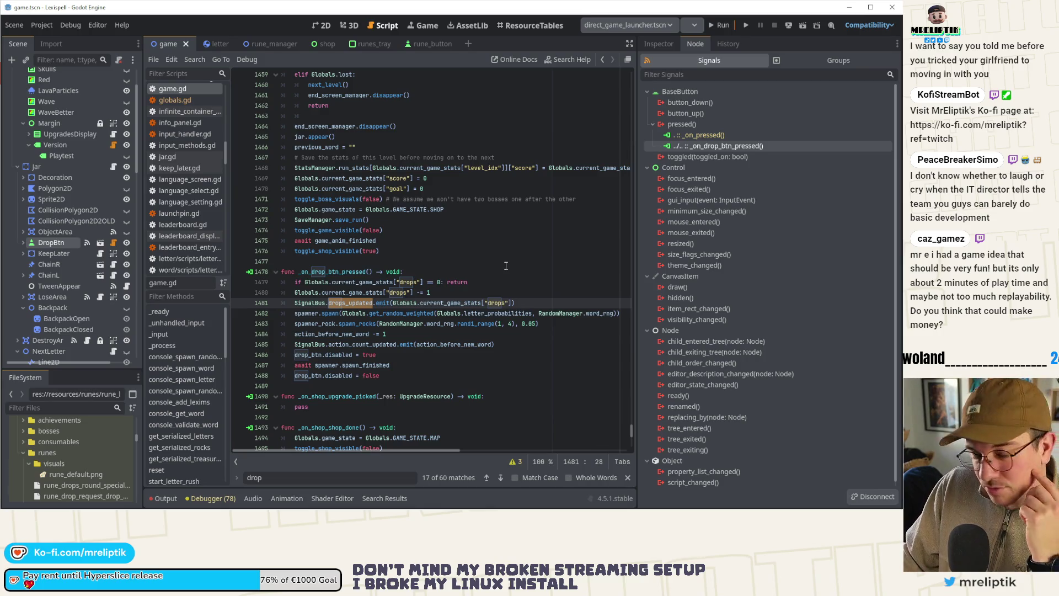
{"action": "left_click", "coordinate": [547, 302]}
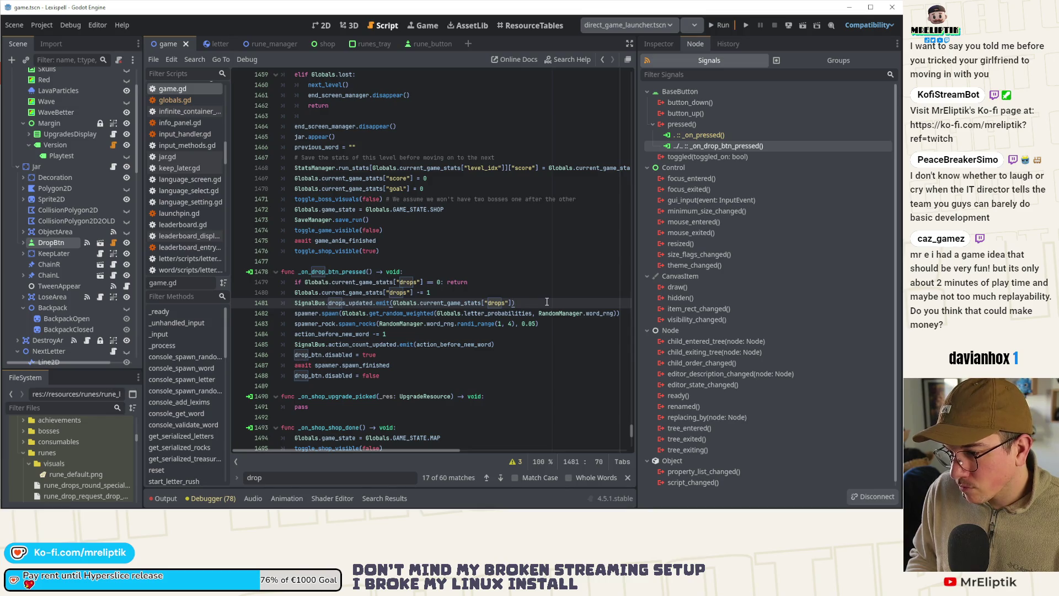
{"action": "key", "text": "Return"}
{"action": "type", "text": "user_drop_requested"}
{"action": "key", "text": "Home"}
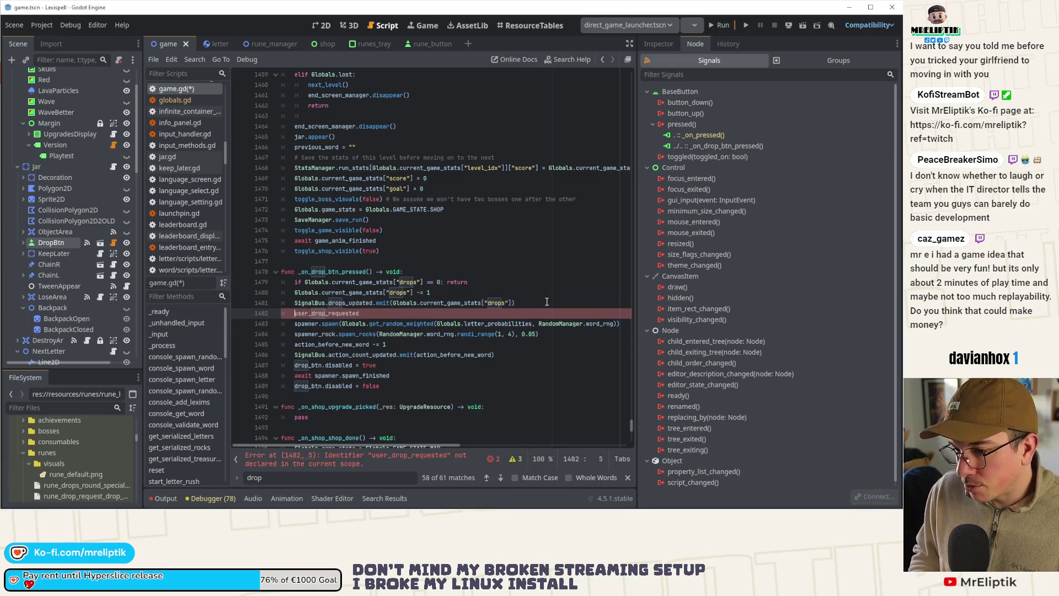
{"action": "type", "text": "SignalBus."}
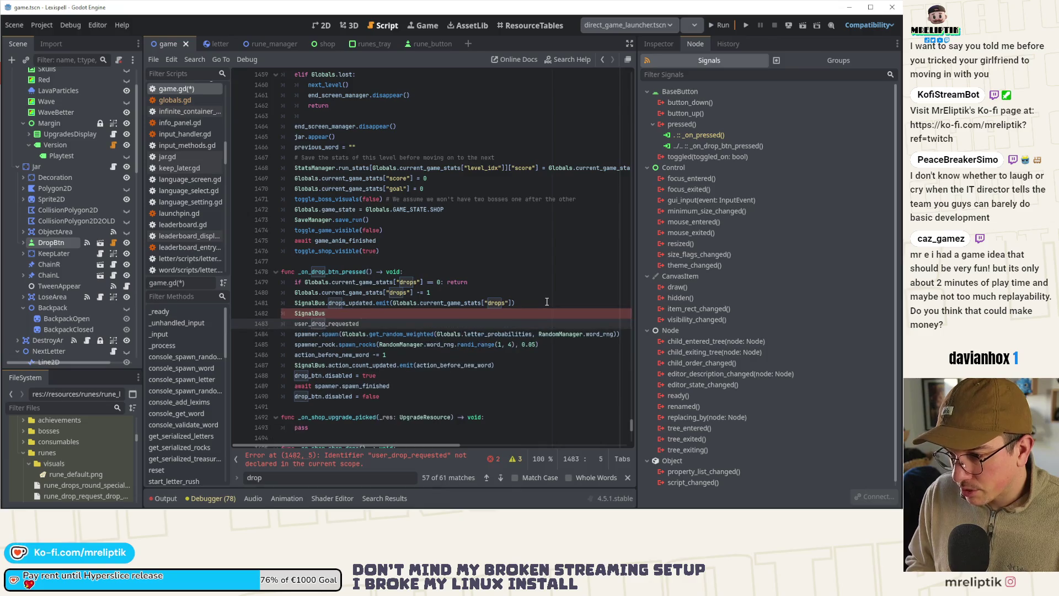
{"action": "key", "text": "End"}
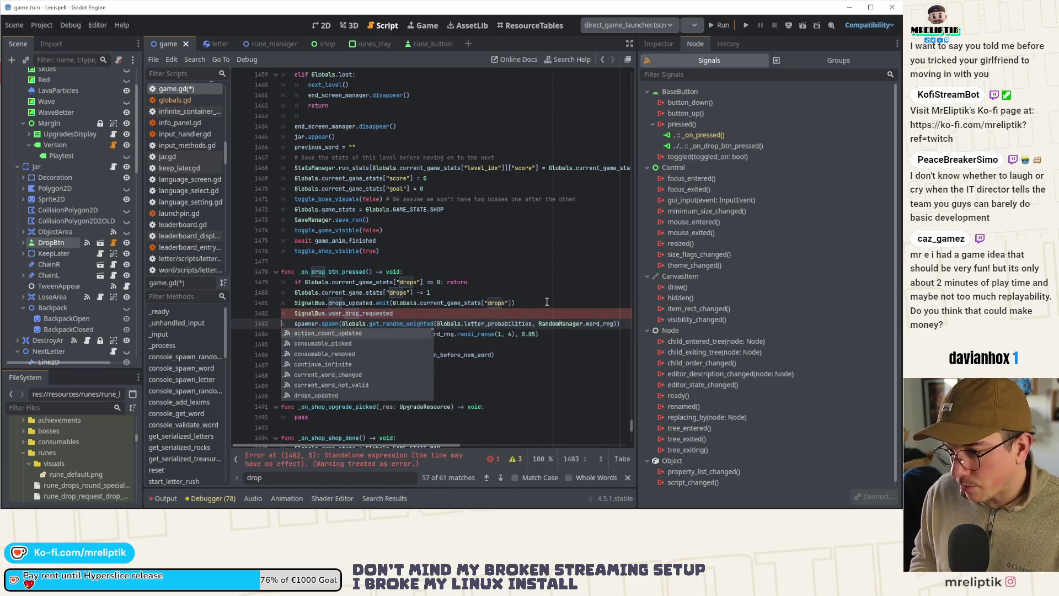
{"action": "type", "text": "("}
{"action": "key", "text": "ctrl+s"}
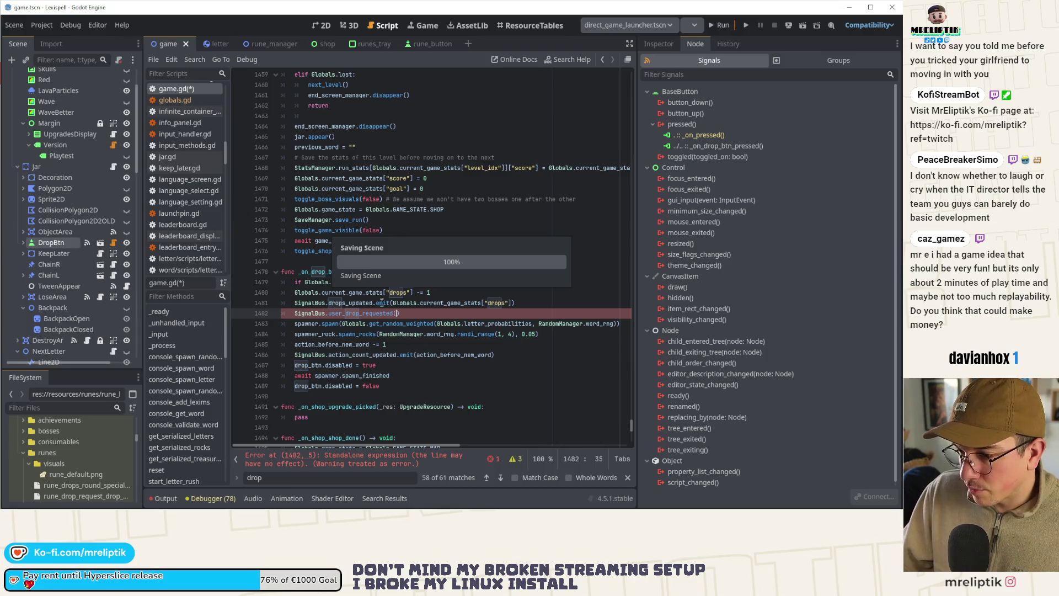
Append .emit() to the user_drop_requested call on line 1482 and save game.gd.
{"action": "double_click", "coordinate": [389, 319]}
{"action": "key", "text": "Right"}
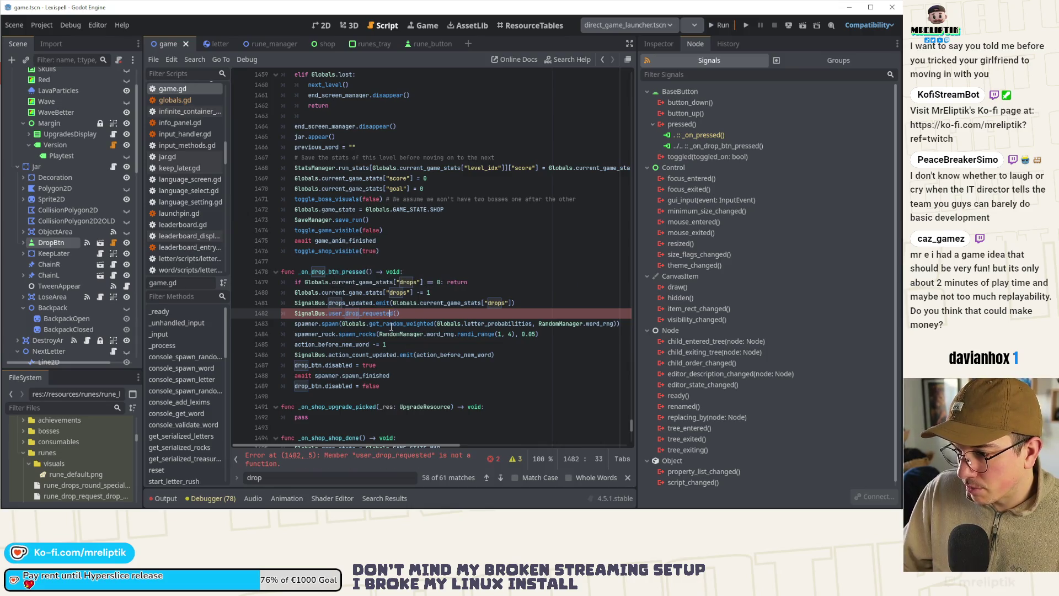
{"action": "type", "text": ".emi"}
{"action": "type", "text": "t"}
{"action": "key", "text": "ctrl+s"}
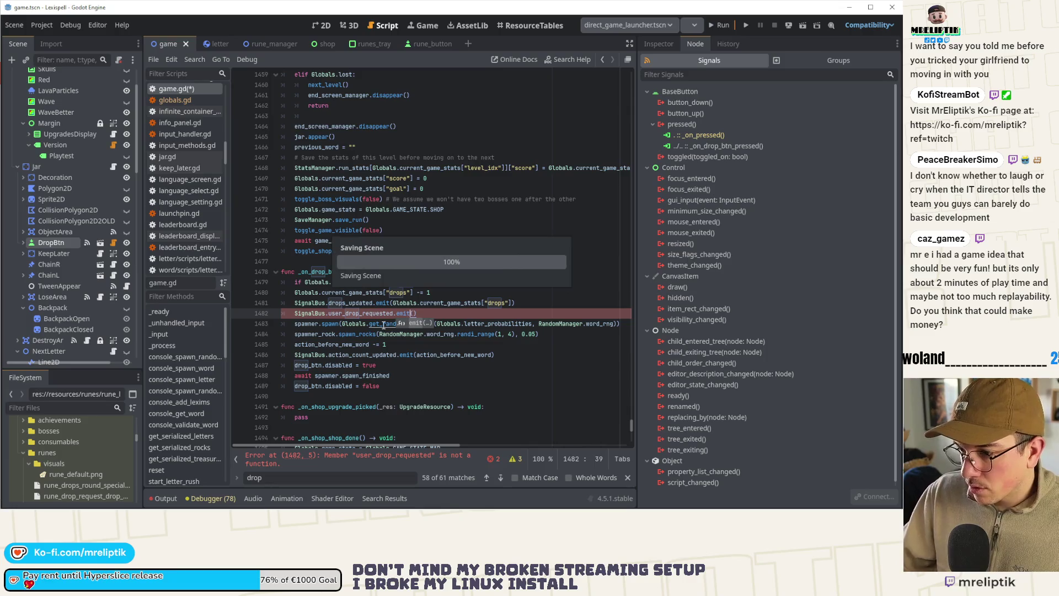
{"action": "double_click", "coordinate": [364, 316]}
{"action": "key", "text": "ctrl+c"}
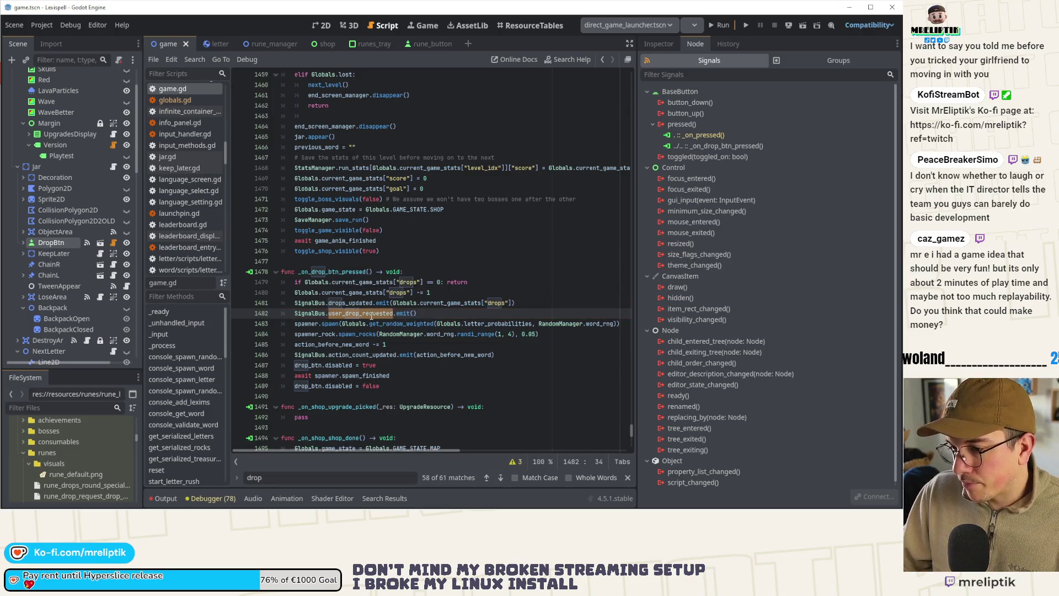
{"action": "key", "text": "ctrl+s"}
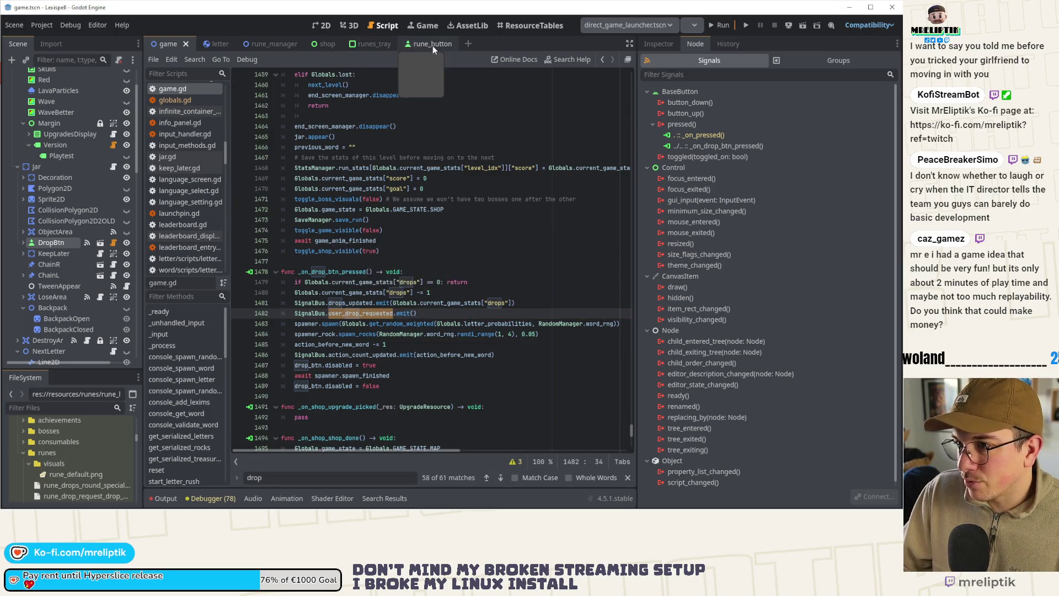
{"action": "scroll", "coordinate": [65, 468], "scroll_direction": "down", "scroll_amount": 3}
{"action": "scroll", "coordinate": [65, 468], "scroll_direction": "down", "scroll_amount": 5}
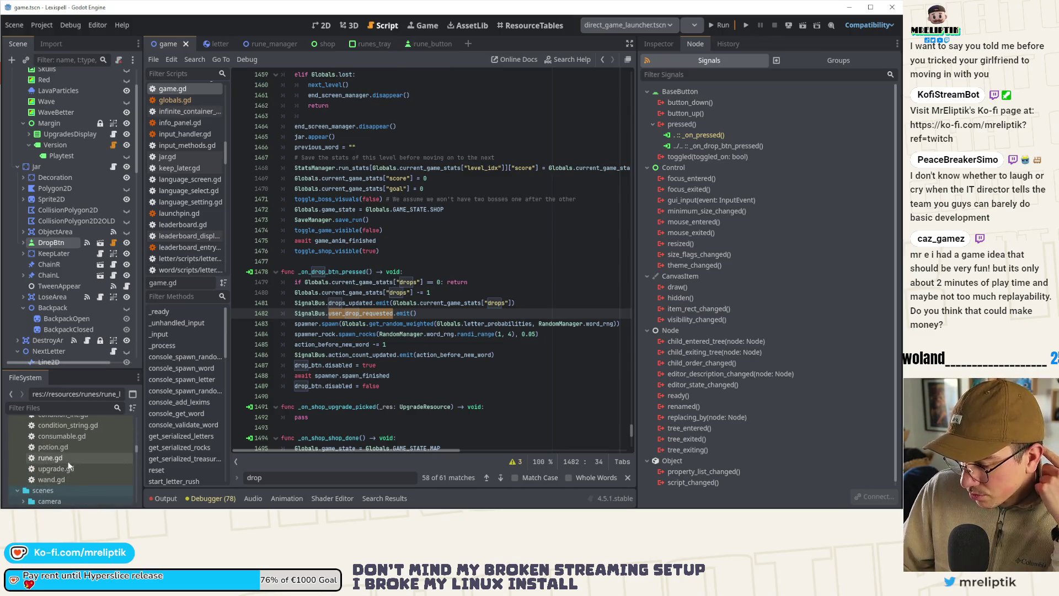
Open rune.gd and write SignalBus.user_drop_requested.connect(on_user_drop_requested) on line 35, then save.
{"action": "double_click", "coordinate": [71, 459]}
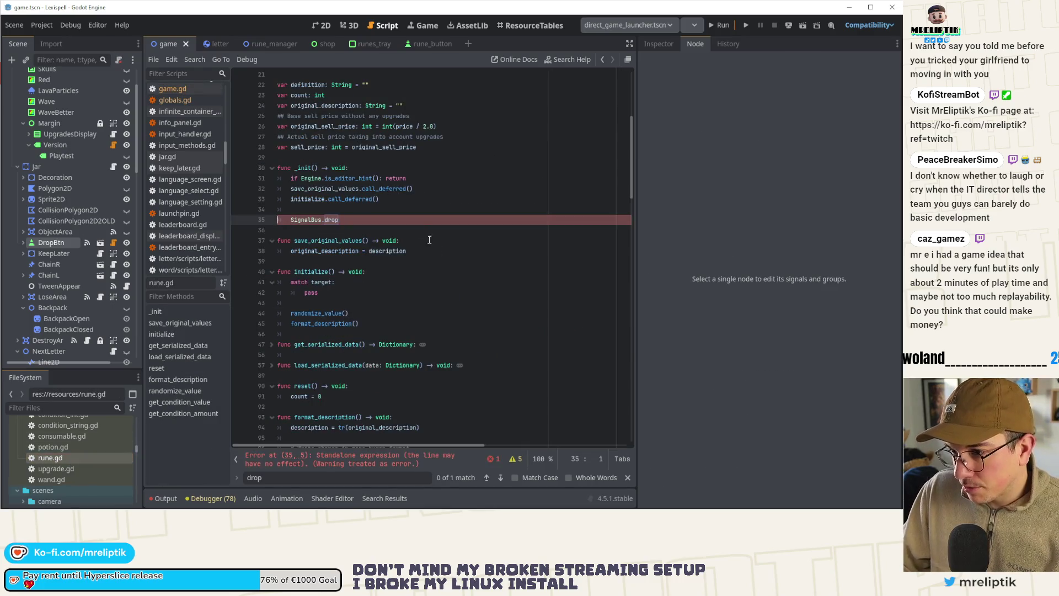
{"action": "double_click", "coordinate": [331, 219]}
{"action": "key", "text": "ctrl+v"}
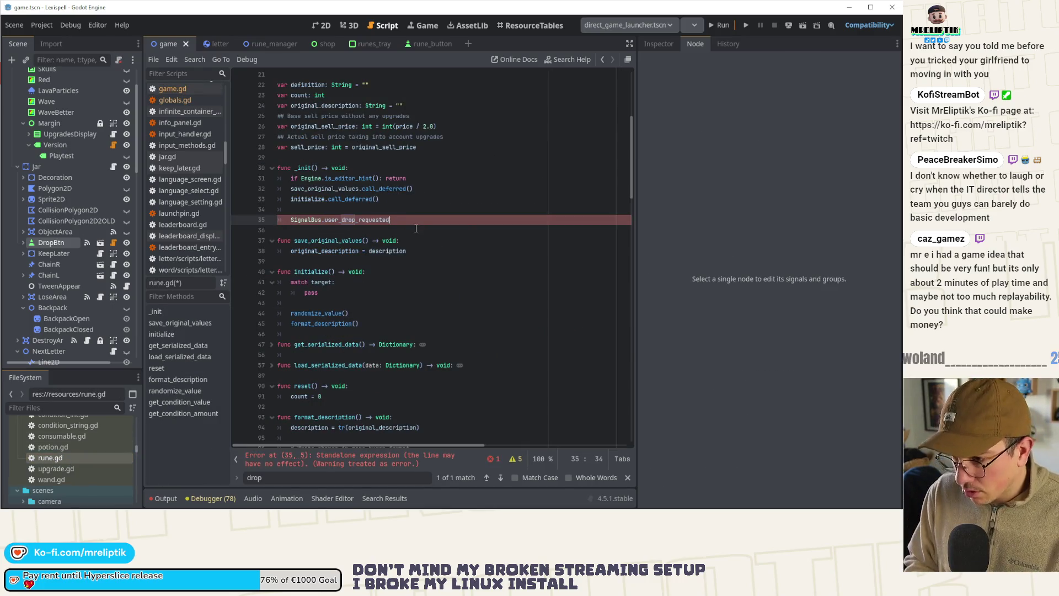
{"action": "type", "text": ".connect(on_u"}
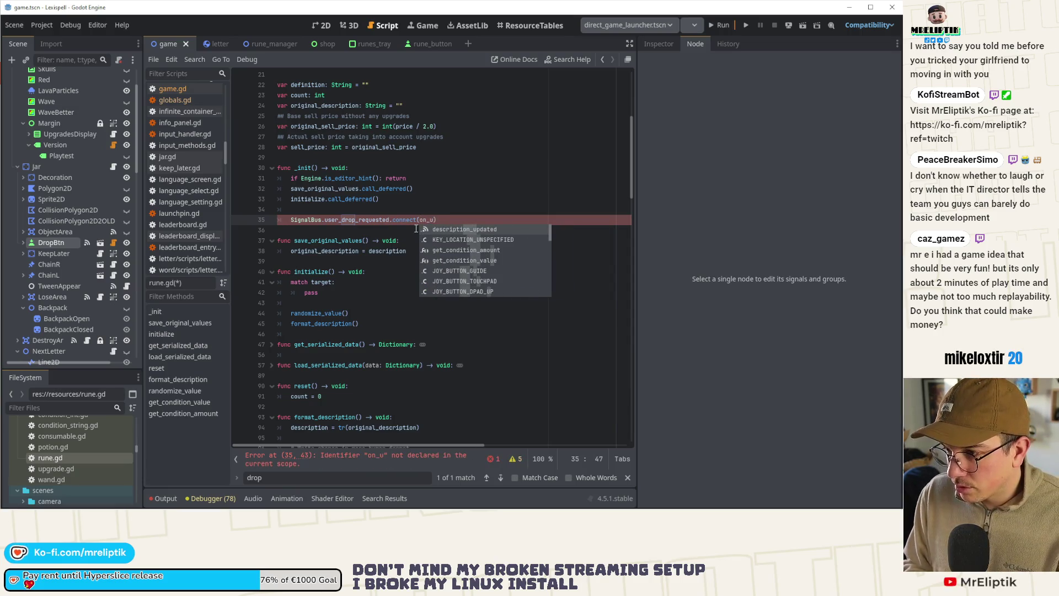
{"action": "type", "text": "ser_drop_requested"}
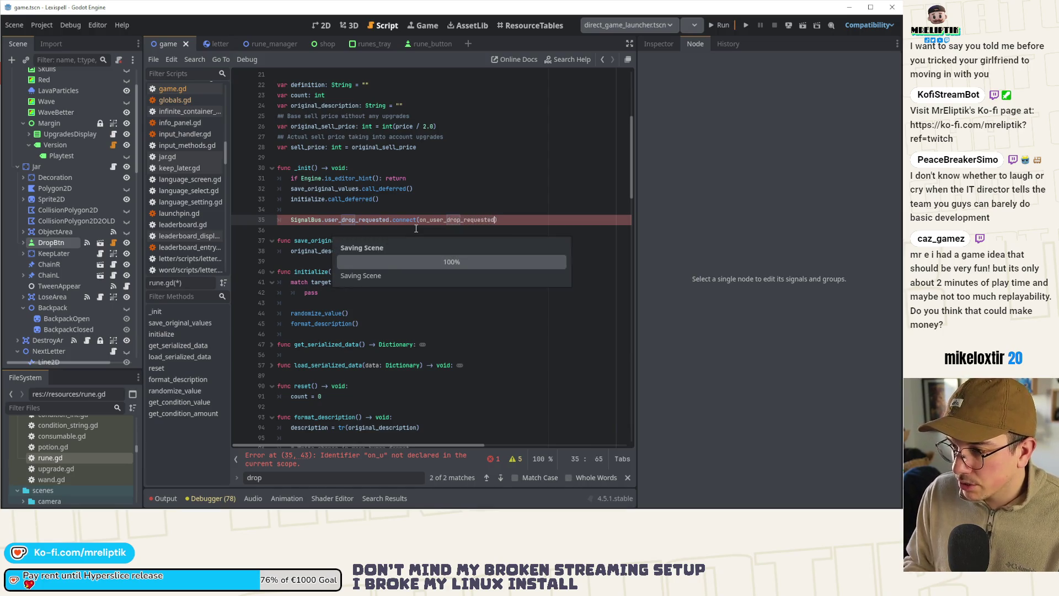
{"action": "left_click", "coordinate": [522, 222]}
{"action": "key", "text": "ctrl+s"}
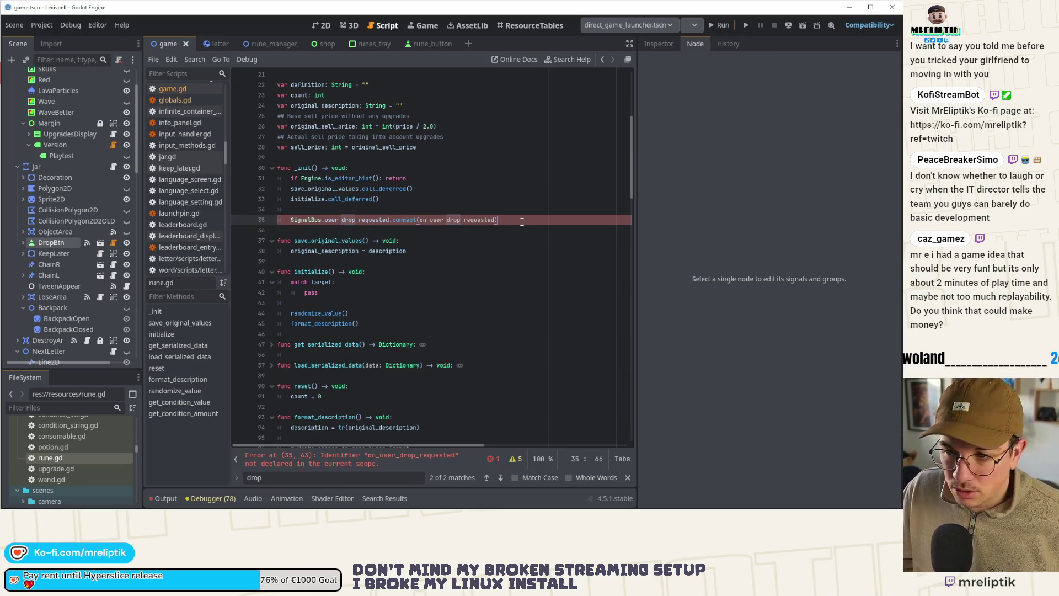
Widen the code editor, re-save, and copy the on_user_drop_requested name for the # Signals section.
{"action": "double_click", "coordinate": [457, 219]}
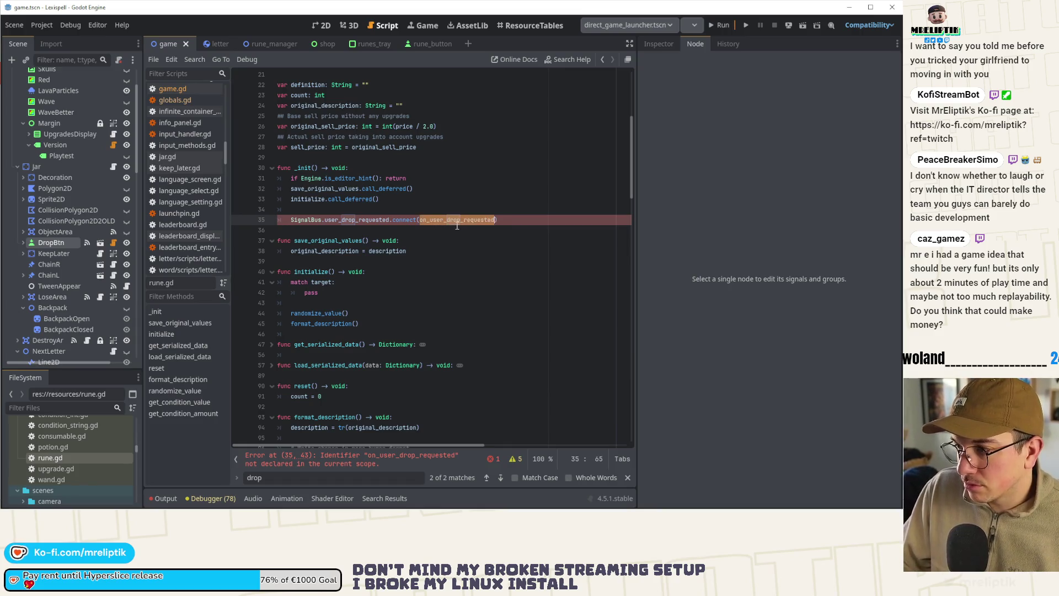
{"action": "left_click_drag", "start_coordinate": [636, 143], "coordinate": [713, 145]}
{"action": "left_click", "coordinate": [509, 222]}
{"action": "key", "text": "ctrl+s"}
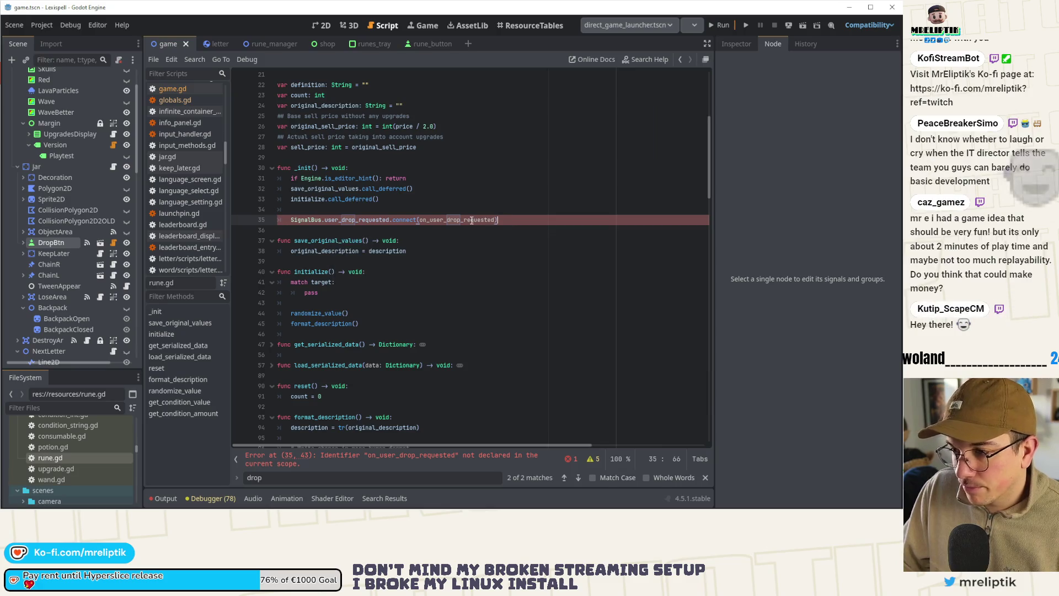
{"action": "double_click", "coordinate": [472, 220]}
{"action": "key", "text": "ctrl+c"}
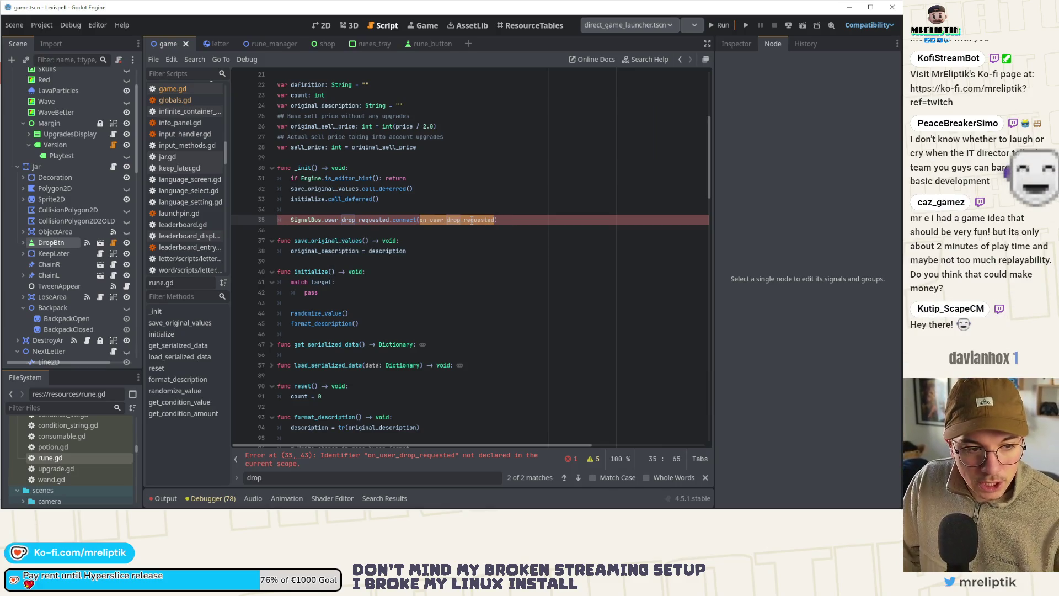
{"action": "scroll", "coordinate": [414, 285], "scroll_direction": "down", "scroll_amount": 20}
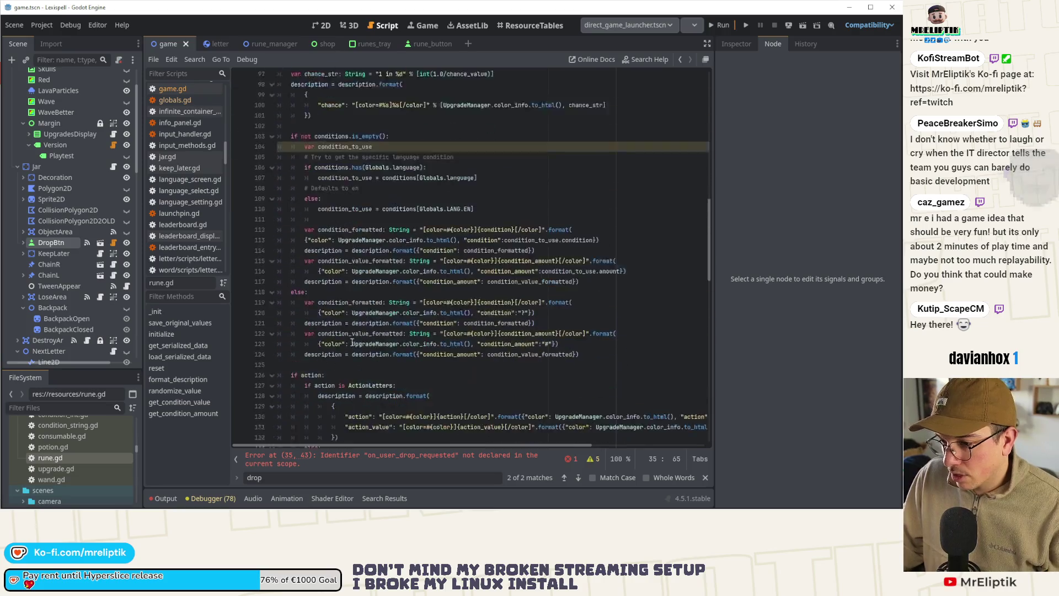
{"action": "scroll", "coordinate": [331, 404], "scroll_direction": "down", "scroll_amount": 2}
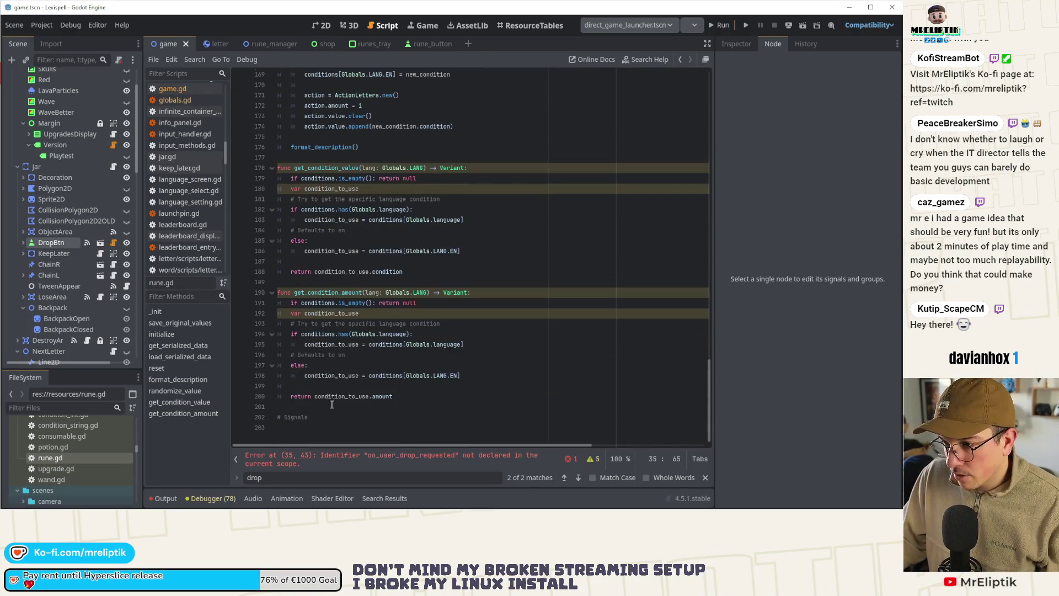
{"action": "left_click", "coordinate": [363, 428]}
Add func on_user_drop_requested(): with a pass body at the end of rune.gd and save.
{"action": "key", "text": "ctrl+v"}
{"action": "key", "text": "Home"}
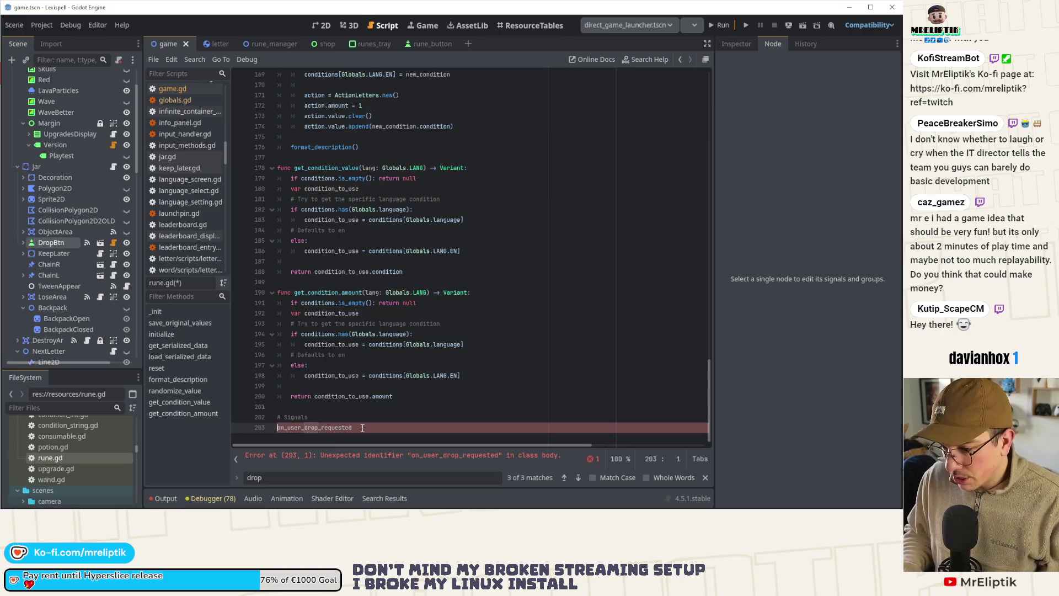
{"action": "type", "text": "func"}
{"action": "key", "text": "End"}
{"action": "type", "text": "()"}
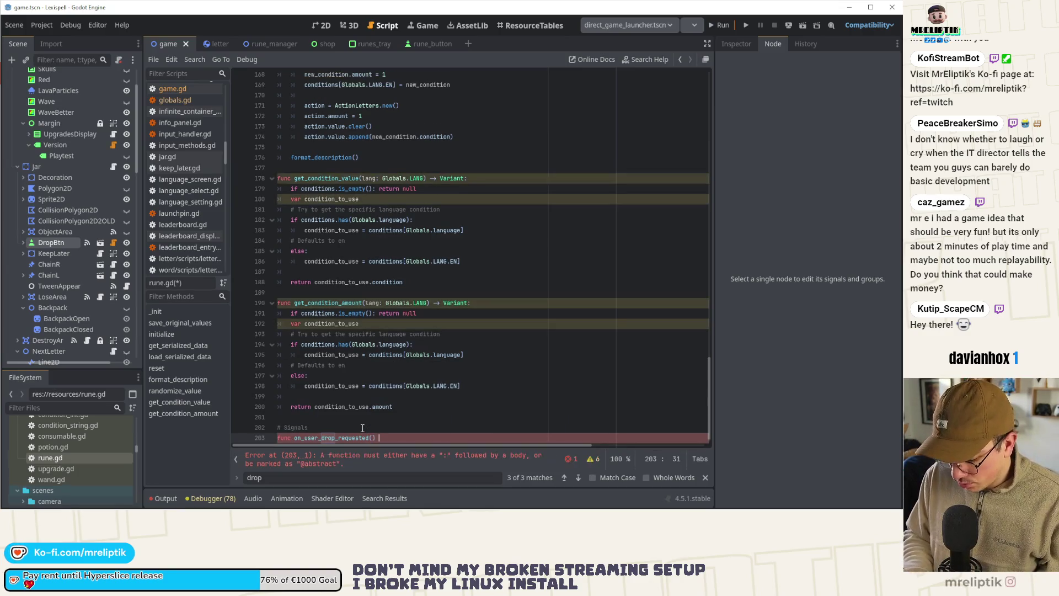
{"action": "type", "text": ":"}
{"action": "key", "text": "Return"}
{"action": "type", "text": "pass"}
{"action": "key", "text": "ctrl+s"}
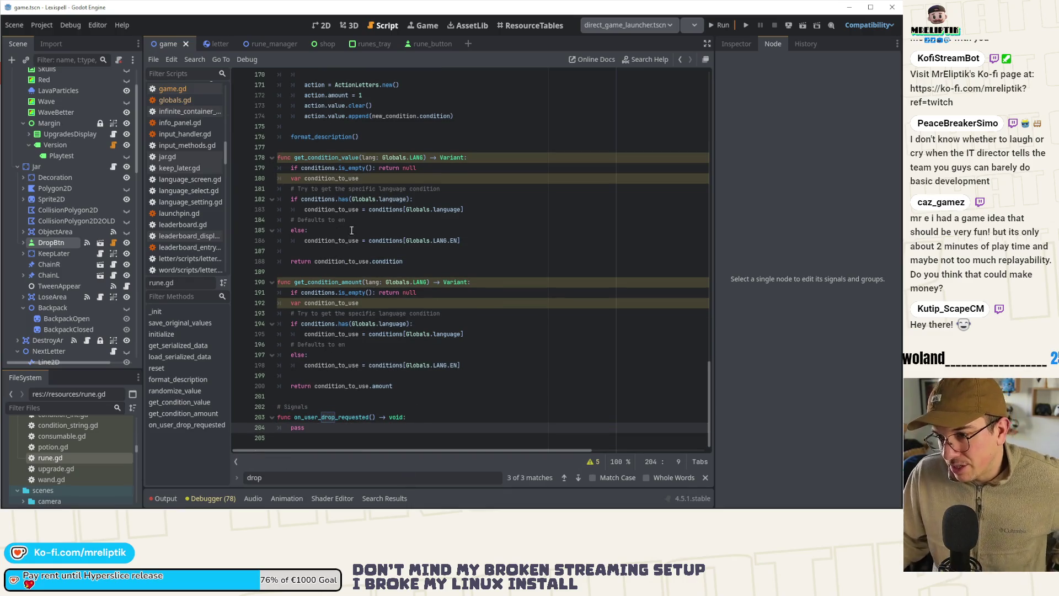
Fold get_condition_value, get_condition_amount and format_description, then copy the LETTER_COPY target check on line 165.
{"action": "left_click", "coordinate": [271, 158]}
{"action": "left_click", "coordinate": [271, 178]}
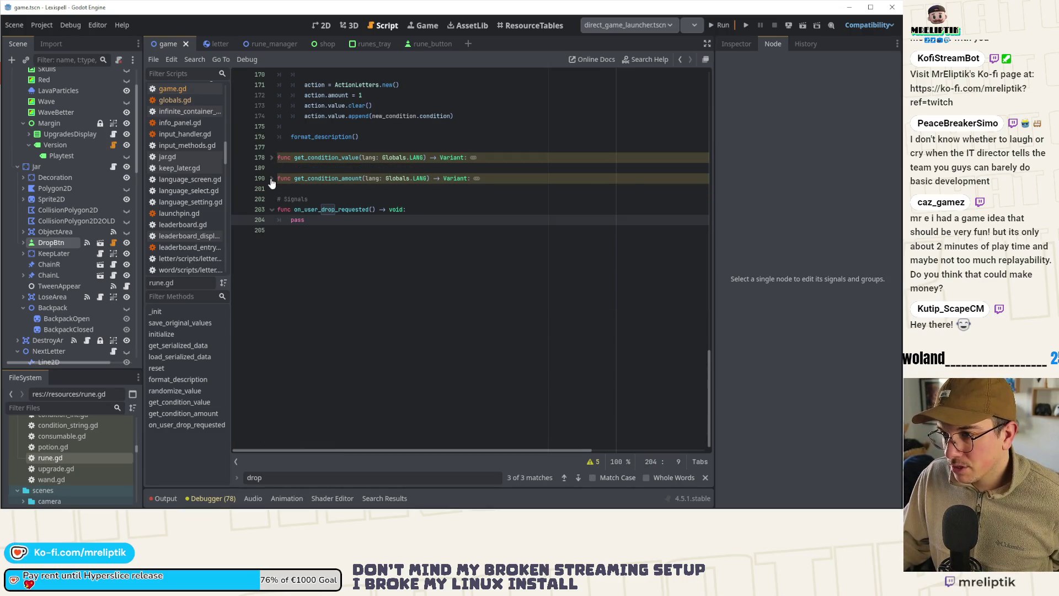
{"action": "double_click", "coordinate": [298, 220]}
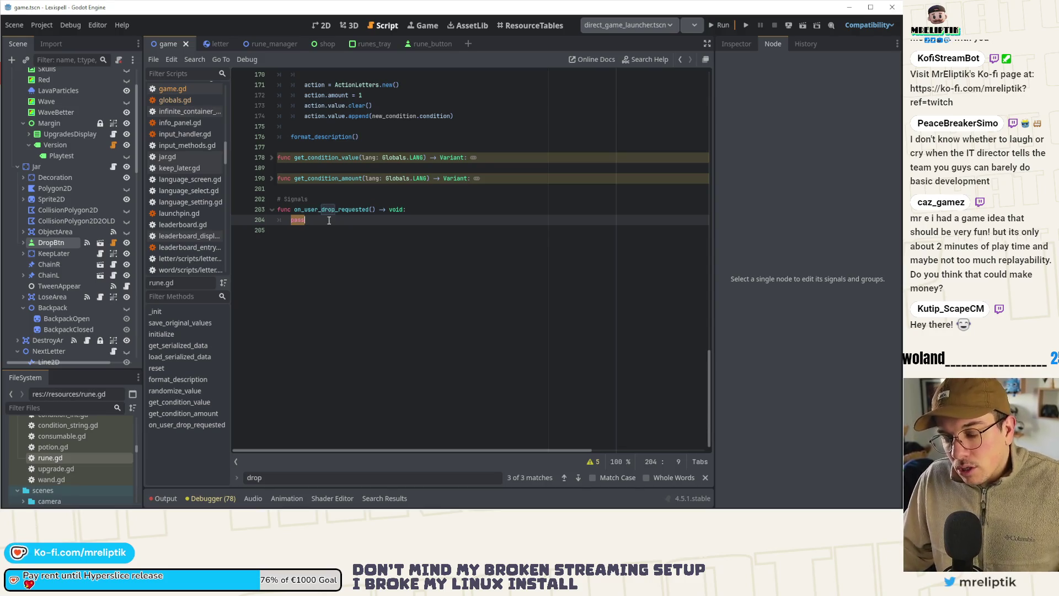
{"action": "scroll", "coordinate": [340, 247], "scroll_direction": "up", "scroll_amount": 10}
{"action": "scroll", "coordinate": [342, 252], "scroll_direction": "up", "scroll_amount": 15}
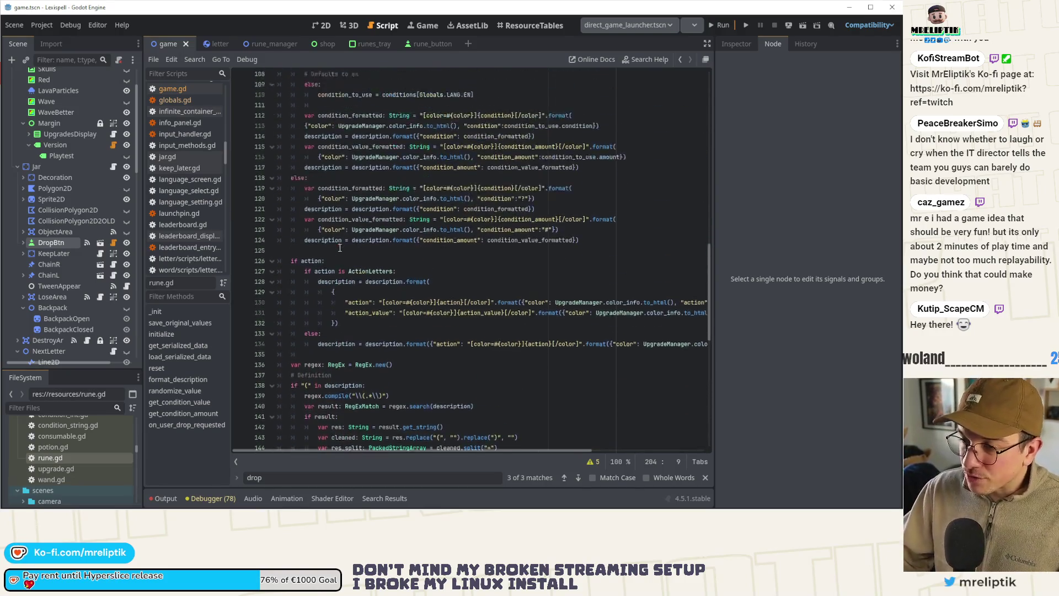
{"action": "scroll", "coordinate": [345, 259], "scroll_direction": "up", "scroll_amount": 5}
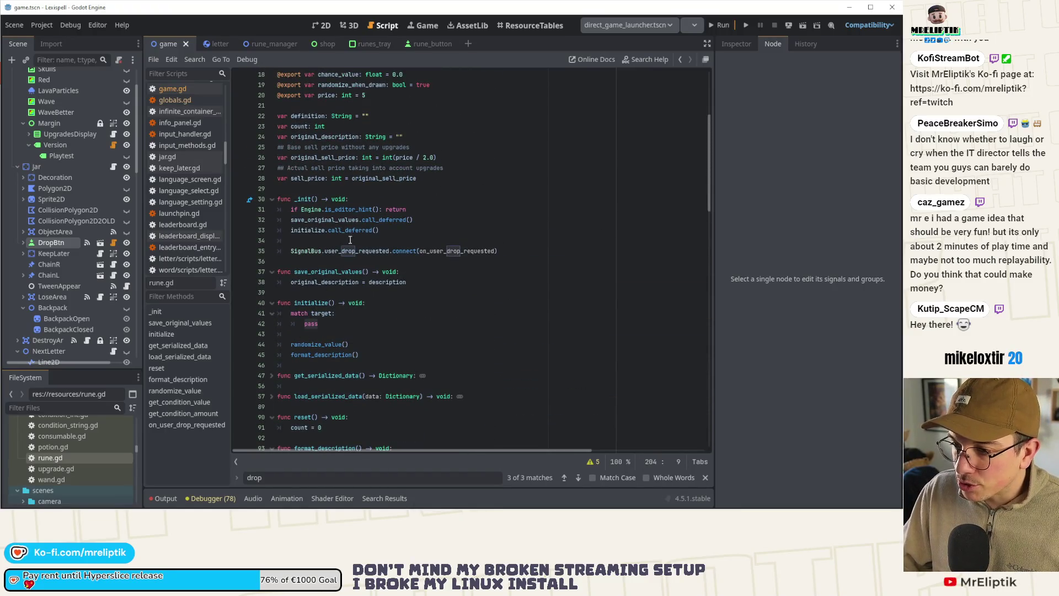
{"action": "scroll", "coordinate": [307, 302], "scroll_direction": "down", "scroll_amount": 4}
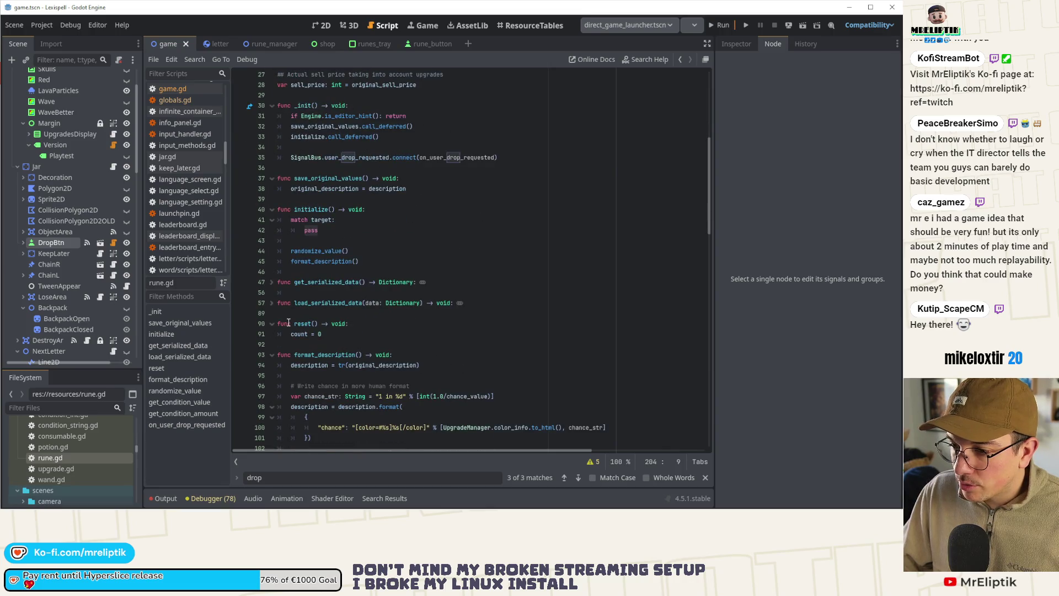
{"action": "scroll", "coordinate": [282, 287], "scroll_direction": "down", "scroll_amount": 5}
{"action": "left_click", "coordinate": [270, 138], "text": "shift"}
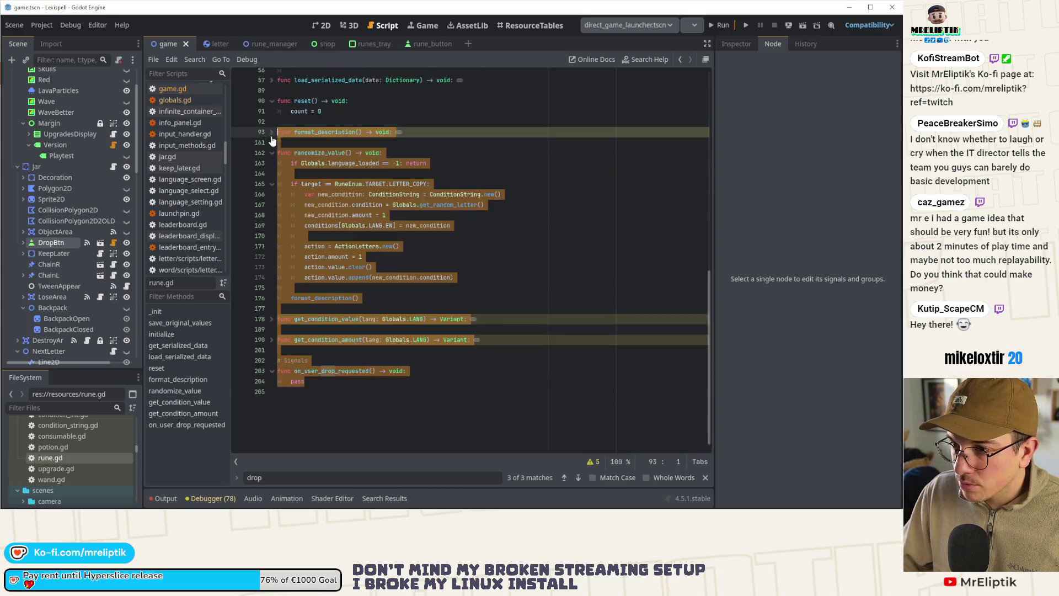
{"action": "left_click", "coordinate": [292, 184]}
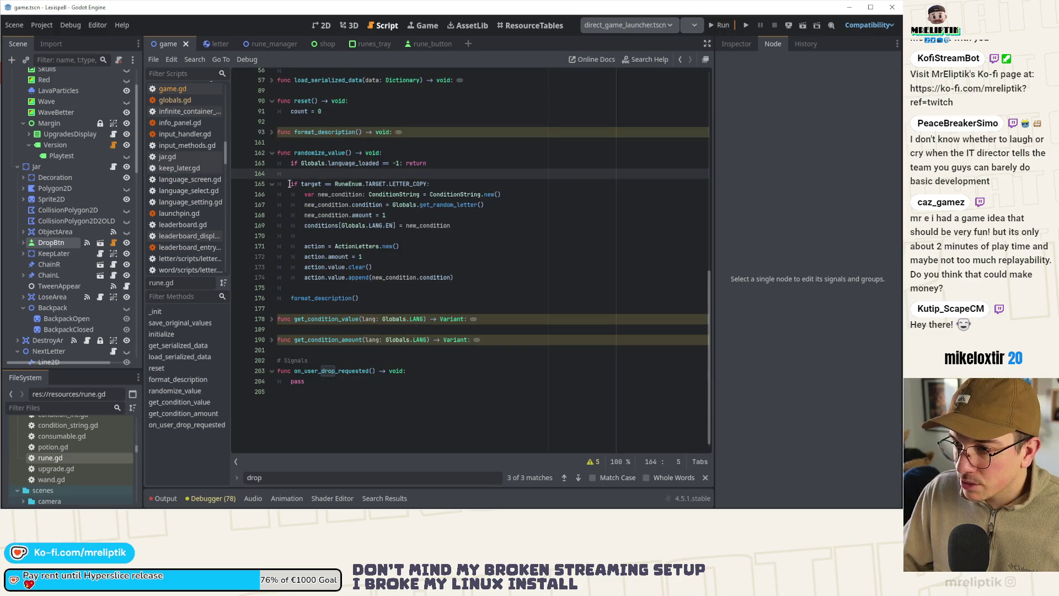
{"action": "key", "text": "shift+End"}
Replace the handler's pass with 'match target:' and a first LETTER_COPY case.
{"action": "left_click", "coordinate": [323, 383]}
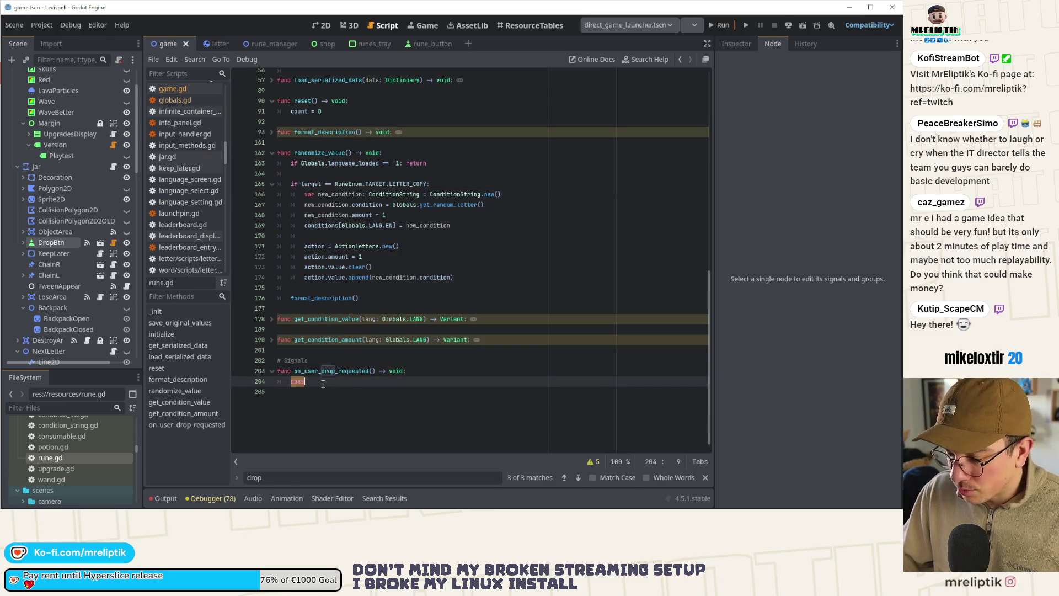
{"action": "key", "text": "BackSpace"}
{"action": "key", "text": "BackSpace"}
{"action": "key", "text": "BackSpace"}
{"action": "type", "text": "match"}
{"action": "key", "text": "ctrl+v"}
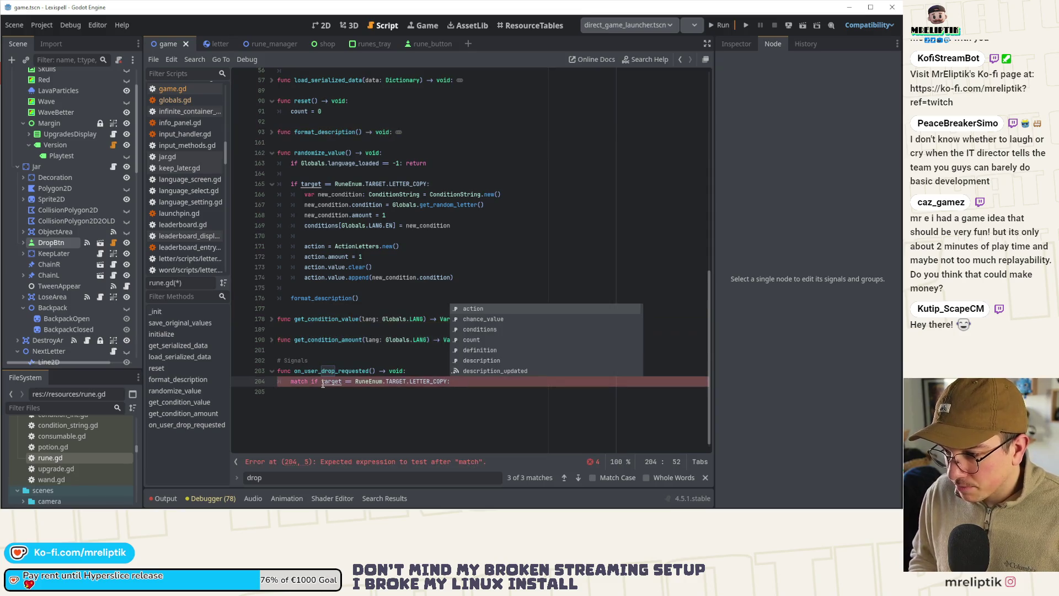
{"action": "key", "text": "ctrl+shift+Left"}
{"action": "key", "text": "ctrl+shift+Left"}
{"action": "key", "text": "ctrl+shift+Left"}
{"action": "key", "text": "BackSpace"}
{"action": "key", "text": "ctrl+BackSpace"}
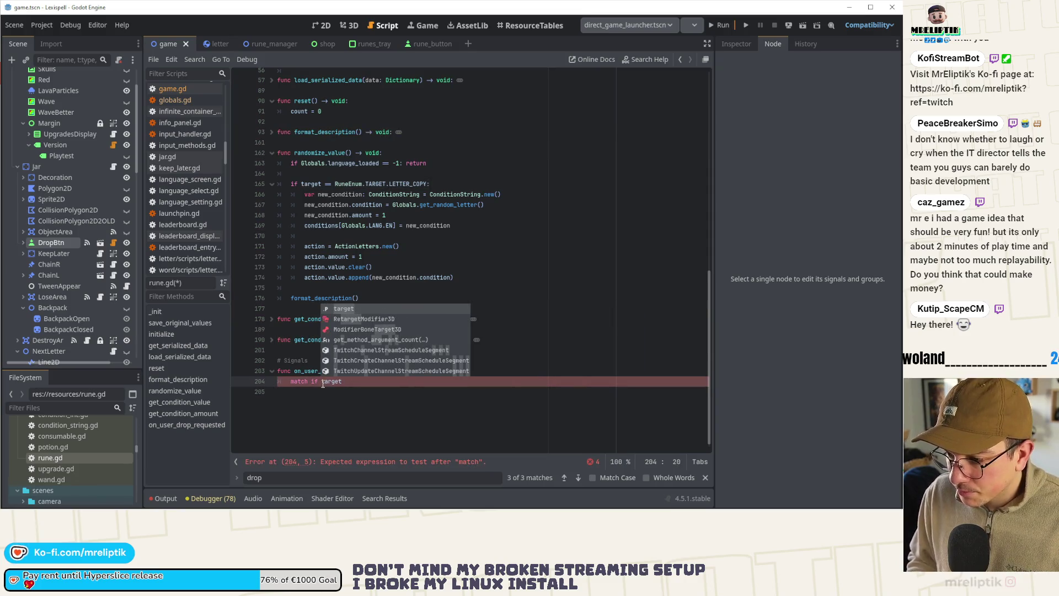
{"action": "key", "text": "ctrl+Left"}
{"action": "key", "text": "ctrl+Left"}
{"action": "key", "text": "ctrl+Right"}
{"action": "key", "text": "BackSpace"}
{"action": "key", "text": "BackSpace"}
{"action": "key", "text": "Delete"}
{"action": "key", "text": "End"}
{"action": "type", "text": ":"}
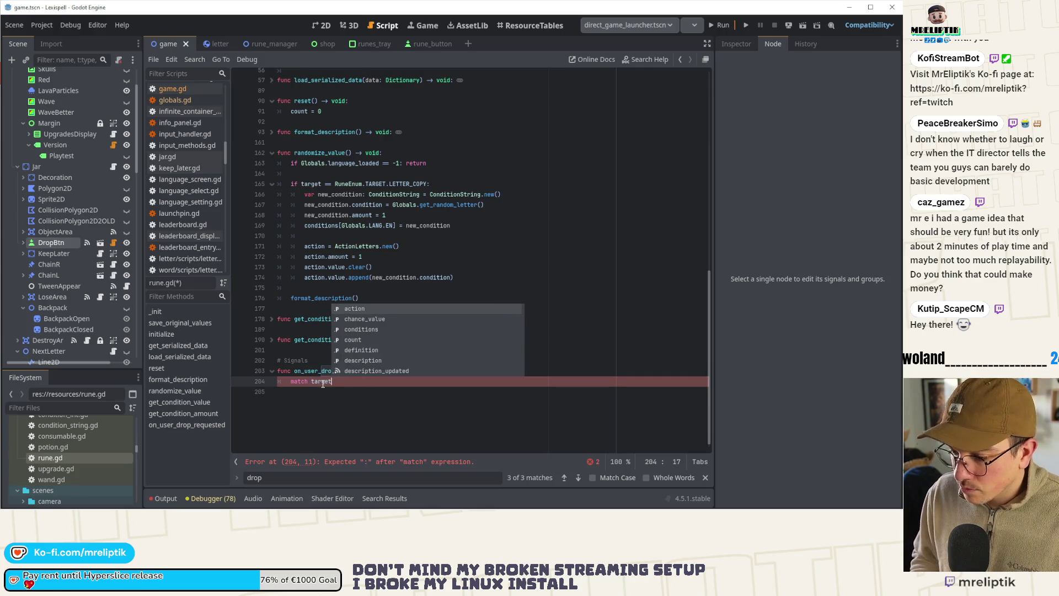
{"action": "key", "text": "Return"}
{"action": "type", "text": "RuneEnum.TARGET.LETTER_COPY:"}
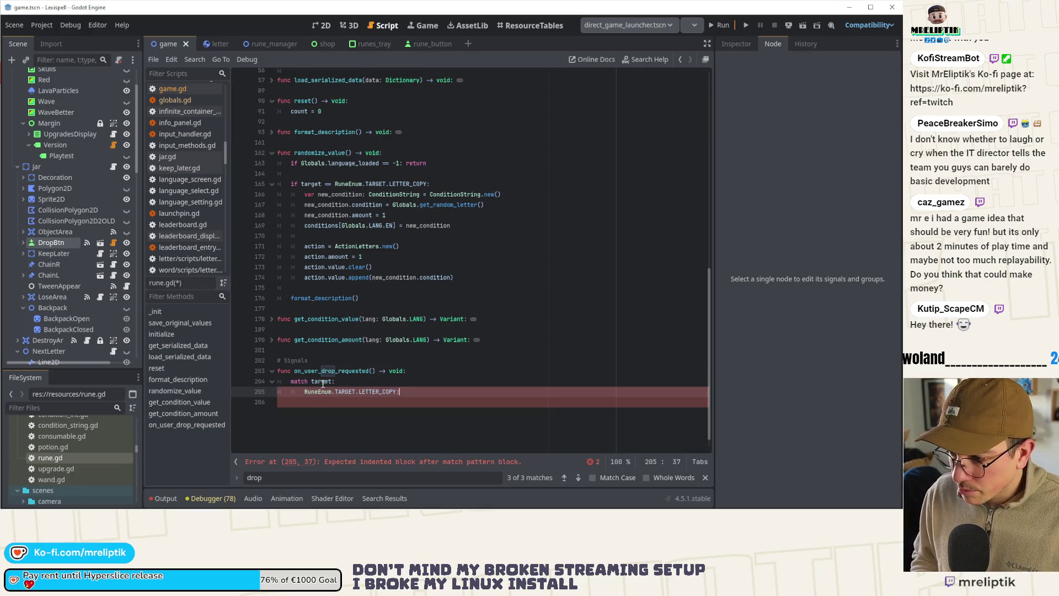
Duplicate the case line and set the first two cases to LAST_DROP_RARE and NO_SPECIAL_DROP.
{"action": "key", "text": "ctrl+shift+d"}
{"action": "key", "text": "ctrl+shift+d"}
{"action": "key", "text": "ctrl+shift+d"}
{"action": "key", "text": "ctrl+shift+d"}
{"action": "key", "text": "Up"}
{"action": "key", "text": "Up"}
{"action": "key", "text": "Up"}
{"action": "key", "text": "ctrl+BackSpace"}
{"action": "key", "text": "ctrl+BackSpace"}
{"action": "key", "text": "ctrl+BackSpace"}
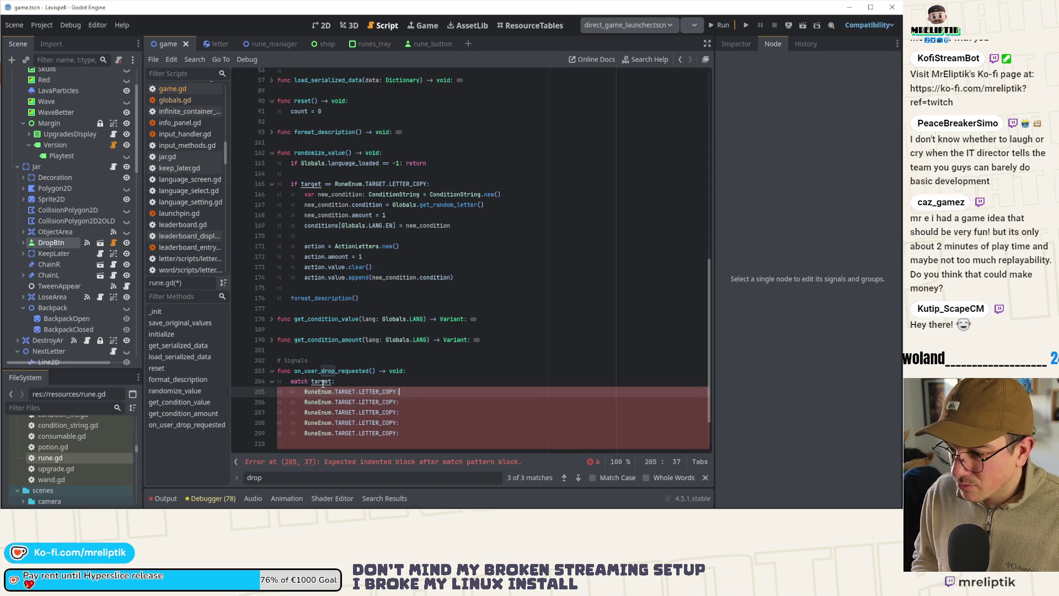
{"action": "type", "text": "."}
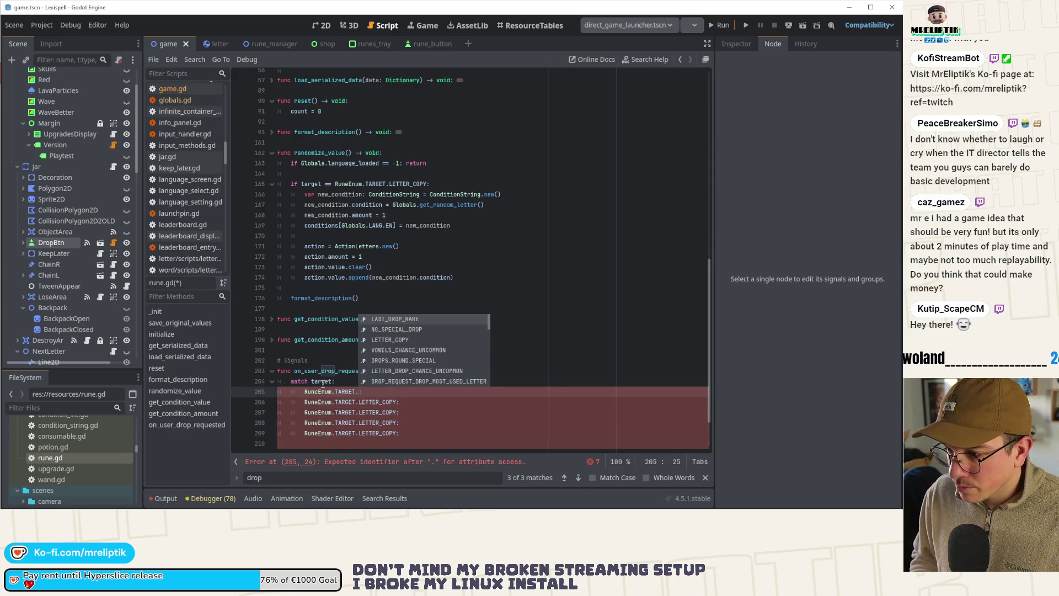
{"action": "key", "text": "Return"}
{"action": "type", "text": ":"}
{"action": "key", "text": "Down"}
{"action": "key", "text": "ctrl+BackSpace"}
{"action": "key", "text": "ctrl+BackSpace"}
{"action": "key", "text": "ctrl+BackSpace"}
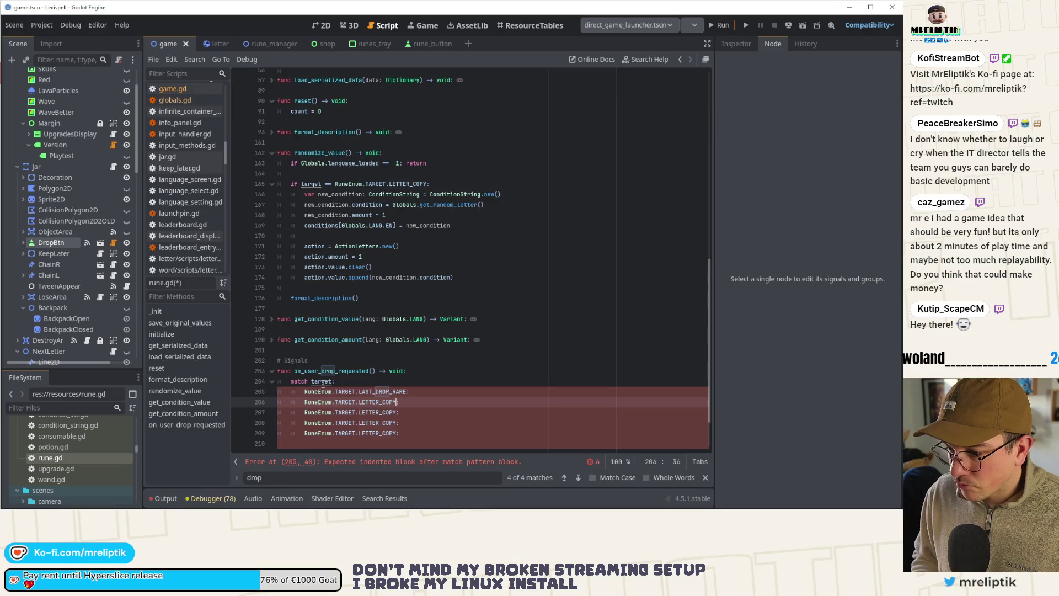
{"action": "type", "text": "."}
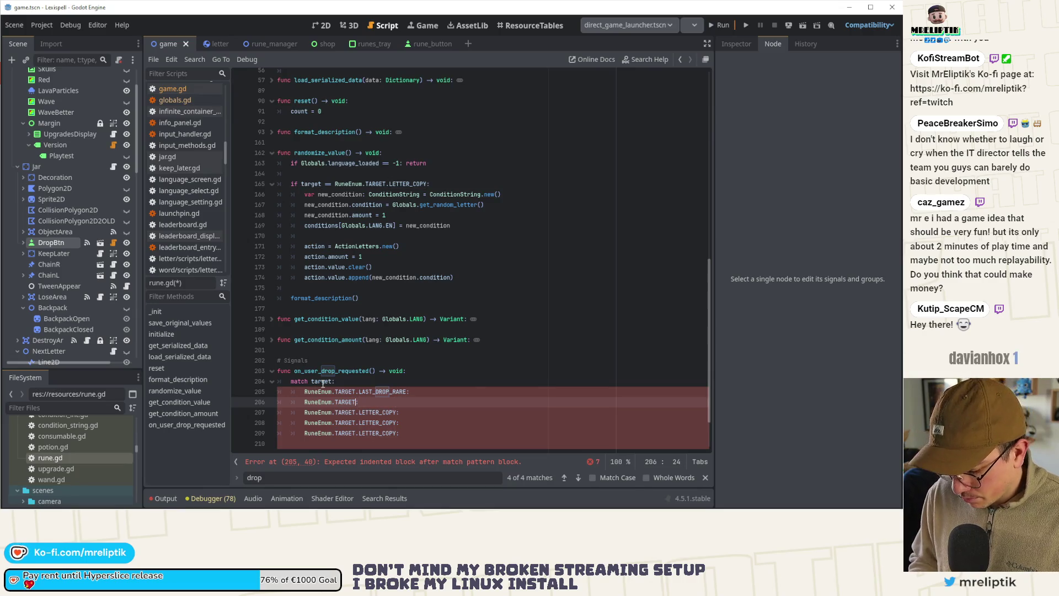
{"action": "key", "text": "ctrl+space"}
{"action": "key", "text": "Down"}
{"action": "key", "text": "Return"}
{"action": "type", "text": ":"}
Set the next cases to VOWELS_CHANCE_UNCOMMON and DROPS_ROUND_SPECIAL.
{"action": "key", "text": "Down"}
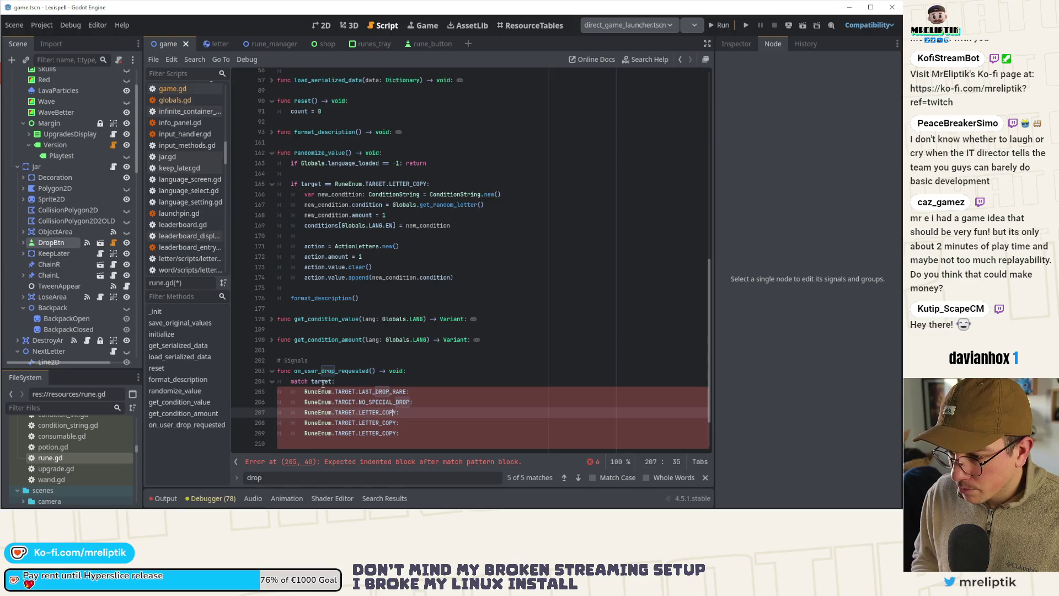
{"action": "key", "text": "Down"}
{"action": "key", "text": "ctrl+BackSpace"}
{"action": "key", "text": "ctrl+BackSpace"}
{"action": "key", "text": "ctrl+BackSpace"}
{"action": "type", "text": "."}
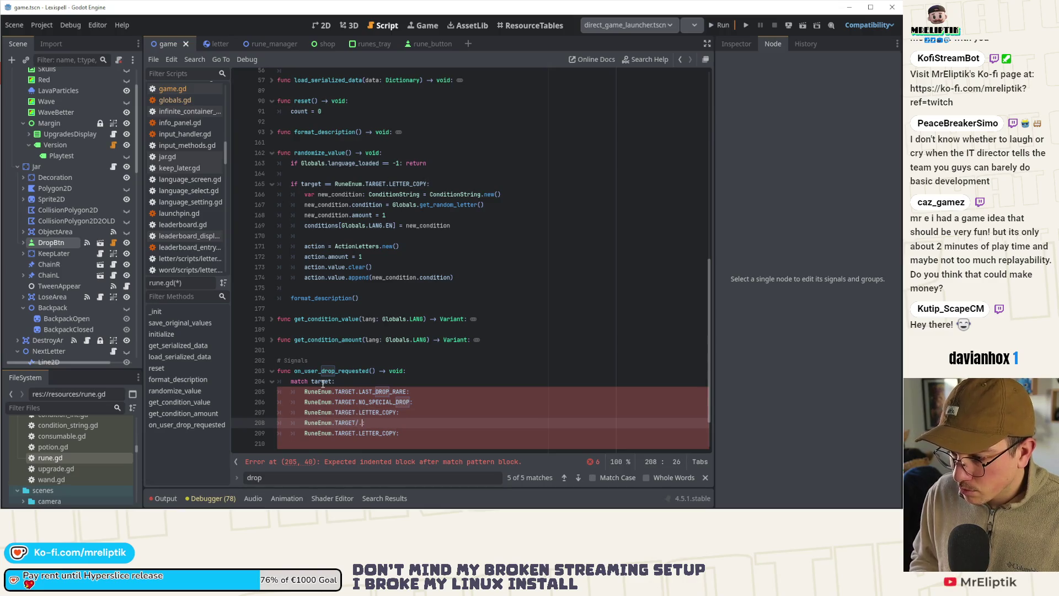
{"action": "key", "text": "Down"}
{"action": "key", "text": "Return"}
{"action": "type", "text": ":"}
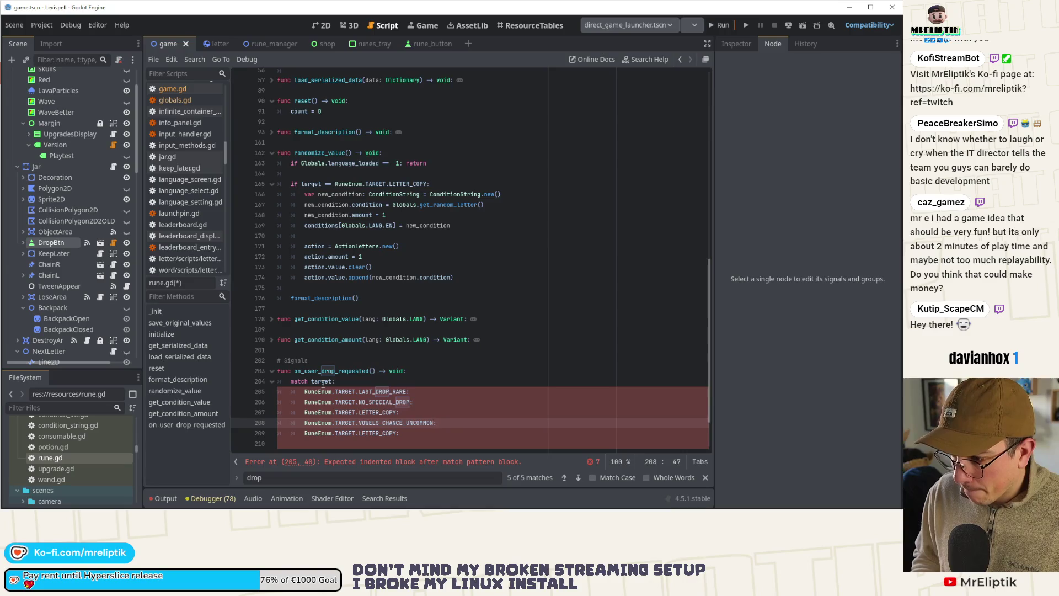
{"action": "key", "text": "Down"}
{"action": "key", "text": "ctrl+BackSpace"}
{"action": "key", "text": "ctrl+BackSpace"}
{"action": "key", "text": "ctrl+BackSpace"}
{"action": "type", "text": "."}
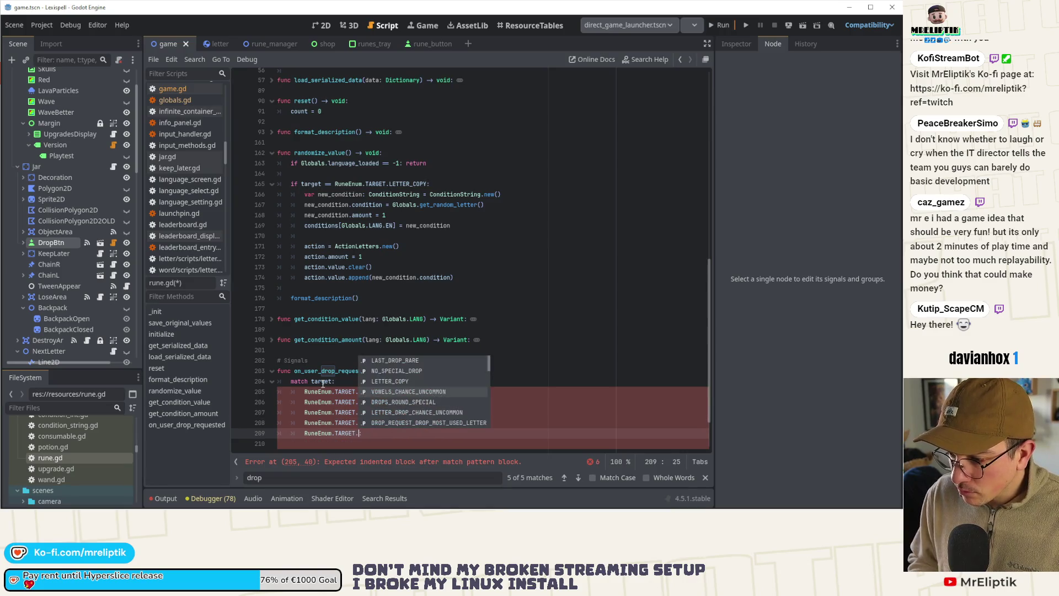
{"action": "key", "text": "Down"}
{"action": "key", "text": "Return"}
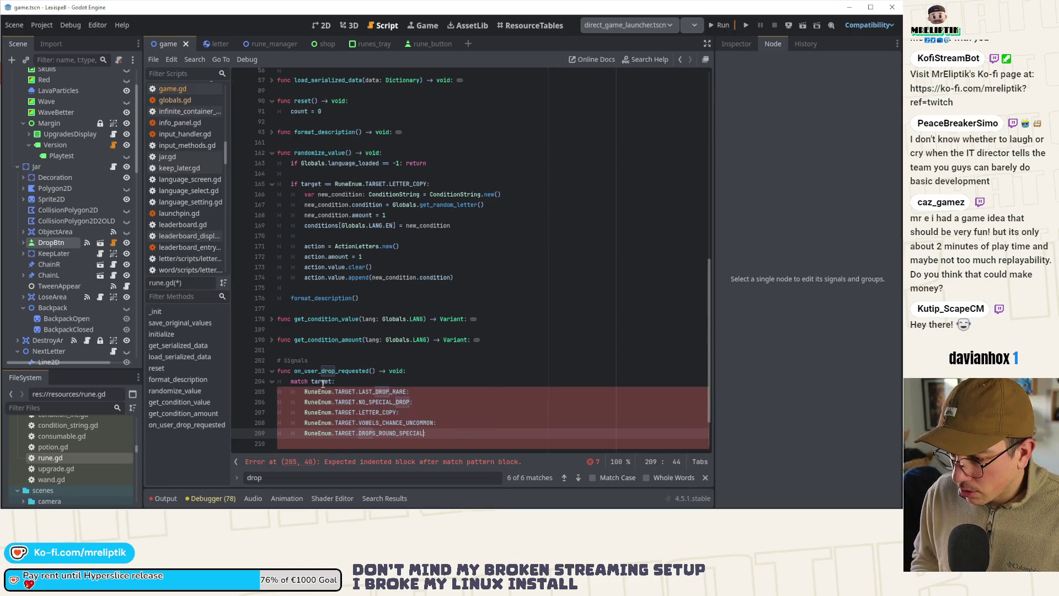
{"action": "key", "text": "Down"}
Add LETTER_DROP_CHANCE_UNCOMMON and DROP_REQUEST_DROP_MOST_USED_LETTER cases and save.
{"action": "key", "text": "ctrl+v"}
{"action": "key", "text": "ctrl+BackSpace"}
{"action": "key", "text": "ctrl+BackSpace"}
{"action": "key", "text": "ctrl+BackSpace"}
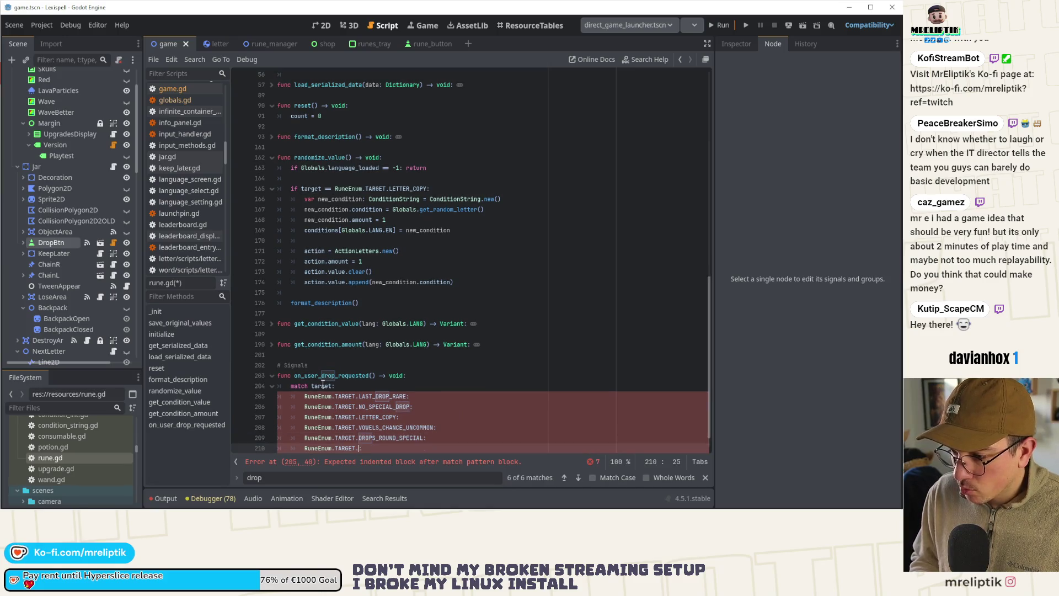
{"action": "type", "text": "."}
{"action": "key", "text": "Down"}
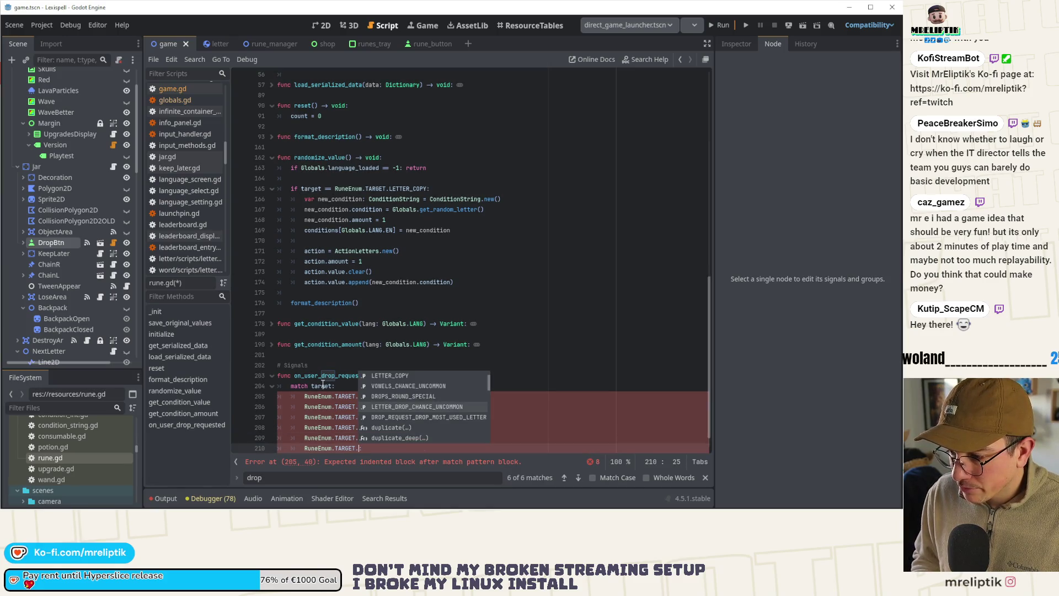
{"action": "key", "text": "Return"}
{"action": "type", "text": "RuneEnum.TARGET.DROP_REQUEST_DROP_MOST_USED_LETTER:"}
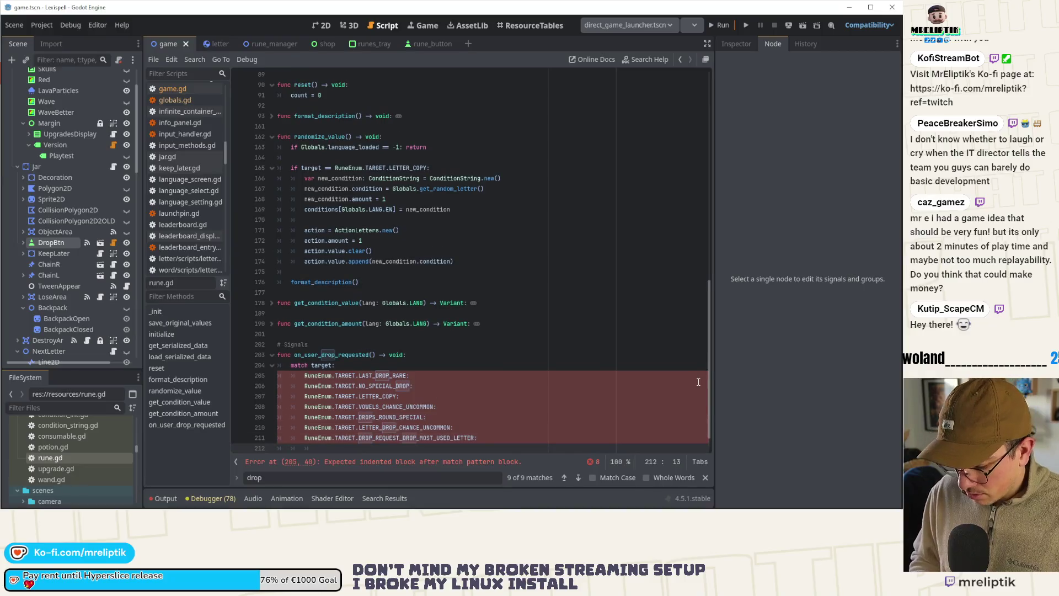
{"action": "key", "text": "Return"}
{"action": "key", "text": "ctrl+s"}
{"action": "key", "text": "Down"}
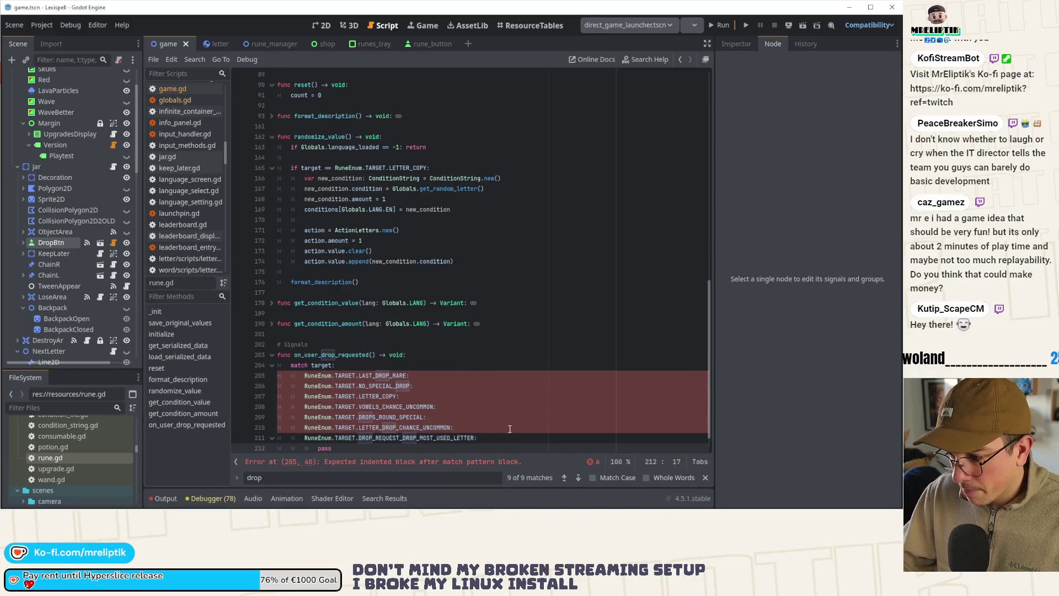
Put a pass body under every case at once with multiple carets, then save.
{"action": "left_click", "coordinate": [454, 428]}
{"action": "left_click", "coordinate": [454, 417], "text": "alt"}
{"action": "left_click", "coordinate": [454, 406], "text": "alt"}
{"action": "left_click", "coordinate": [447, 396], "text": "alt"}
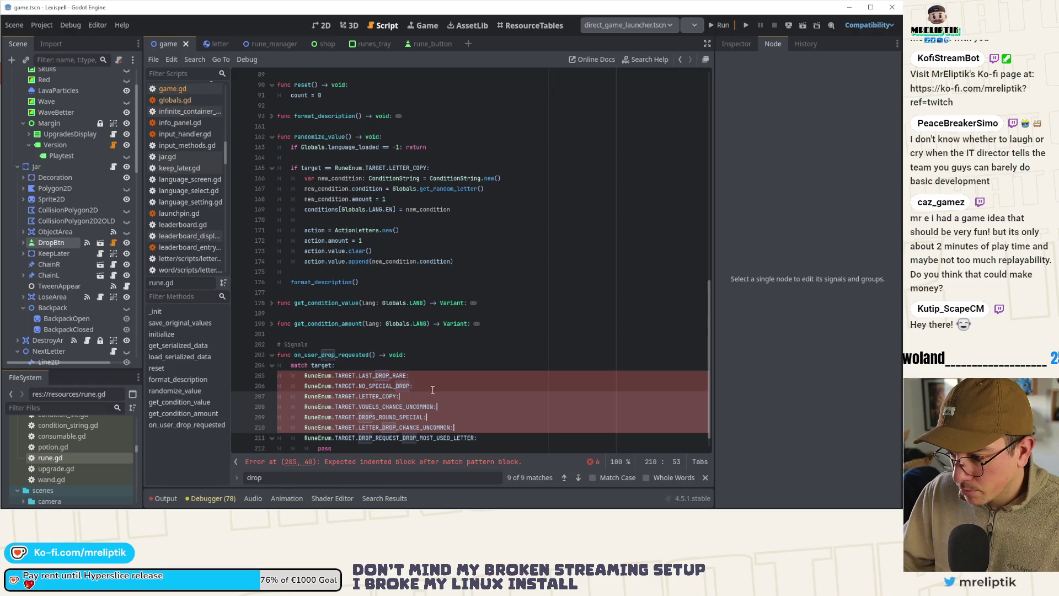
{"action": "left_click", "coordinate": [445, 386], "text": "alt"}
{"action": "left_click", "coordinate": [440, 376], "text": "alt"}
{"action": "key", "text": "Return"}
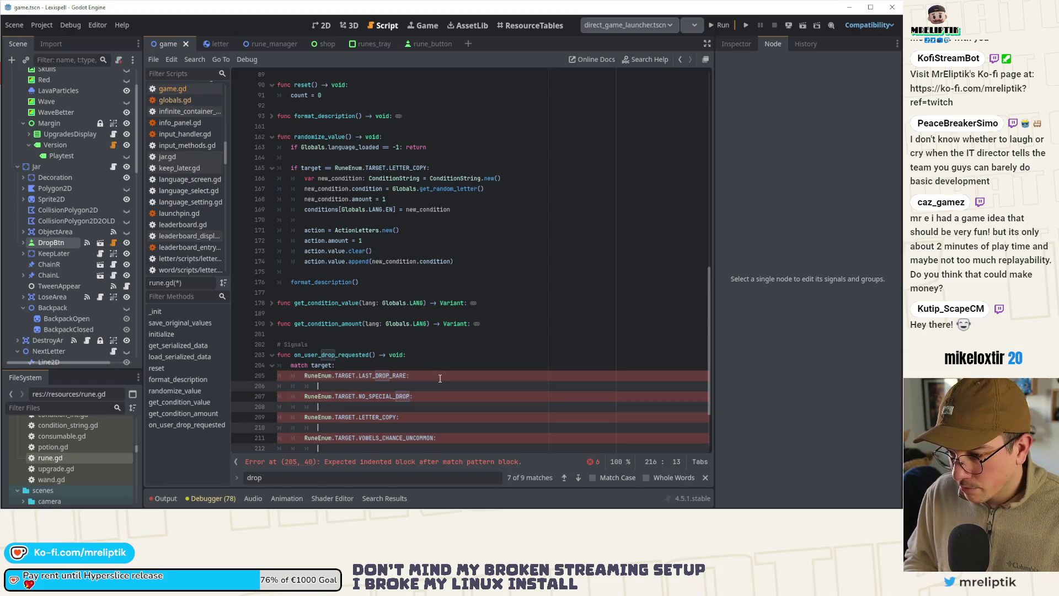
{"action": "type", "text": "pass"}
{"action": "key", "text": "ctrl+s"}
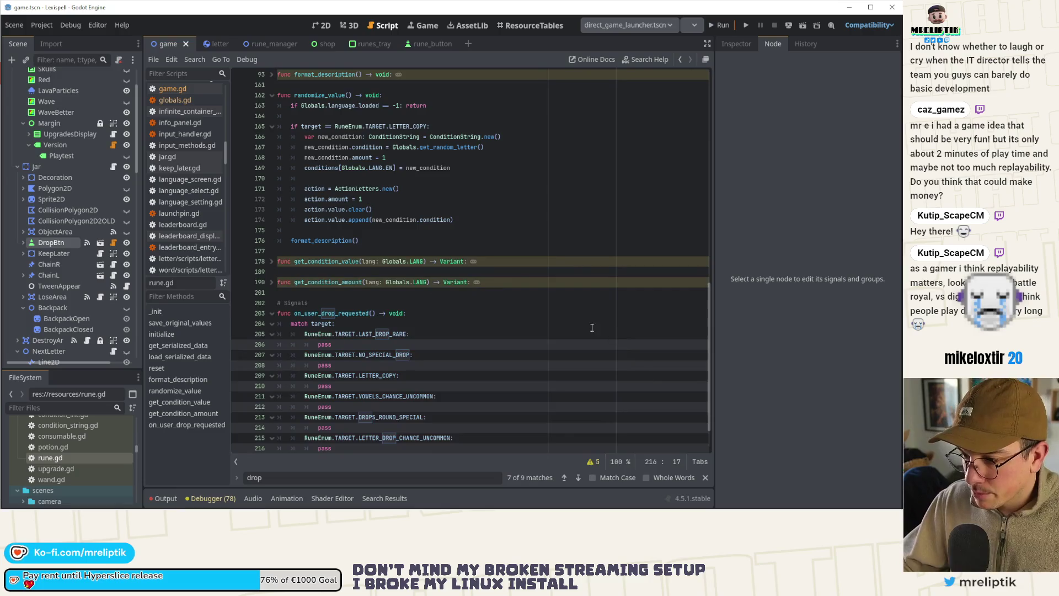
{"action": "left_click", "coordinate": [469, 324]}
{"action": "scroll", "coordinate": [468, 331], "scroll_direction": "down", "scroll_amount": 2}
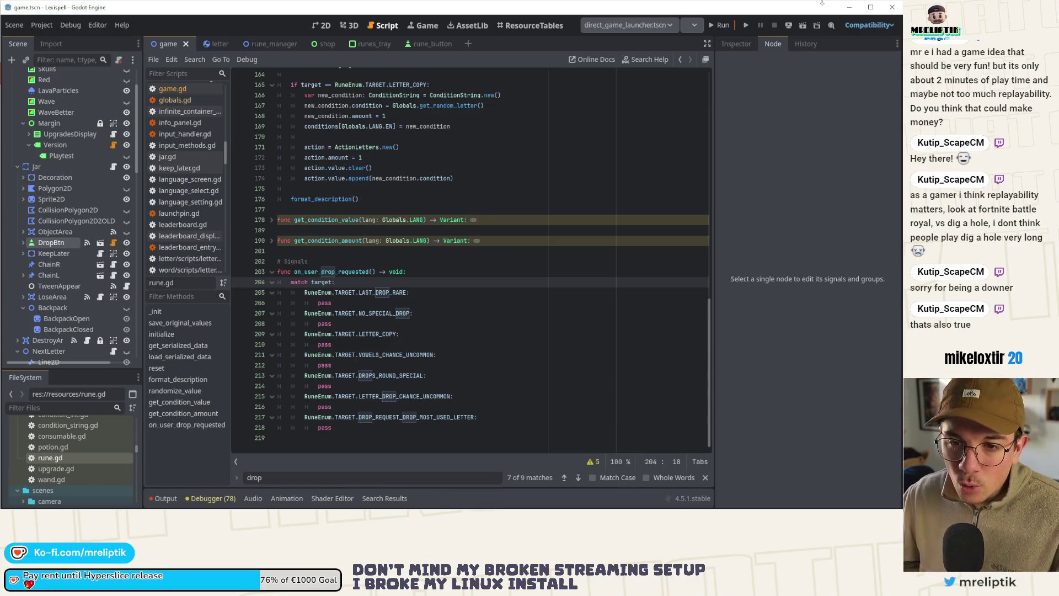
Close the find bar and select the pass under the LAST_DROP_RARE case.
{"action": "left_click", "coordinate": [464, 300]}
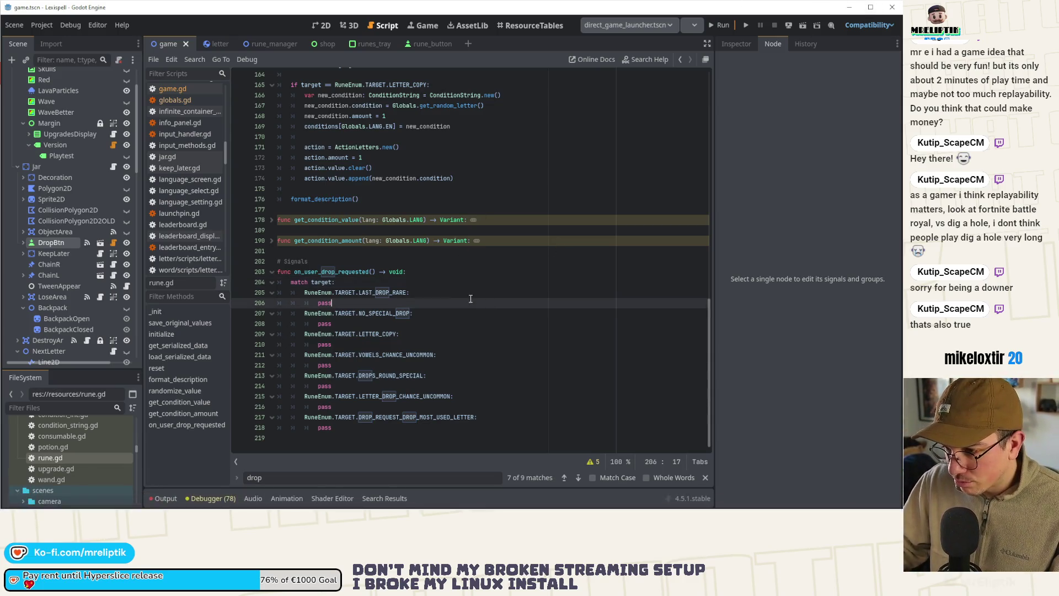
{"action": "left_click", "coordinate": [705, 477]}
{"action": "left_click", "coordinate": [495, 396]}
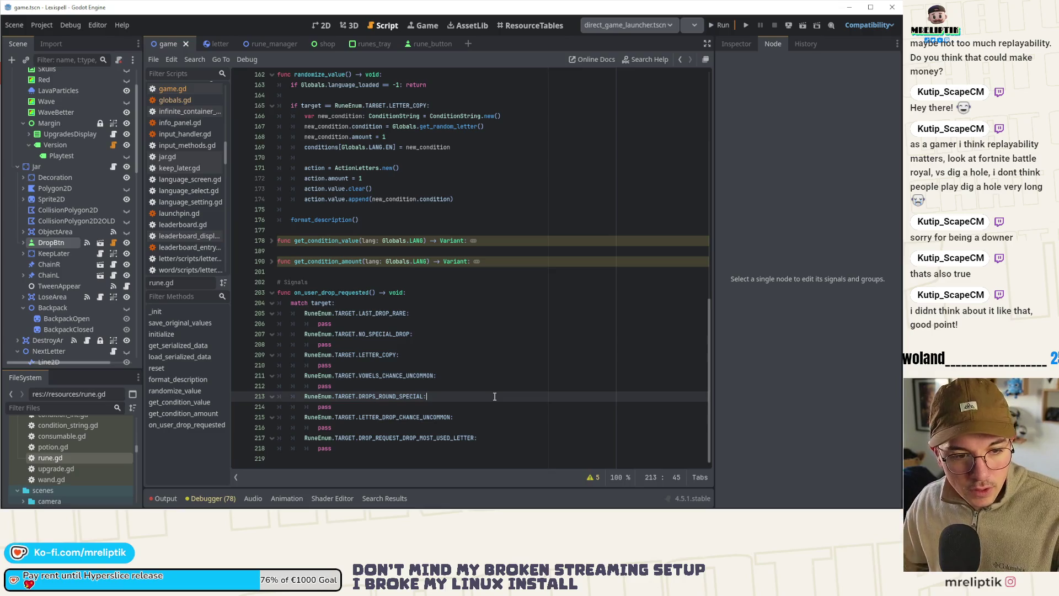
{"action": "left_click", "coordinate": [430, 305]}
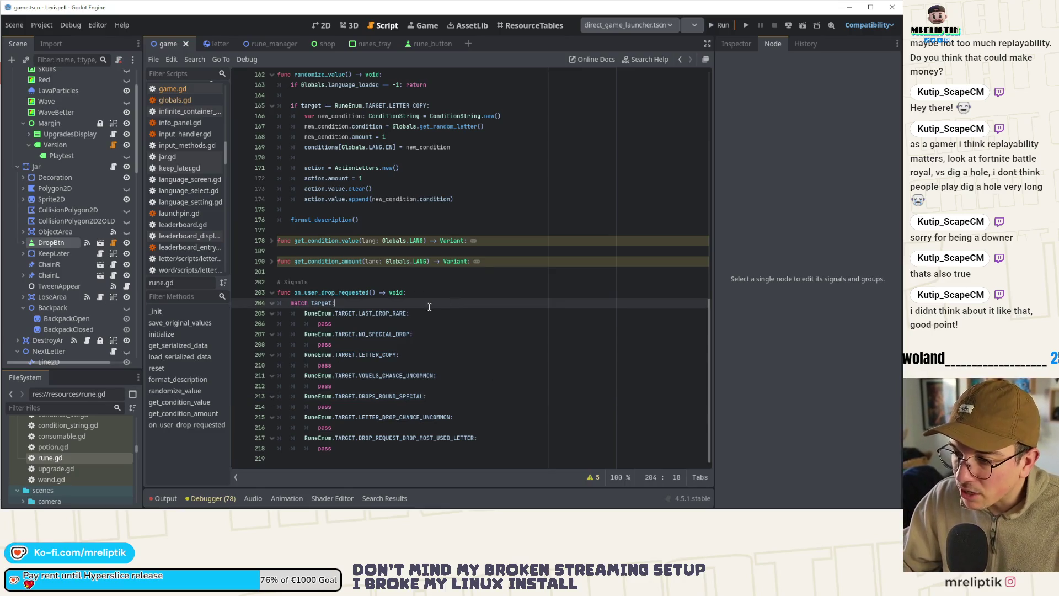
{"action": "double_click", "coordinate": [401, 322]}
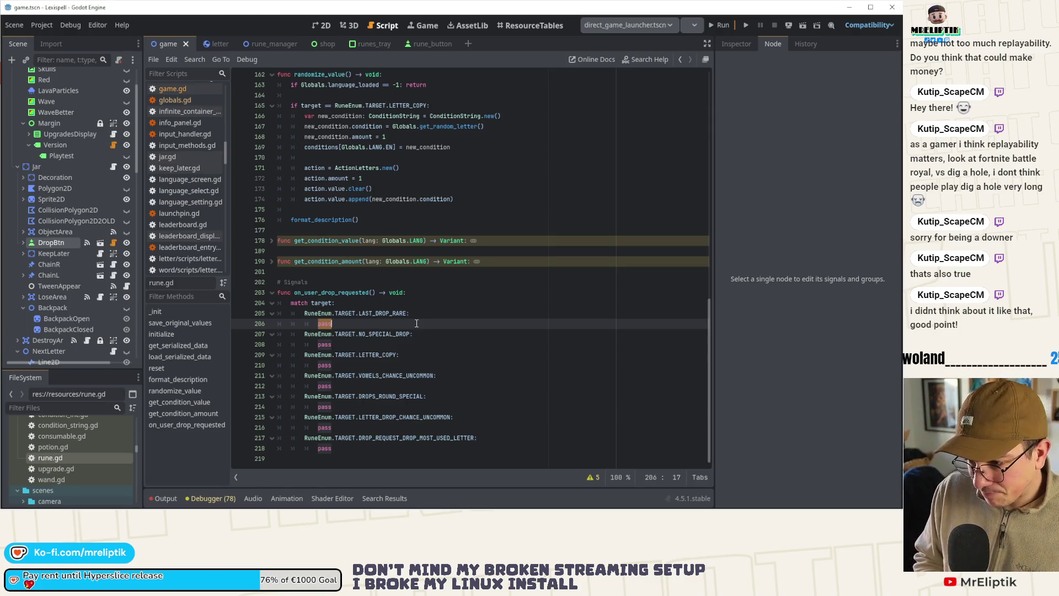
Write the chance check 'if randf() < chance_value' in the LAST_DROP_RARE case and start its body.
{"action": "type", "text": "chance_v"}
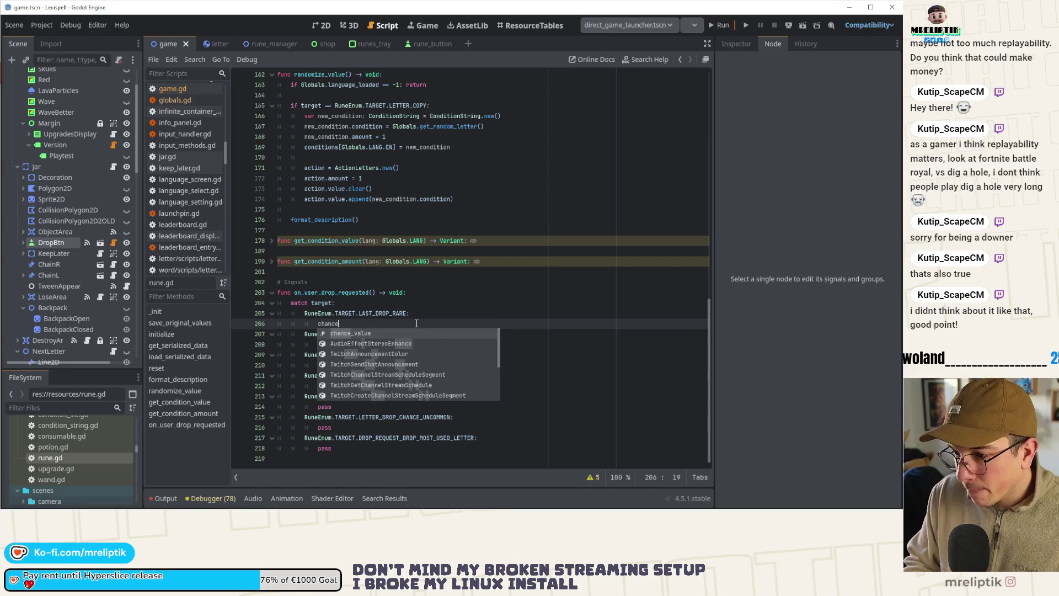
{"action": "key", "text": "Return"}
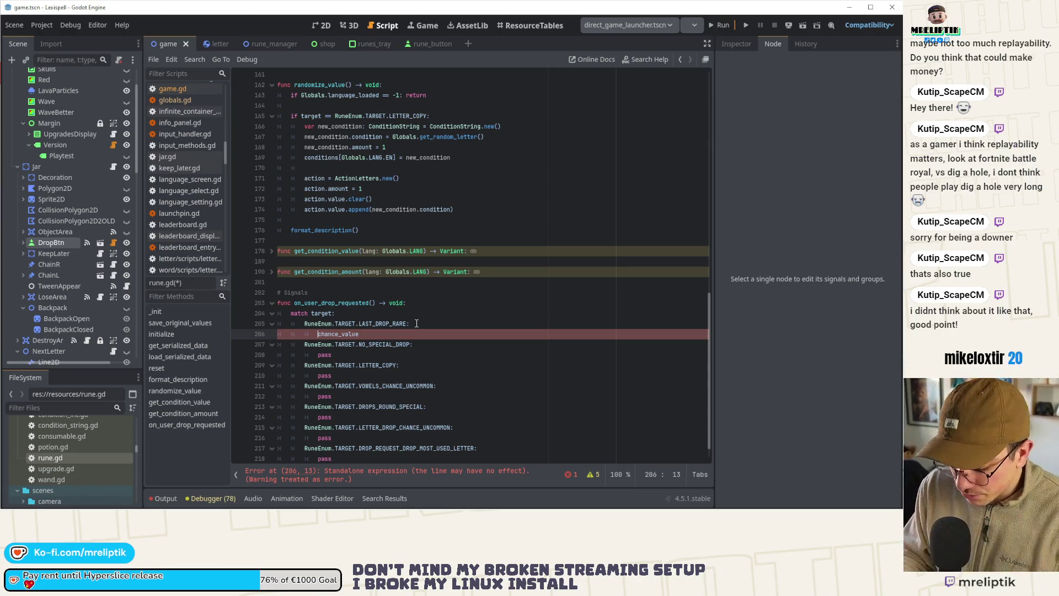
{"action": "type", "text": "ran"}
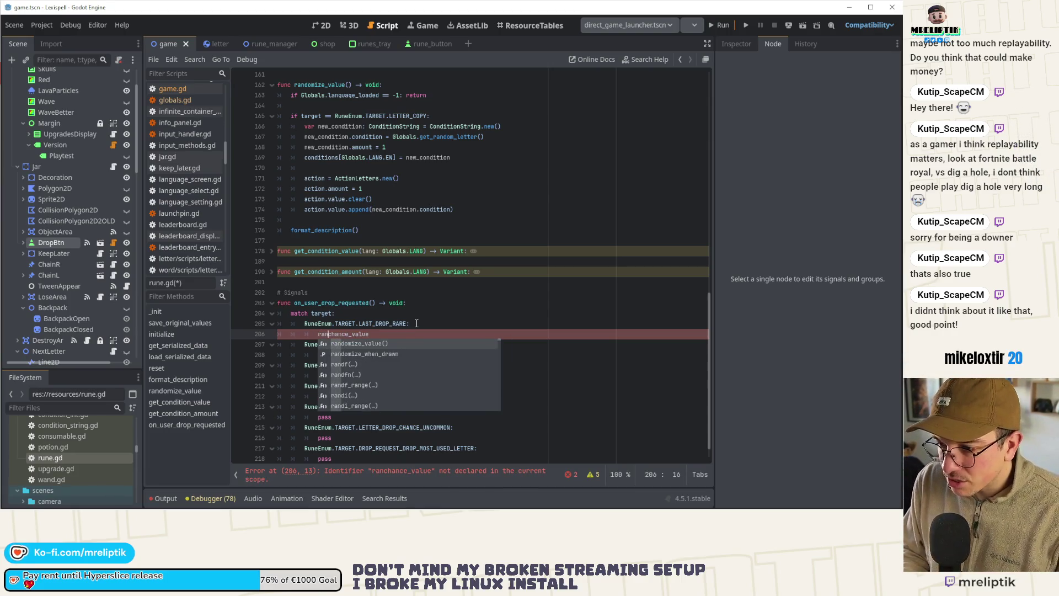
{"action": "type", "text": "df"}
{"action": "key", "text": "Return"}
{"action": "key", "text": "BackSpace"}
{"action": "key", "text": "BackSpace"}
{"action": "key", "text": "BackSpace"}
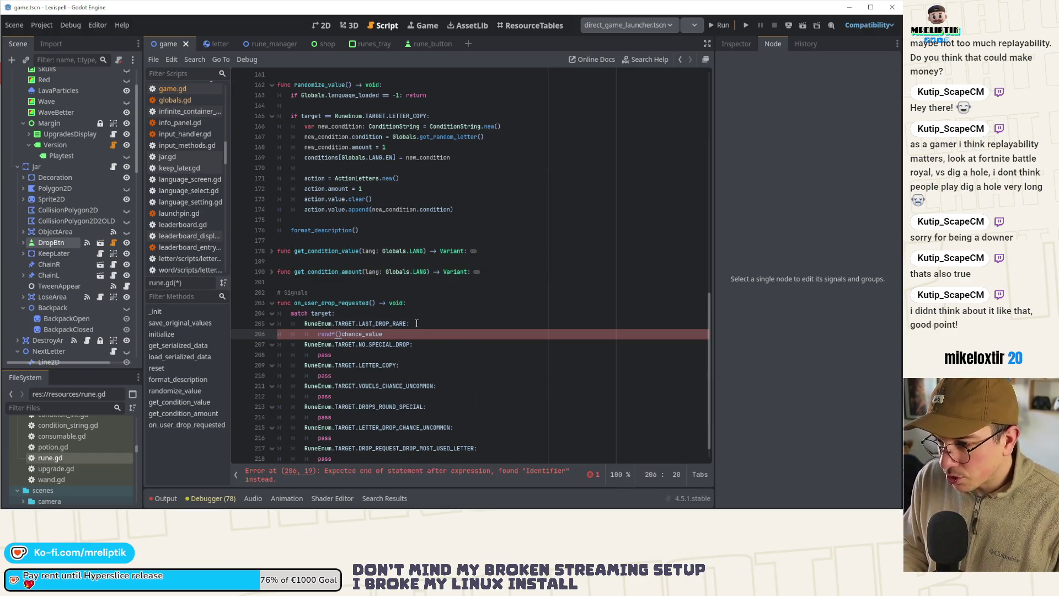
{"action": "type", "text": "if randf() "}
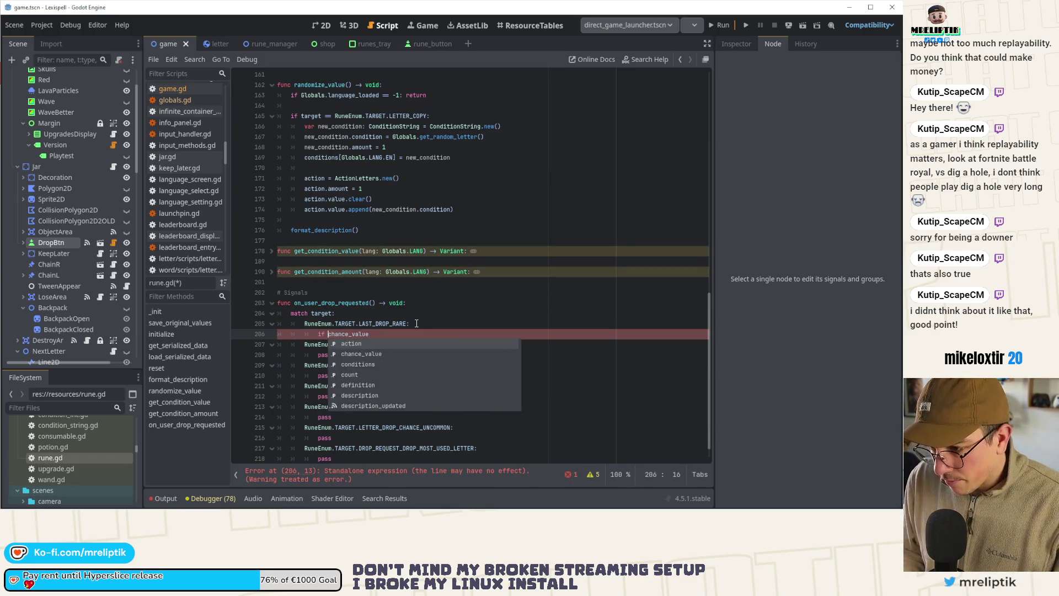
{"action": "type", "text": "<"}
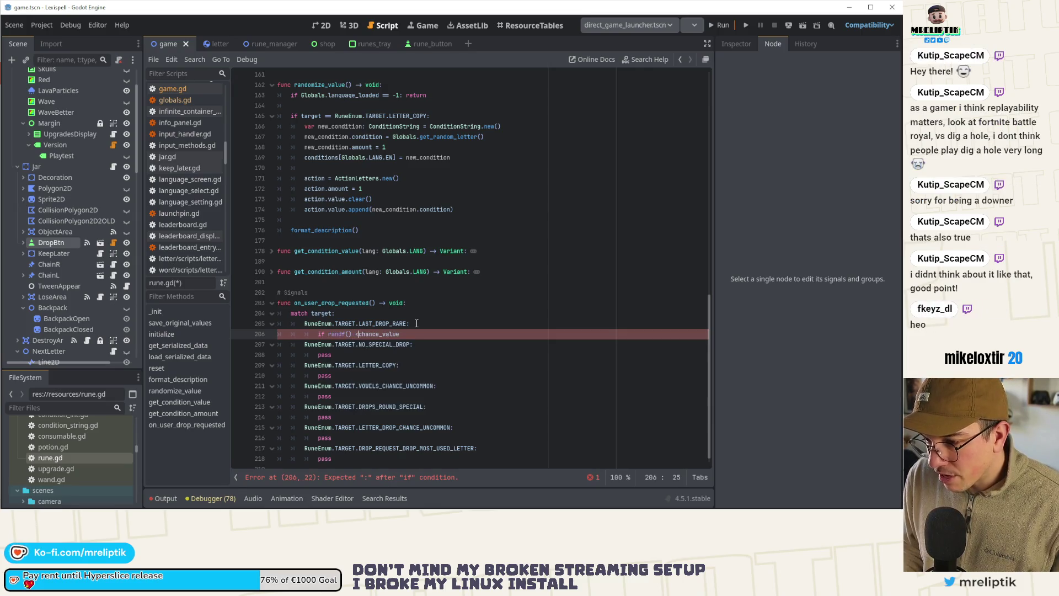
{"action": "key", "text": "End"}
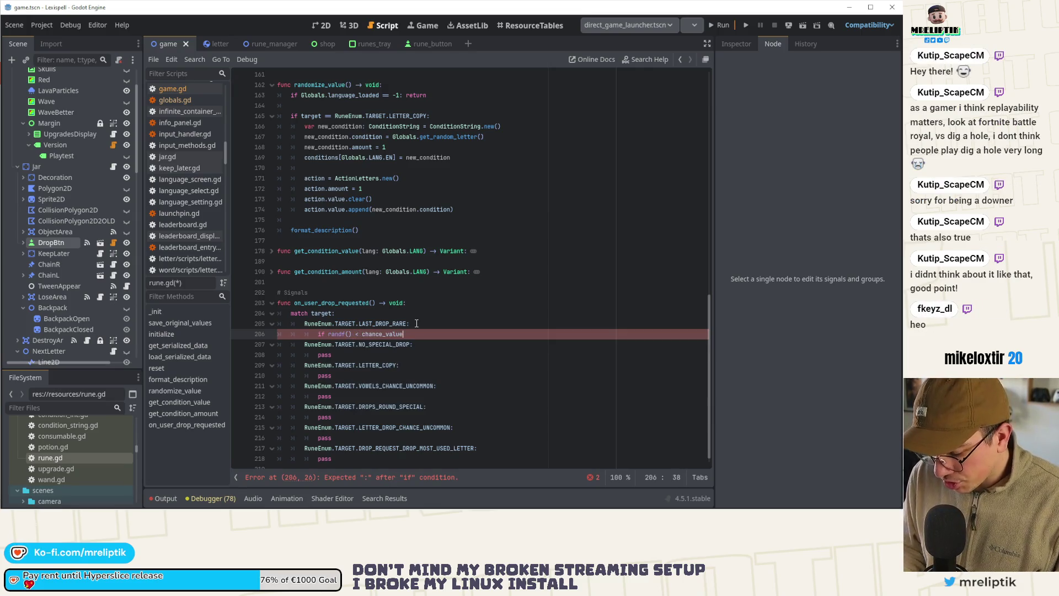
{"action": "key", "text": "Return"}
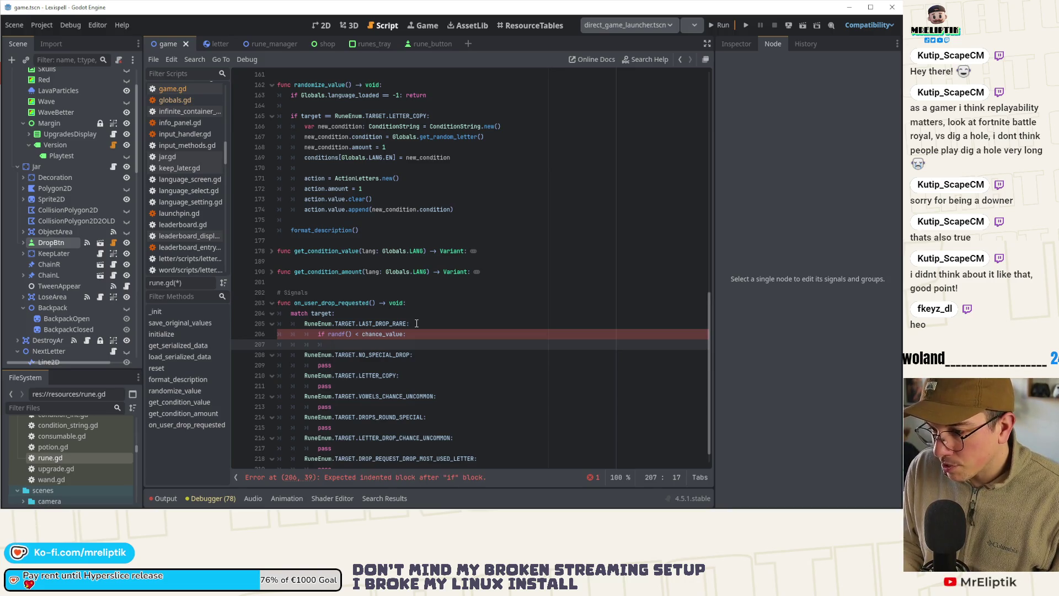
Flip the chance comparison to 'randf() > chance_value: return' and save the script.
{"action": "key", "text": "Up"}
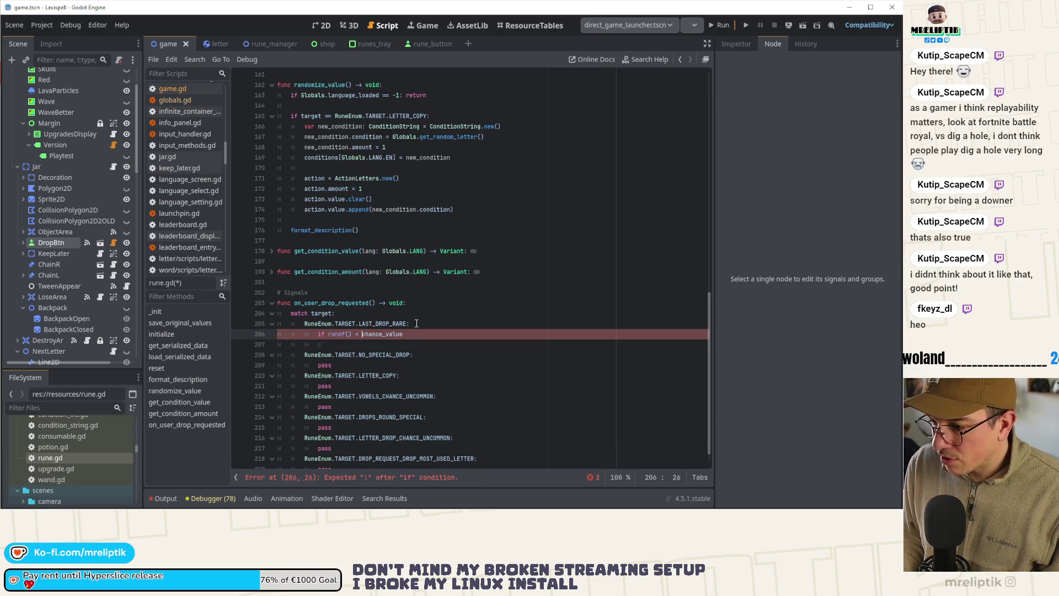
{"action": "key", "text": "ctrl+Left"}
{"action": "key", "text": "Left"}
{"action": "key", "text": "Left"}
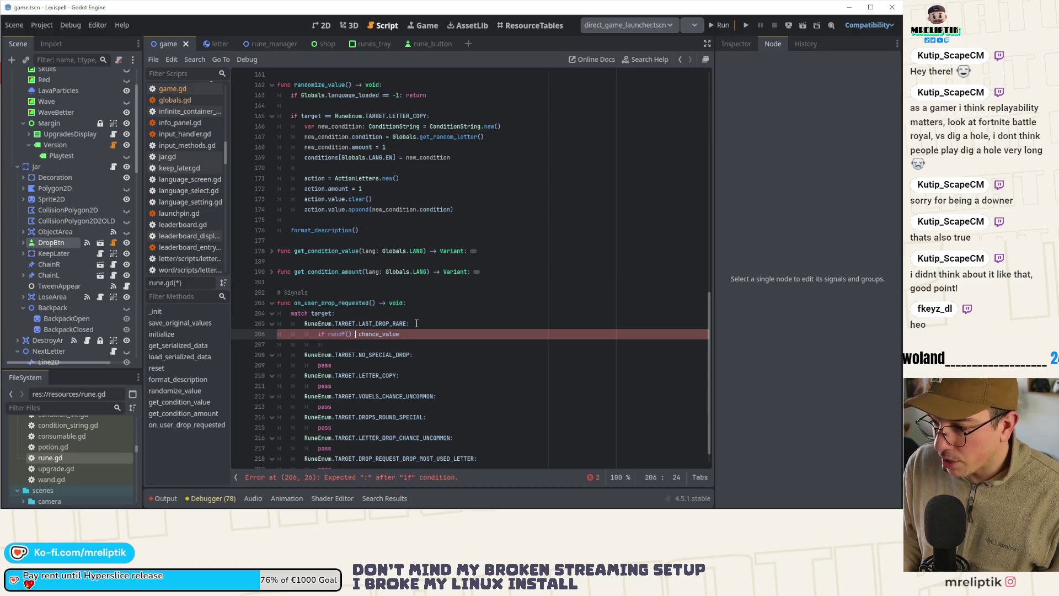
{"action": "key", "text": "BackSpace"}
{"action": "type", "text": ">"}
{"action": "key", "text": "End"}
{"action": "type", "text": ": return"}
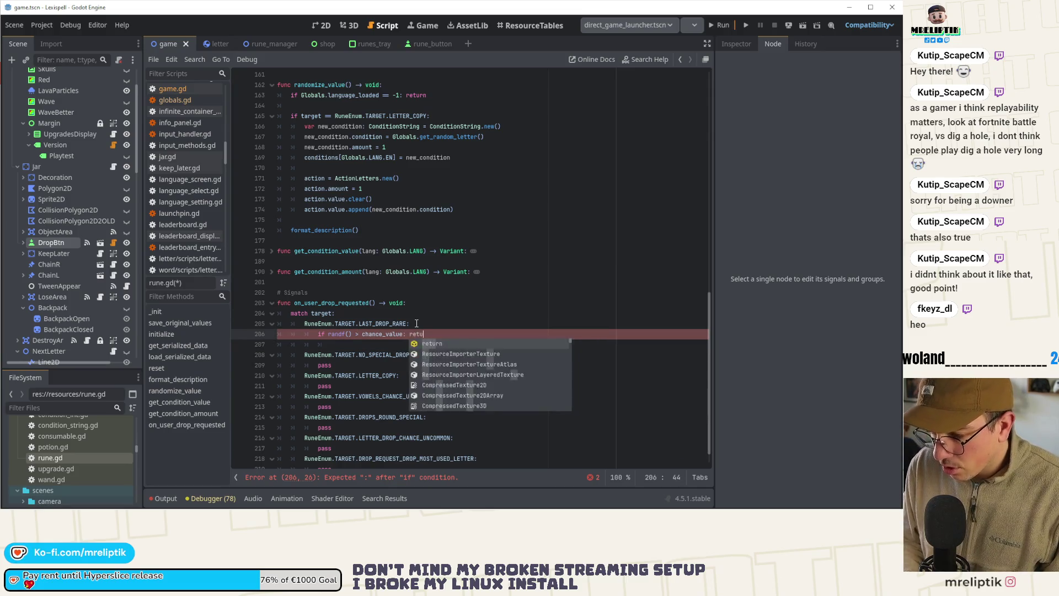
{"action": "key", "text": "ctrl+s"}
Above the chance check, add an unfinished line 'if Globals.current_game_stats["drops' and save.
{"action": "key", "text": "Down"}
{"action": "key", "text": "Return"}
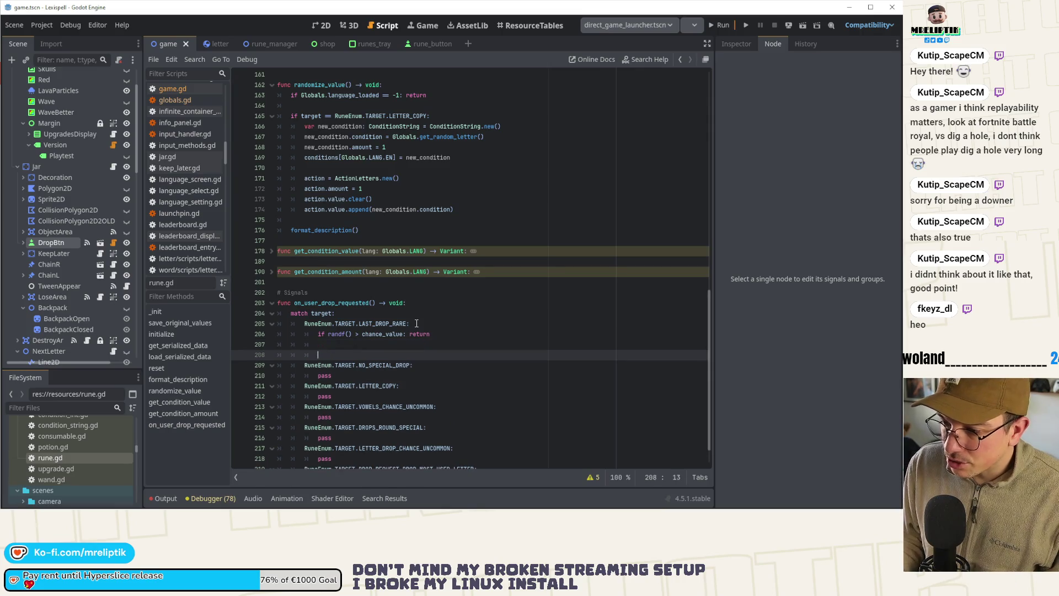
{"action": "key", "text": "Up"}
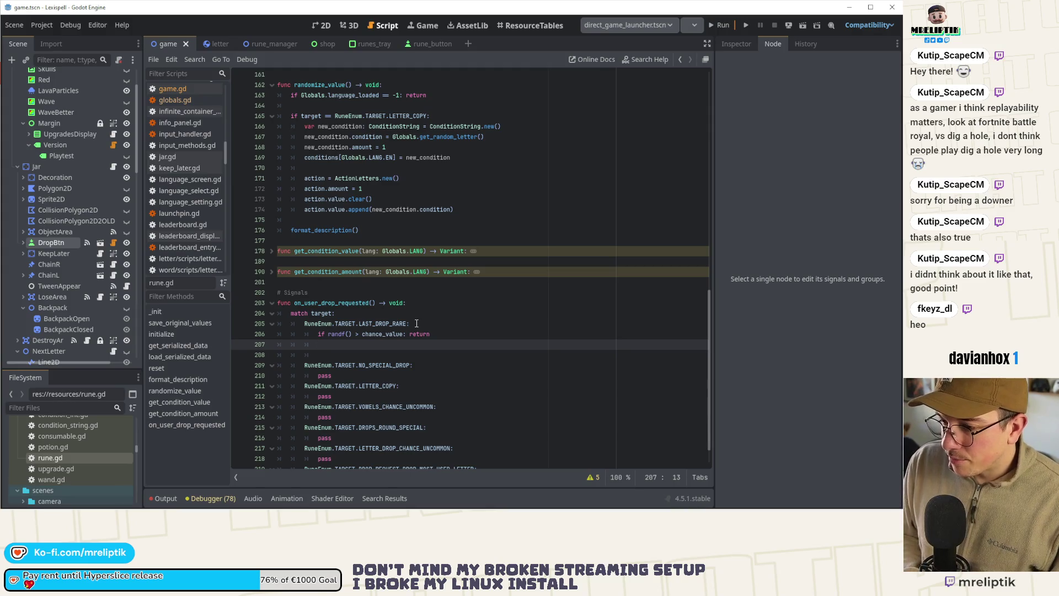
{"action": "key", "text": "Up"}
{"action": "key", "text": "ctrl+shift+Return"}
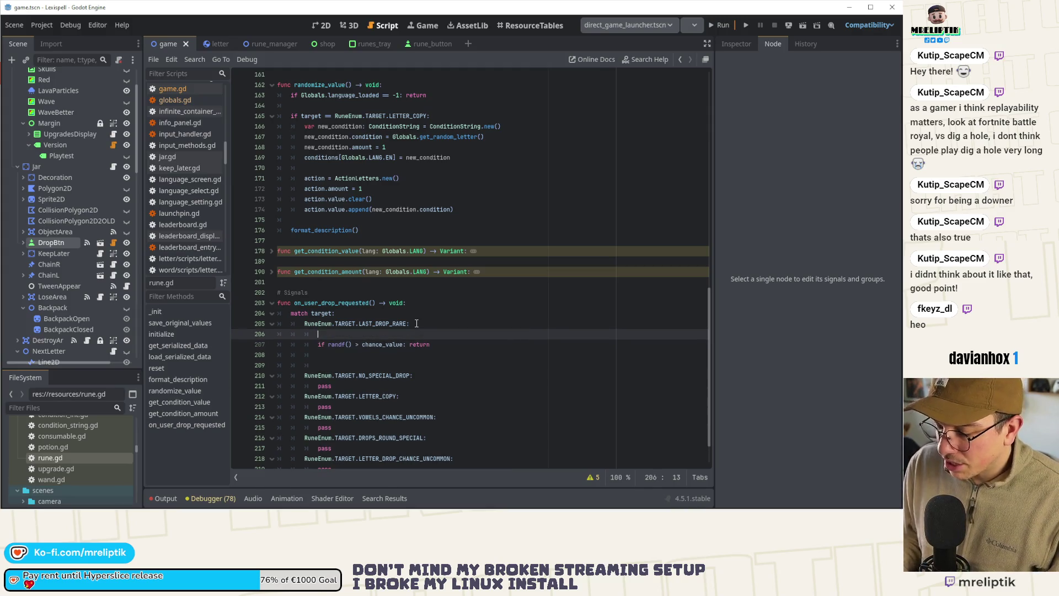
{"action": "type", "text": "if "}
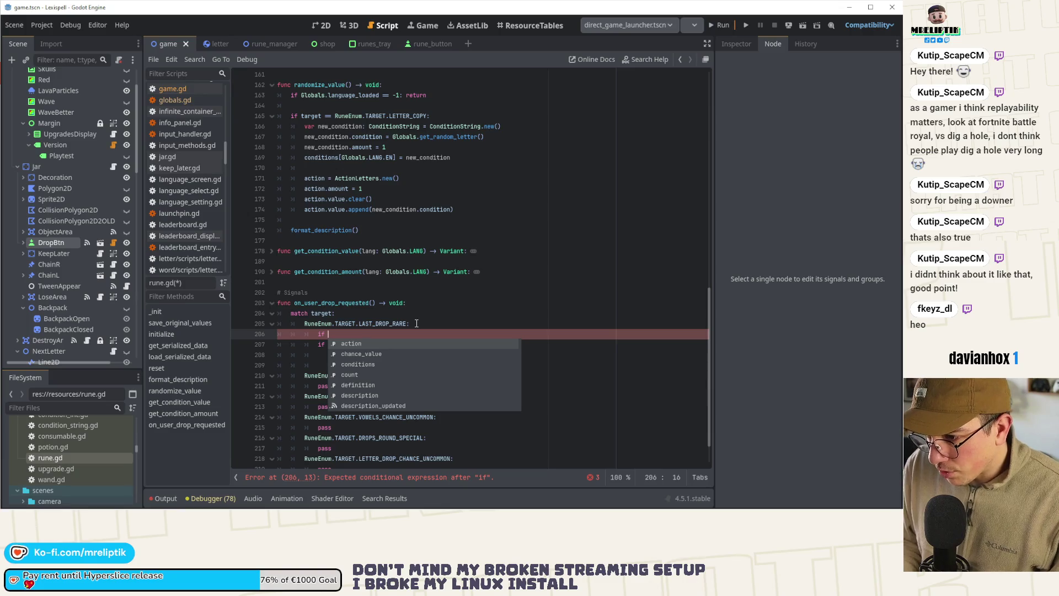
{"action": "type", "text": "Globals."}
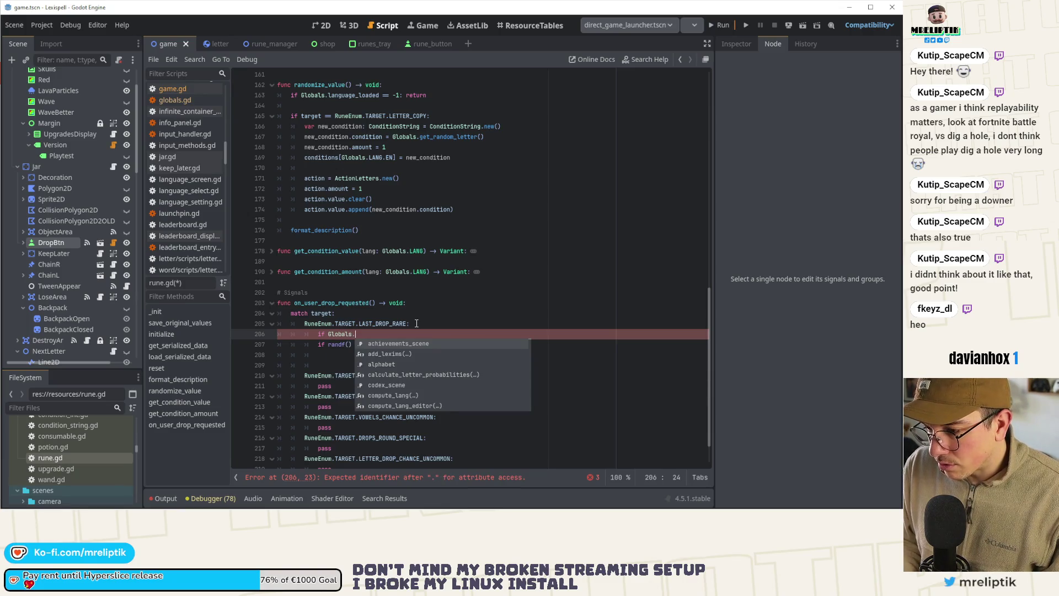
{"action": "type", "text": "cirre"}
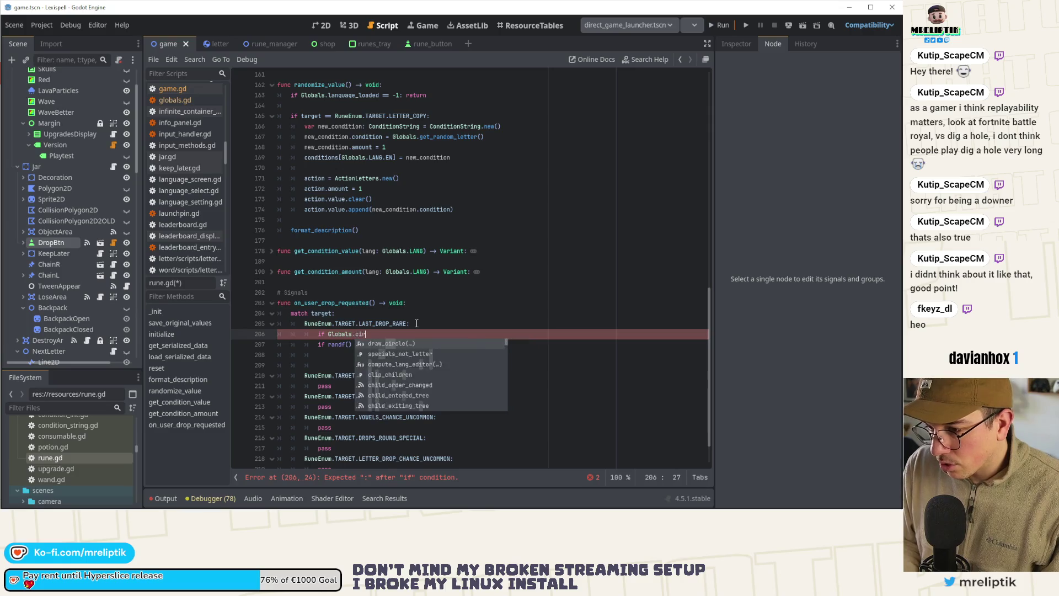
{"action": "key", "text": "BackSpace"}
{"action": "key", "text": "BackSpace"}
{"action": "key", "text": "BackSpace"}
{"action": "type", "text": "urre"}
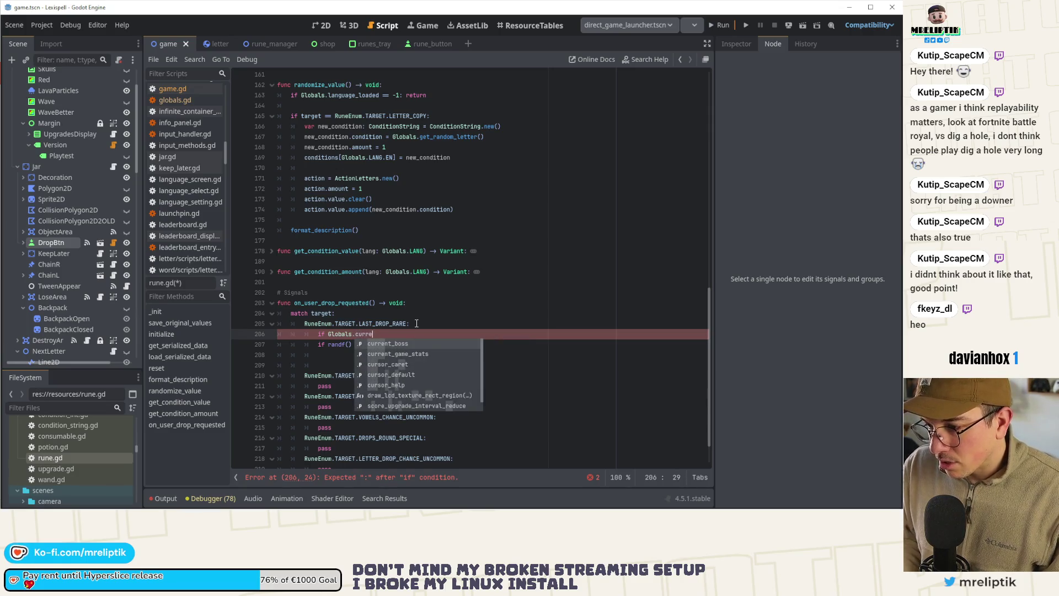
{"action": "key", "text": "Return"}
{"action": "type", "text": "[\""}
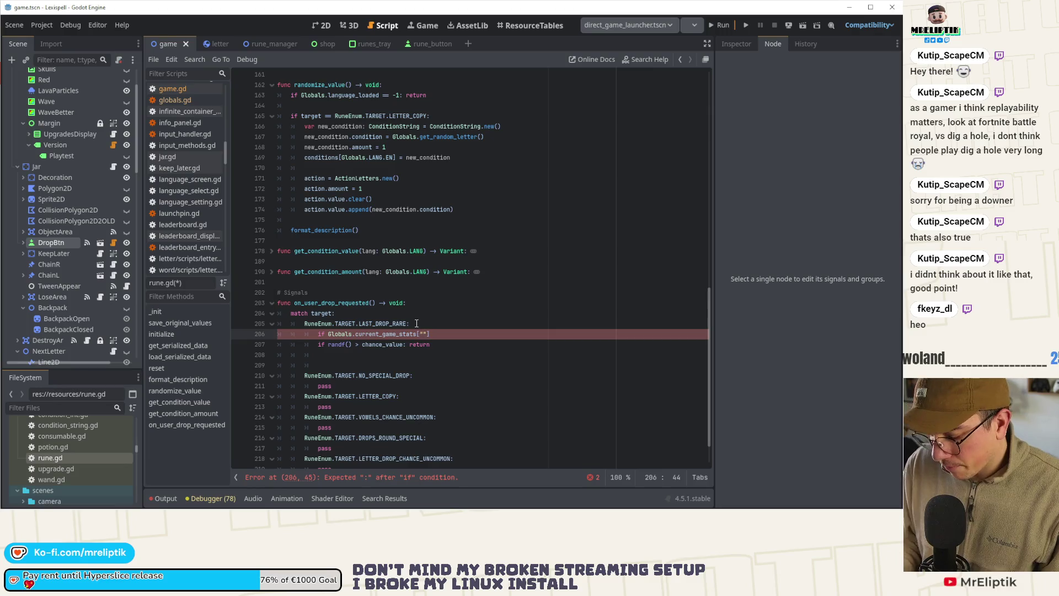
{"action": "type", "text": "drops"}
{"action": "key", "text": "ctrl+s"}
{"action": "left_click", "coordinate": [392, 326]}
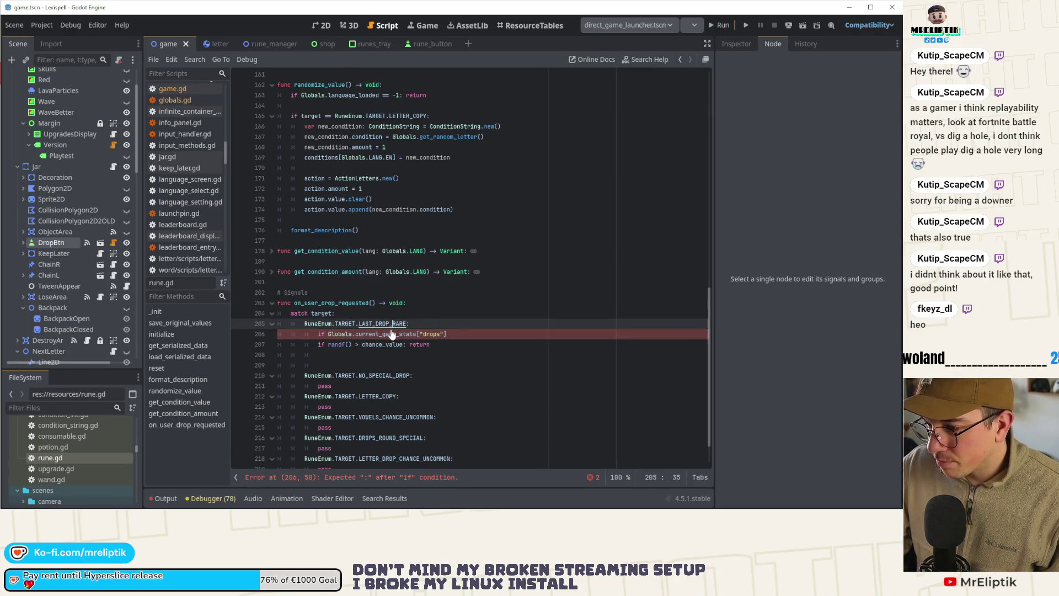
Inspect the LAST_DROP_RARE and current_game_stats definitions, then append '== 0' to the drops check.
{"action": "left_click", "coordinate": [391, 328], "text": "ctrl"}
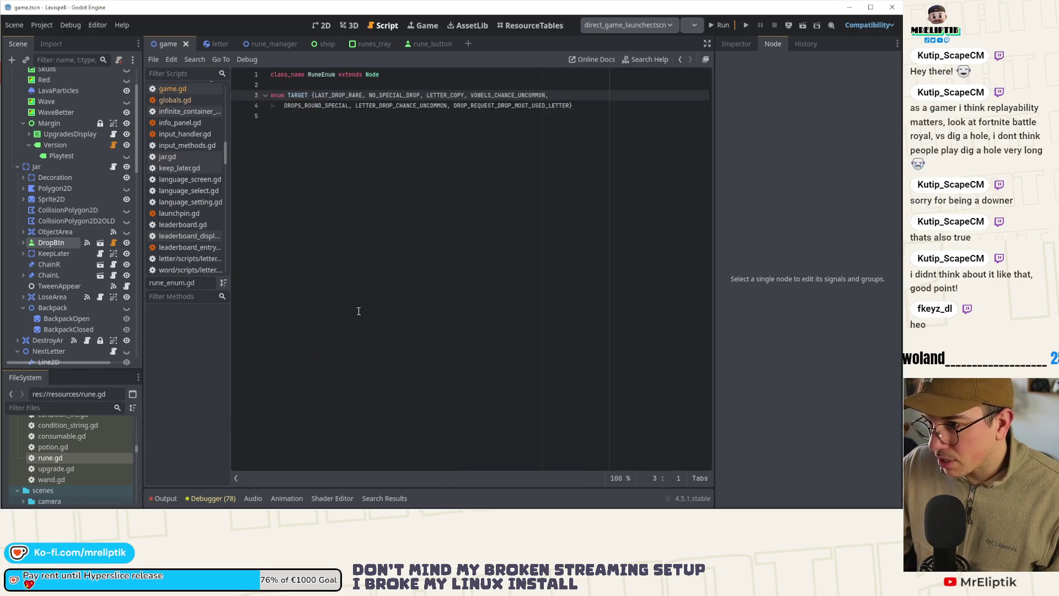
{"action": "double_click", "coordinate": [71, 457]}
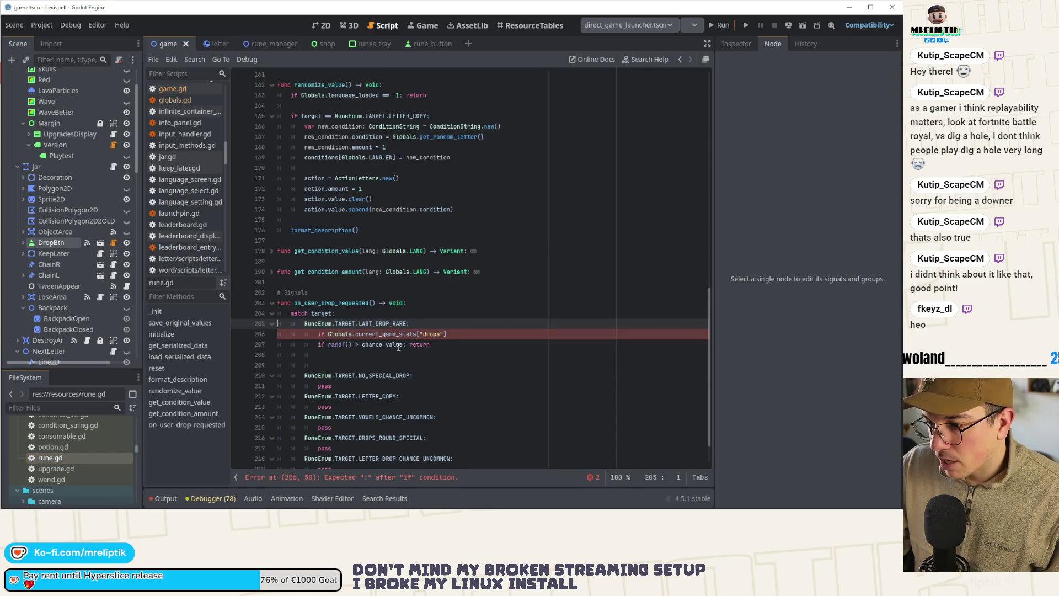
{"action": "left_click", "coordinate": [386, 334], "text": "ctrl"}
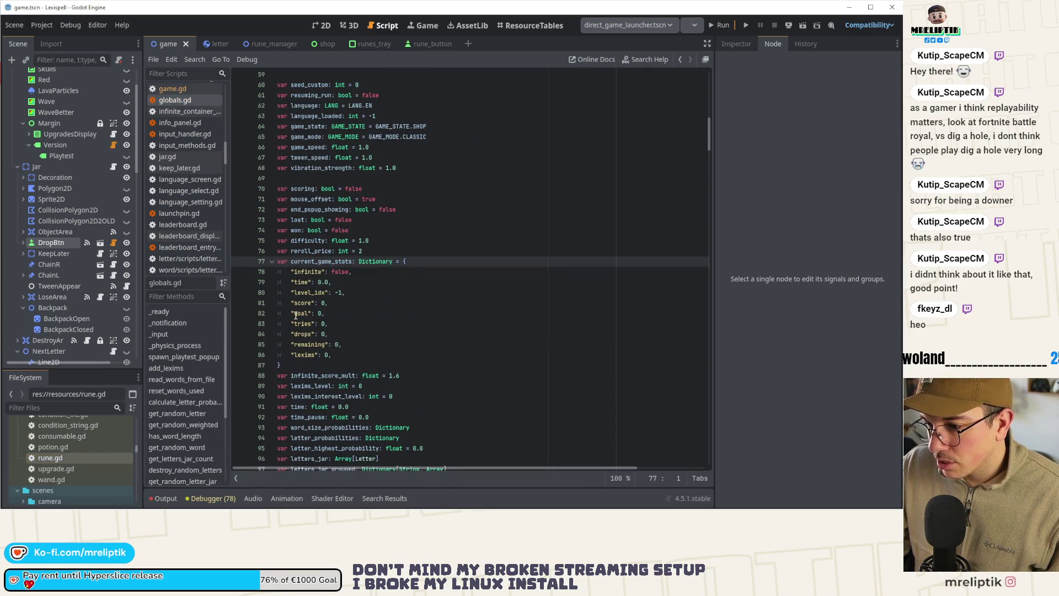
{"action": "double_click", "coordinate": [302, 335]}
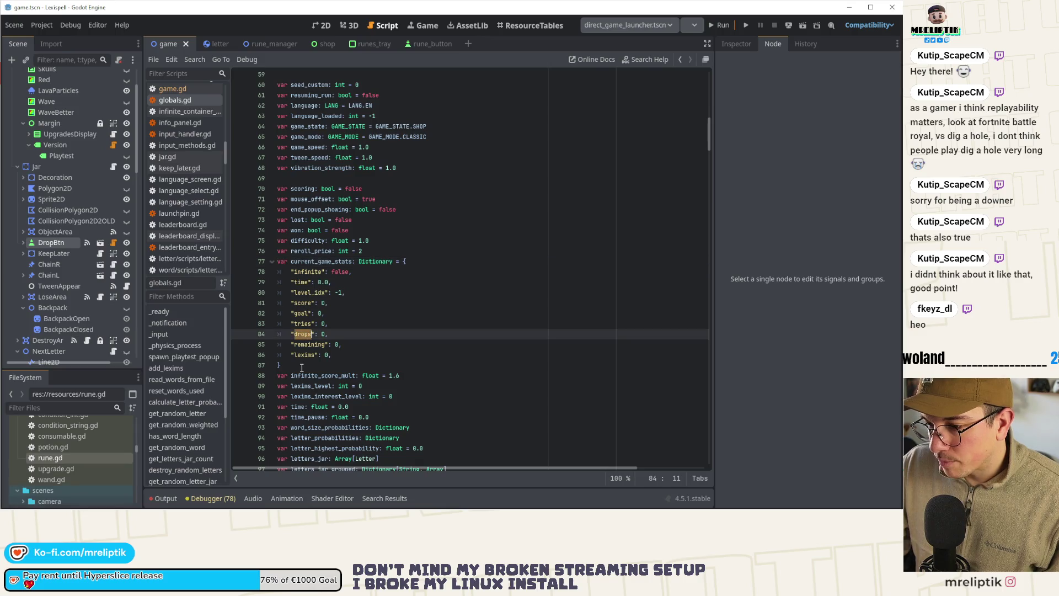
{"action": "double_click", "coordinate": [70, 461]}
{"action": "key", "text": "ctrl+v"}
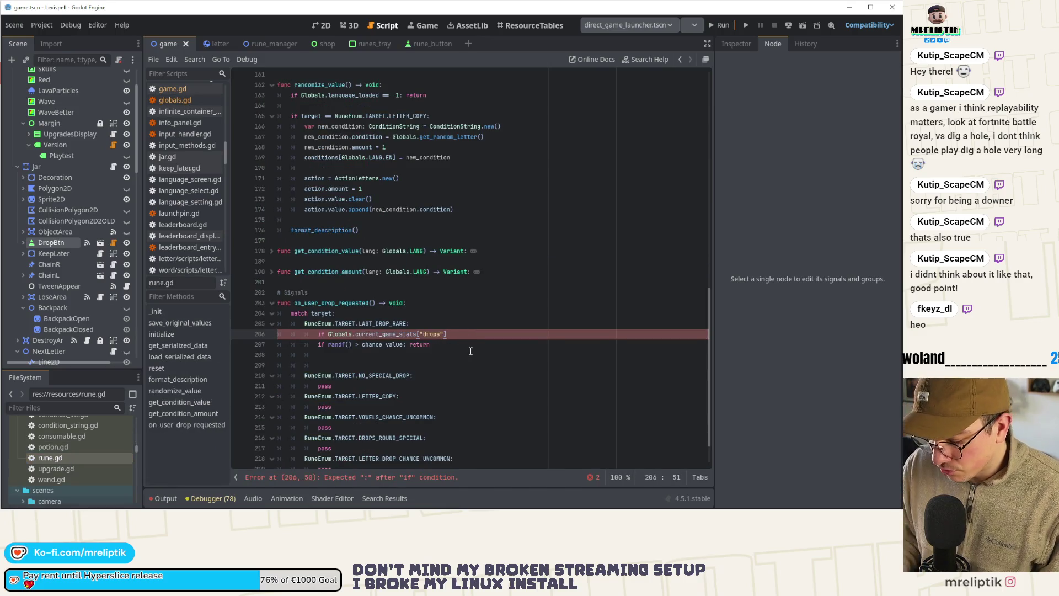
{"action": "type", "text": "== 0"}
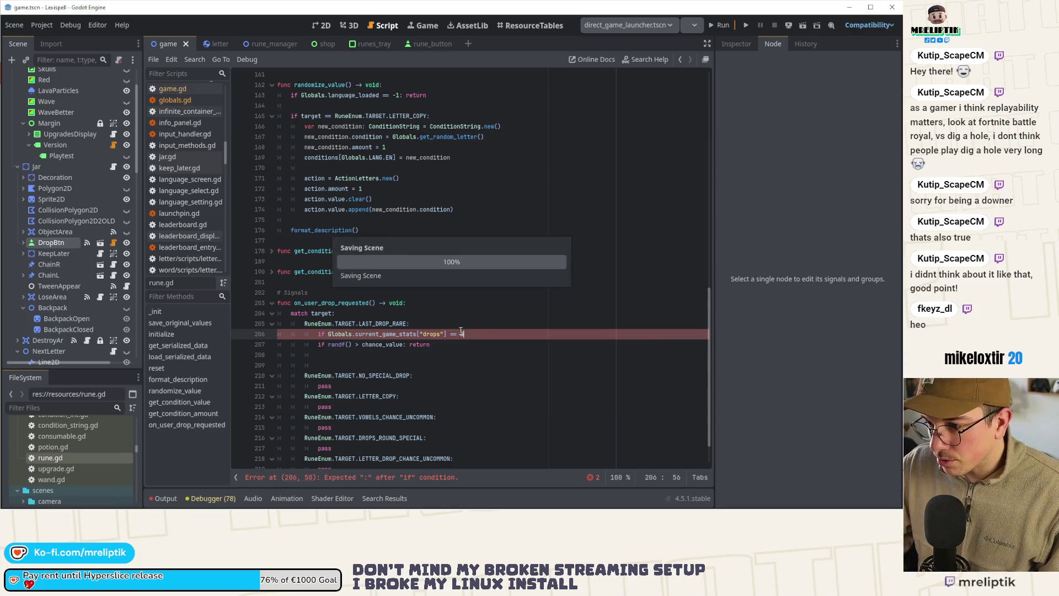
Look up where user_drop_requested is declared and inspect the RuneResource type in the error line.
{"action": "scroll", "coordinate": [107, 102], "scroll_direction": "up", "scroll_amount": 3}
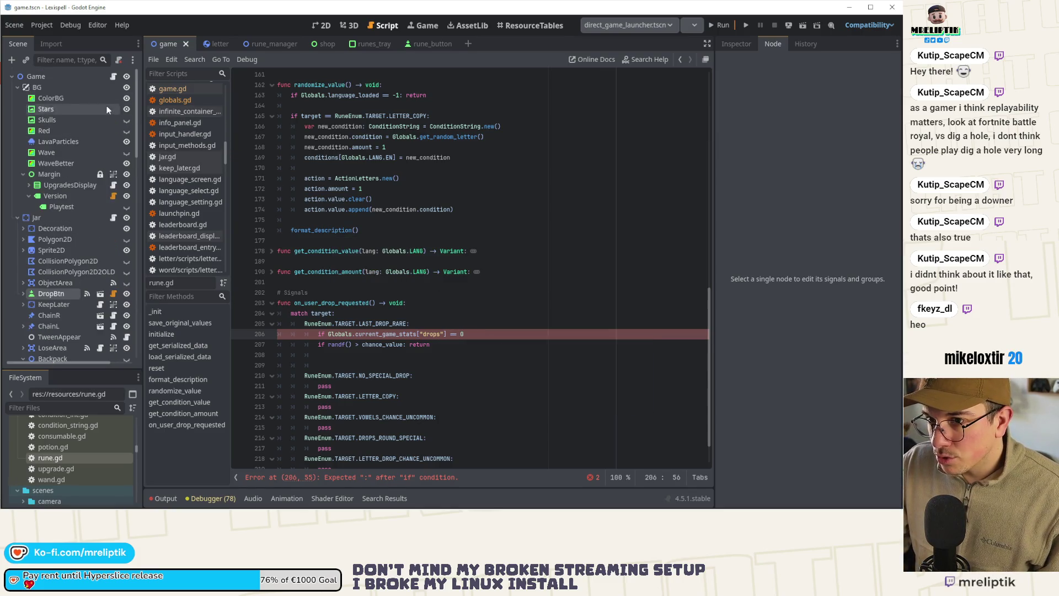
{"action": "left_click", "coordinate": [113, 78]}
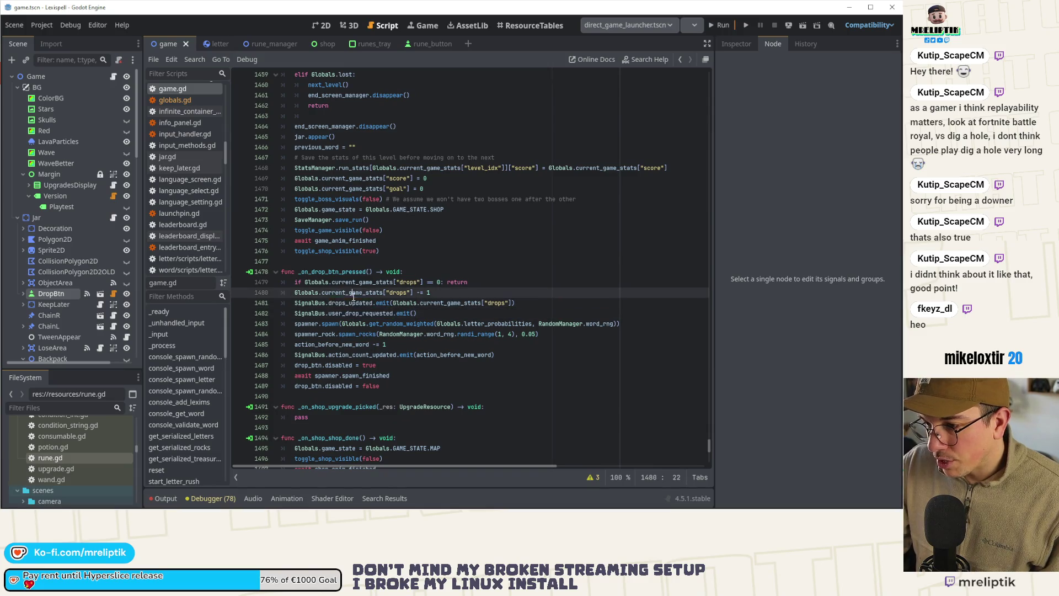
{"action": "left_click", "coordinate": [362, 315], "text": "ctrl"}
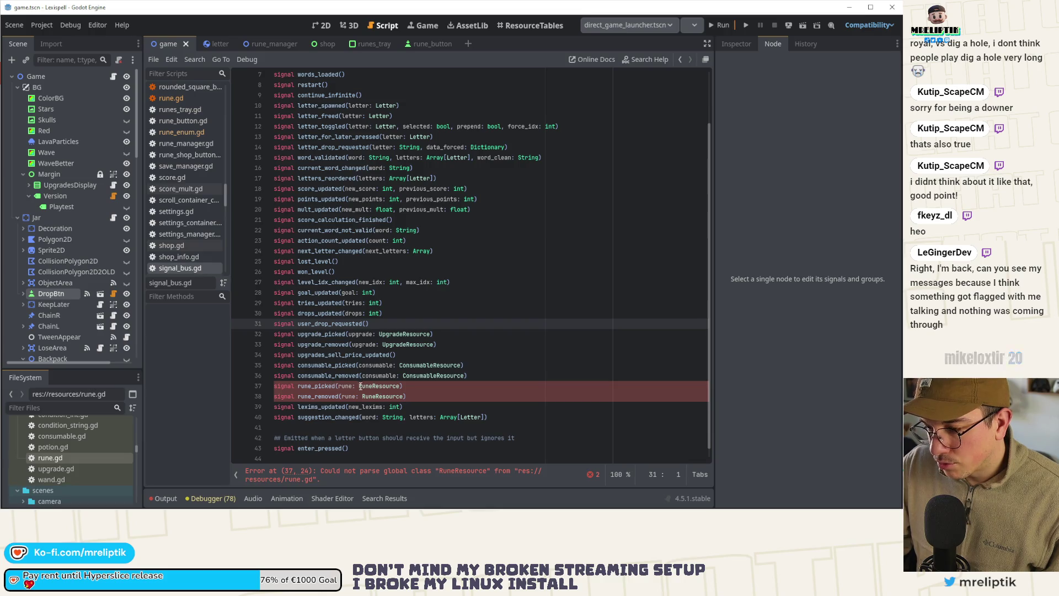
{"action": "double_click", "coordinate": [379, 386]}
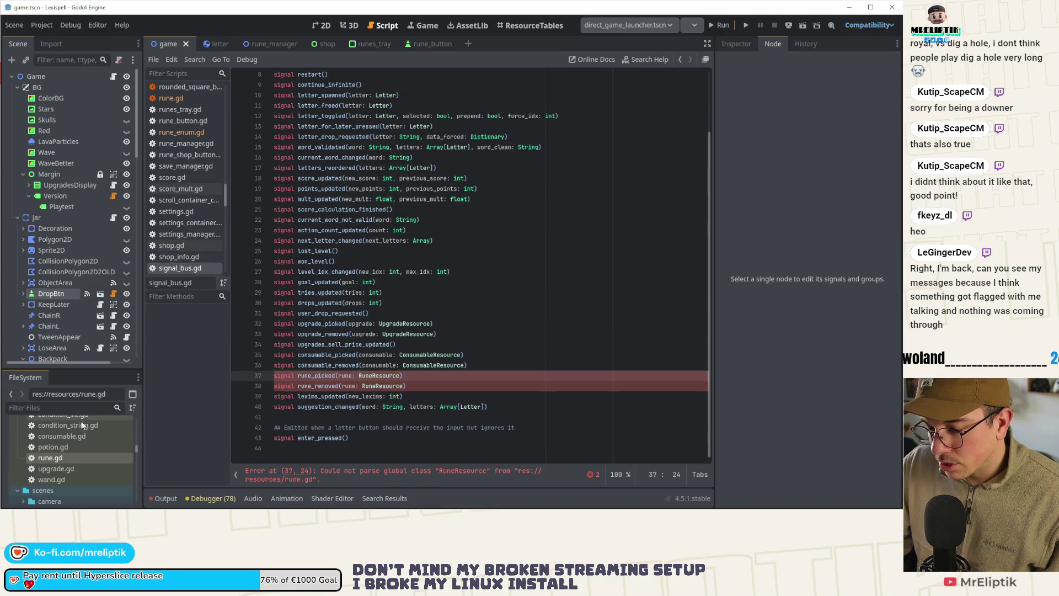
{"action": "double_click", "coordinate": [64, 459]}
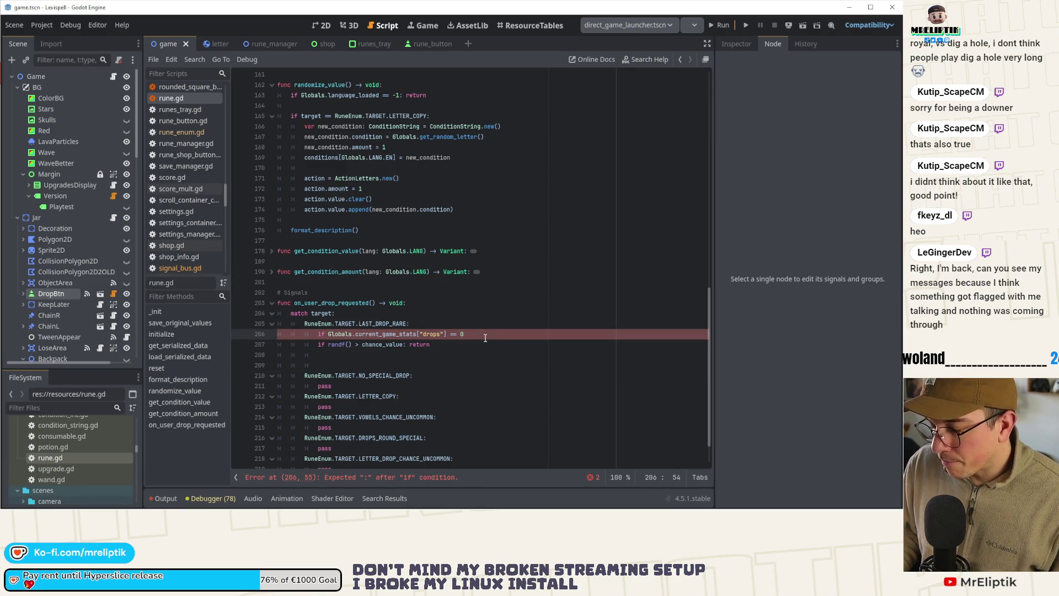
Finish the drops check as 'current_game_stats["drops"] > 0: return' and save rune.gd.
{"action": "key", "text": "BackSpace"}
{"action": "key", "text": "BackSpace"}
{"action": "type", "text": ">"}
{"action": "key", "text": "End"}
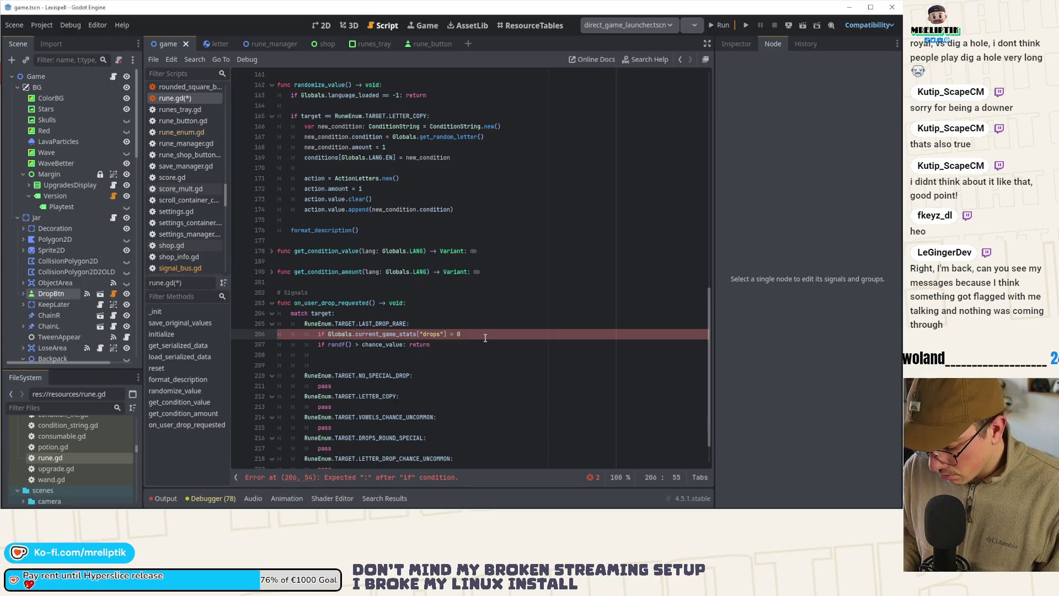
{"action": "type", "text": ": return"}
{"action": "key", "text": "ctrl+s"}
{"action": "key", "text": "Down"}
{"action": "key", "text": "Down"}
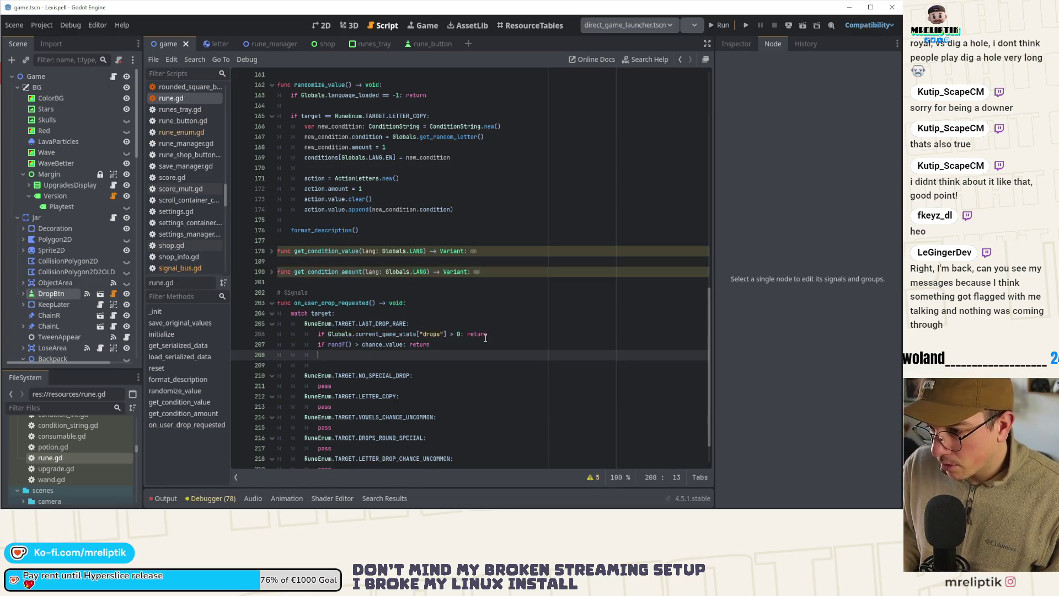
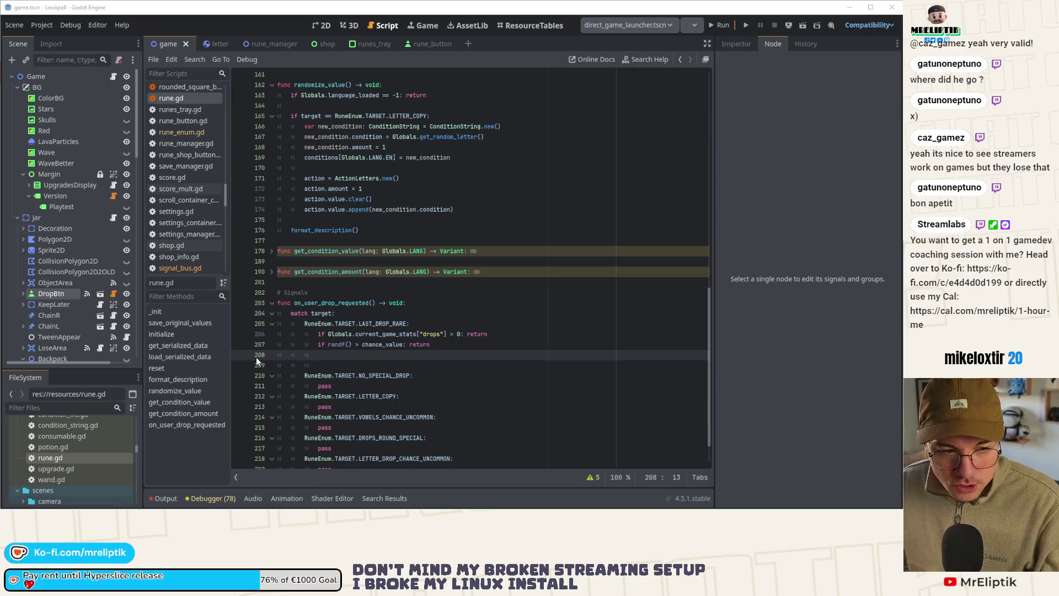
Write SignalBus.letter_drop_requested.emit() on line 208, then view that signal's definition in signal_bus.gd.
{"action": "left_click", "coordinate": [409, 312]}
{"action": "scroll", "coordinate": [410, 331], "scroll_direction": "down", "scroll_amount": 1}
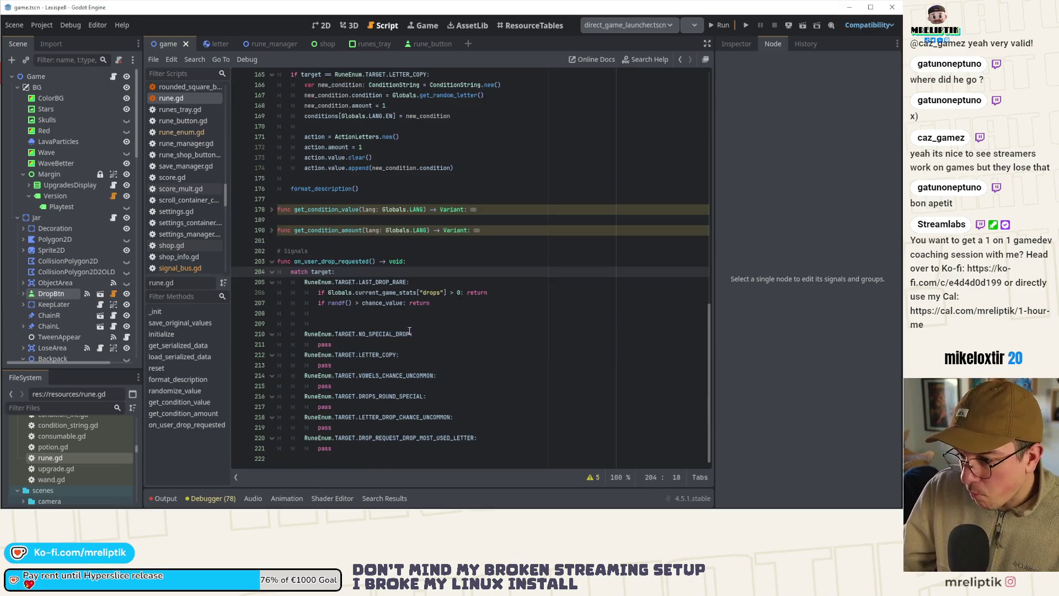
{"action": "left_click", "coordinate": [340, 318]}
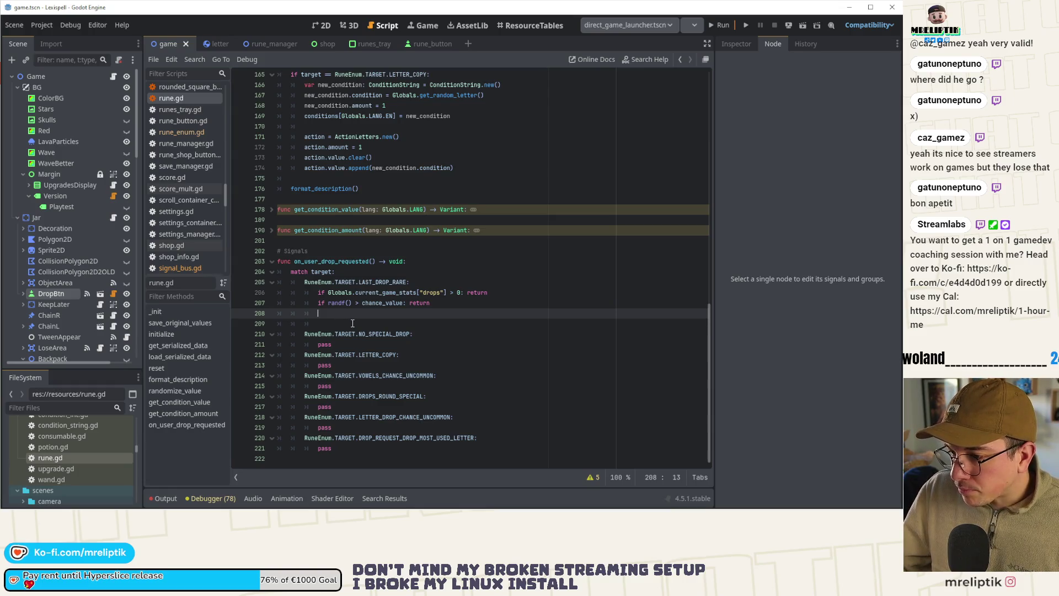
{"action": "left_click", "coordinate": [352, 319]}
{"action": "left_click", "coordinate": [352, 316]}
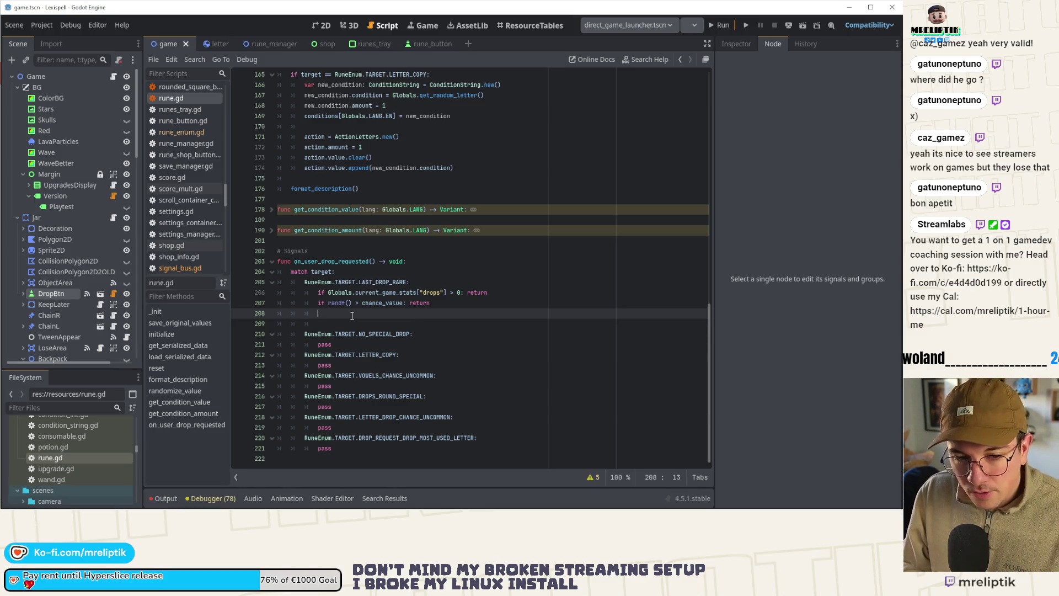
{"action": "type", "text": "SignaB"}
{"action": "key", "text": "Return"}
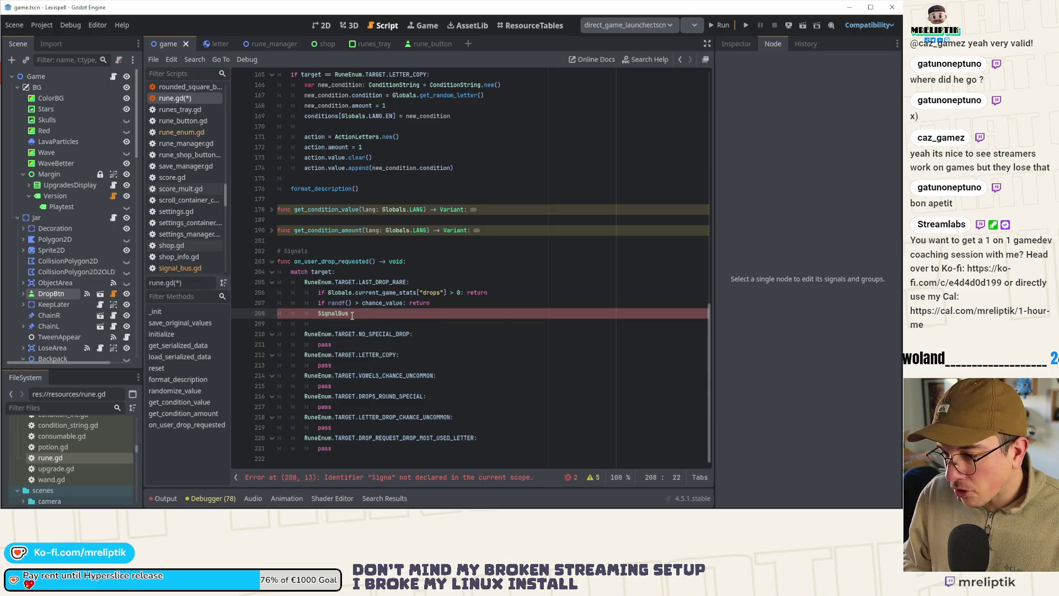
{"action": "type", "text": "."}
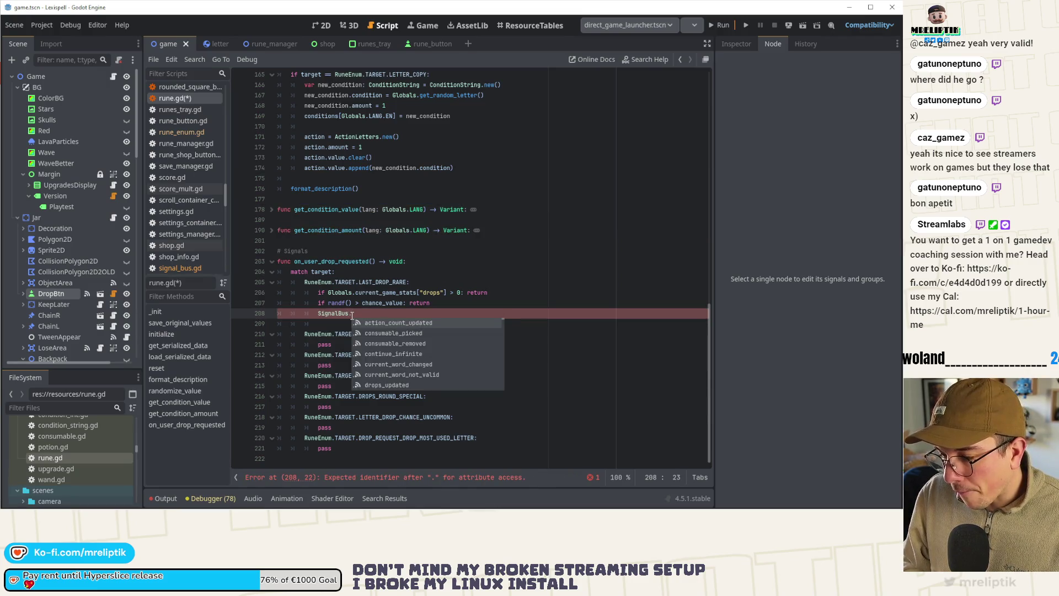
{"action": "type", "text": "lett"}
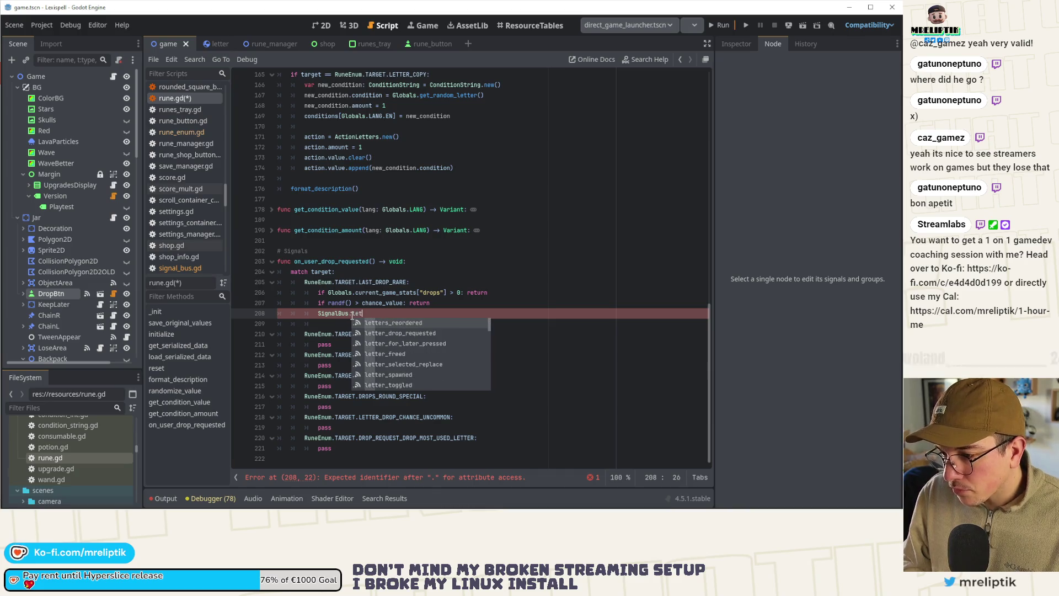
{"action": "key", "text": "Return"}
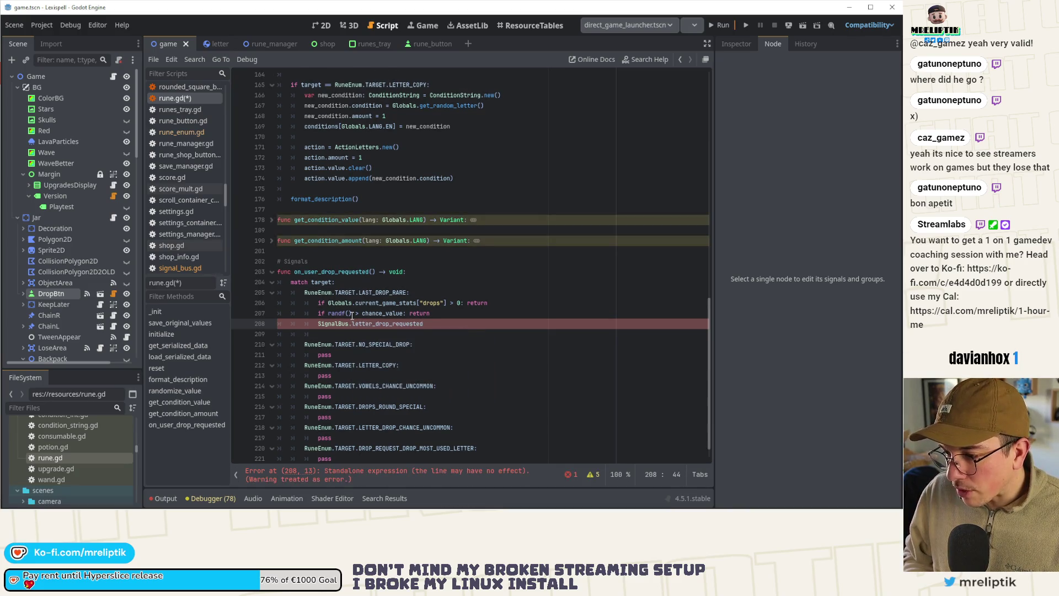
{"action": "type", "text": ".emit("}
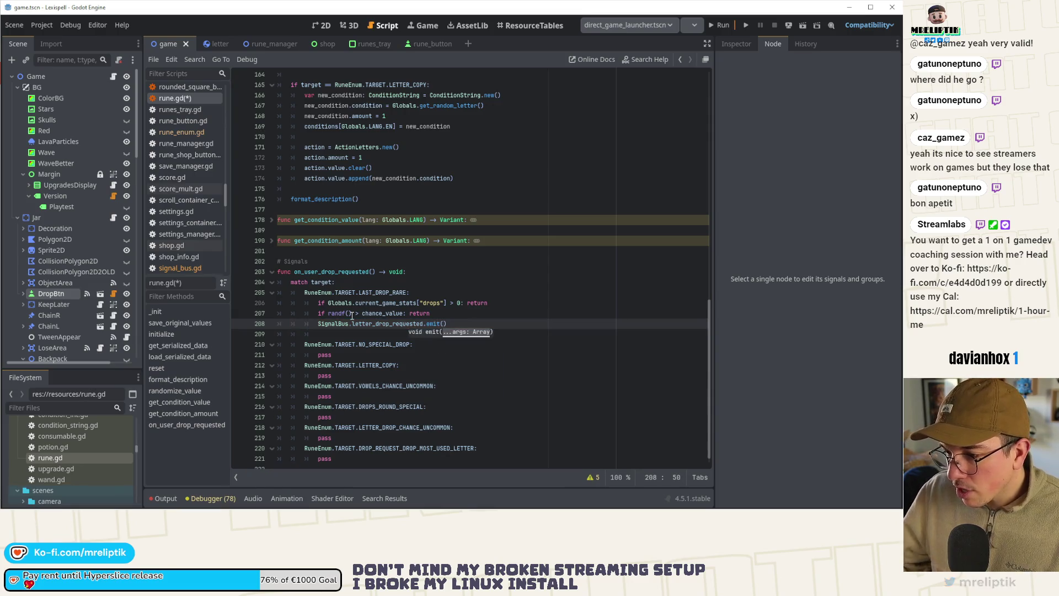
{"action": "left_click", "coordinate": [378, 326], "text": "ctrl"}
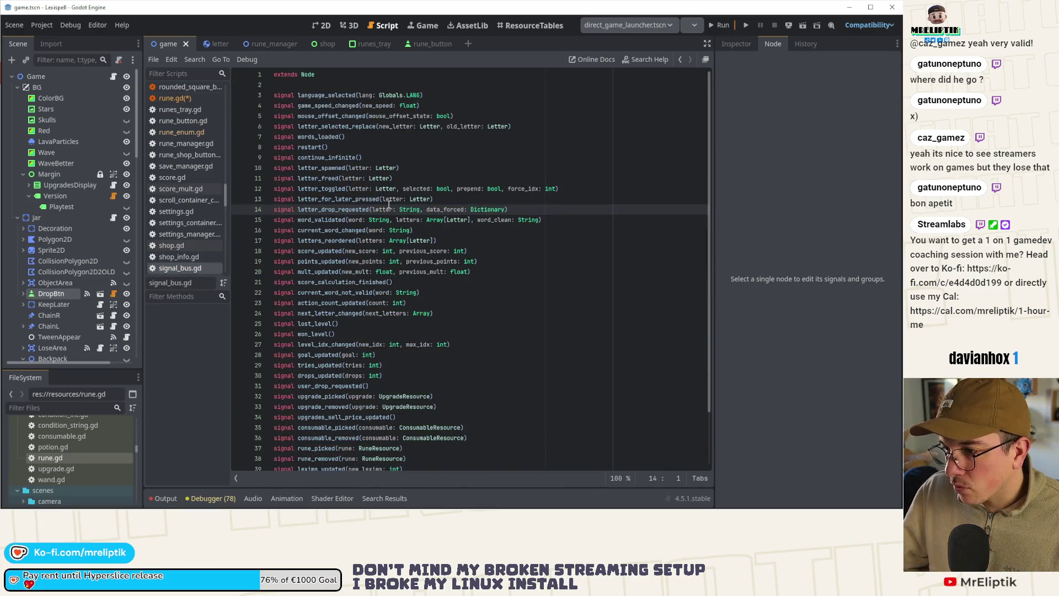
Search game.gd for letter_drop and jump to the on_letter_drop_requested handler.
{"action": "double_click", "coordinate": [448, 208]}
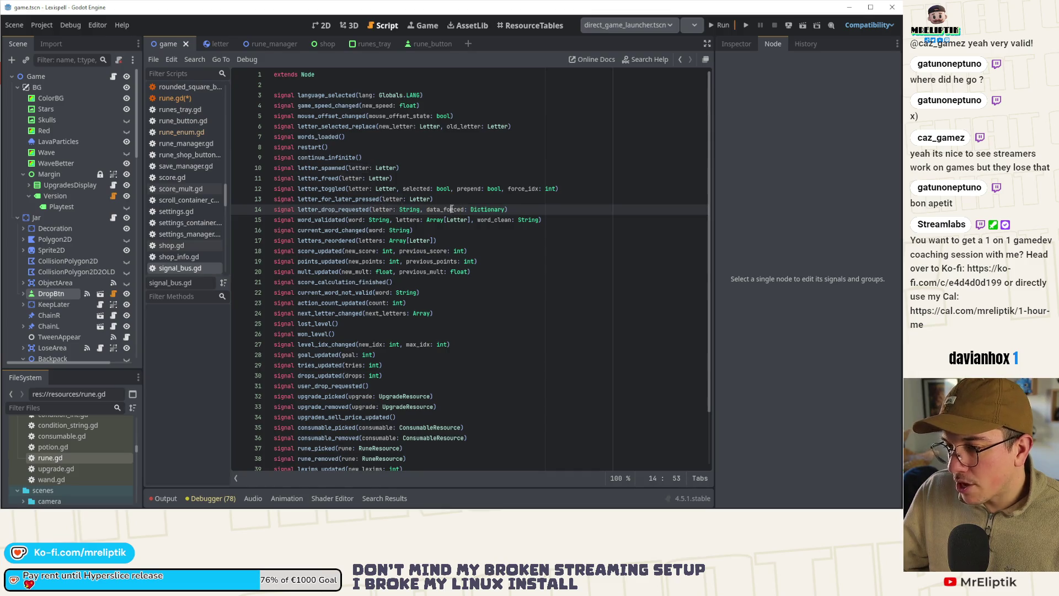
{"action": "double_click", "coordinate": [334, 209]}
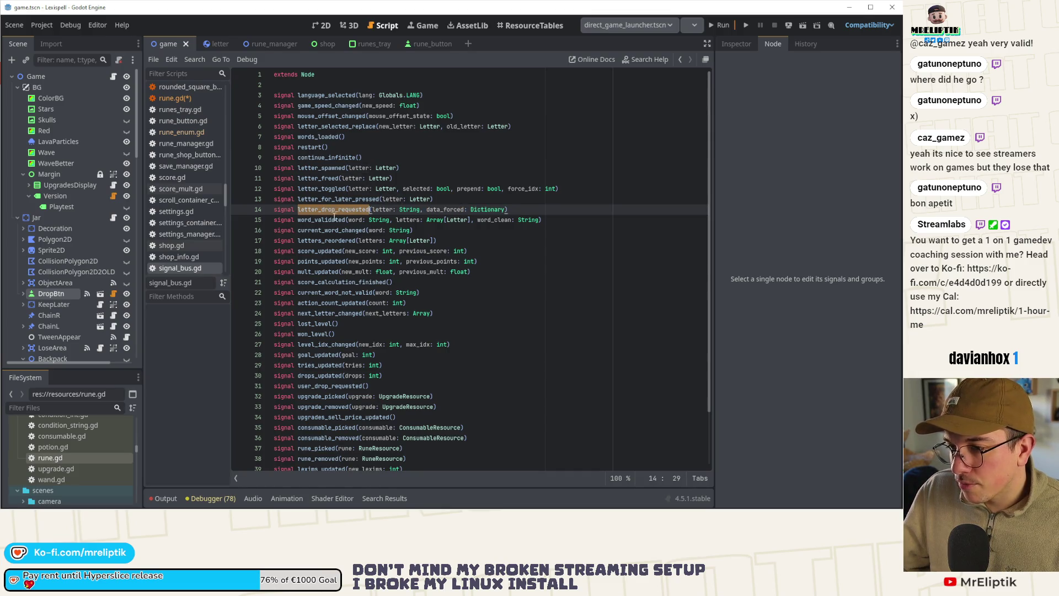
{"action": "left_click", "coordinate": [112, 76]}
{"action": "left_click", "coordinate": [432, 270]}
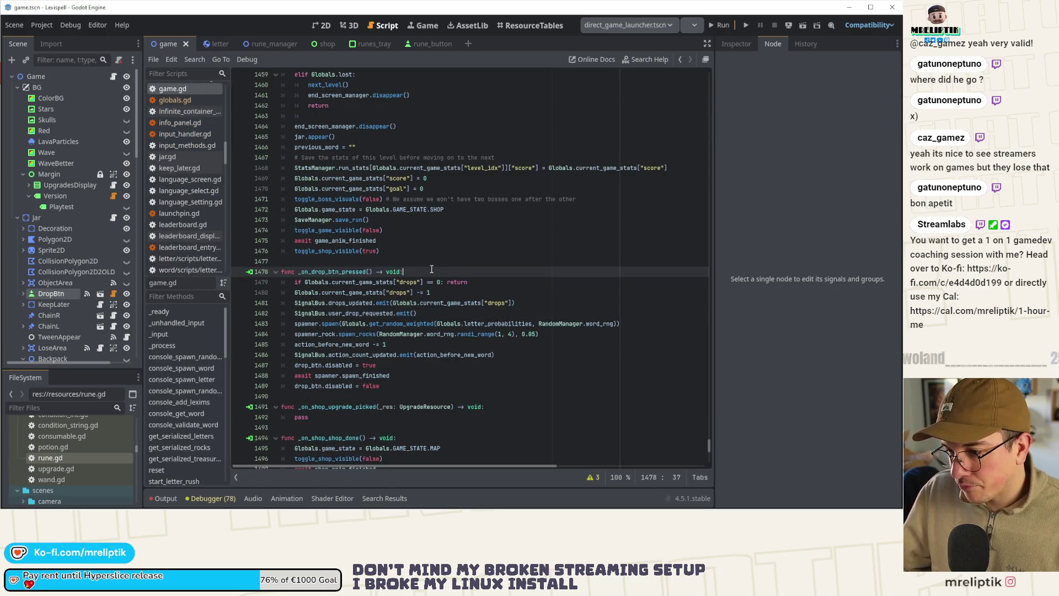
{"action": "key", "text": "ctrl+f"}
{"action": "type", "text": "letter_"}
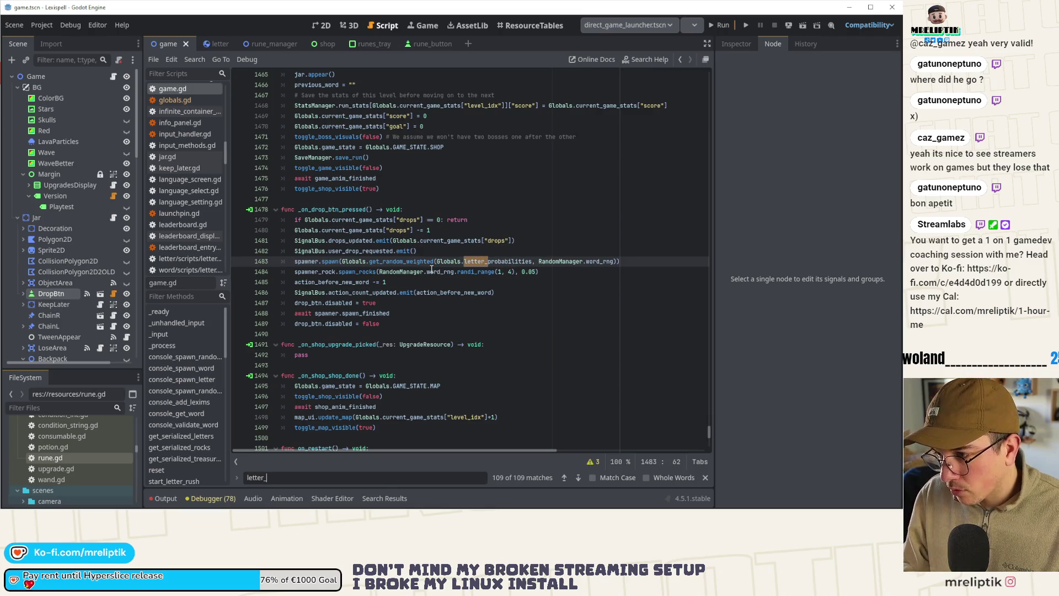
{"action": "type", "text": "drop"}
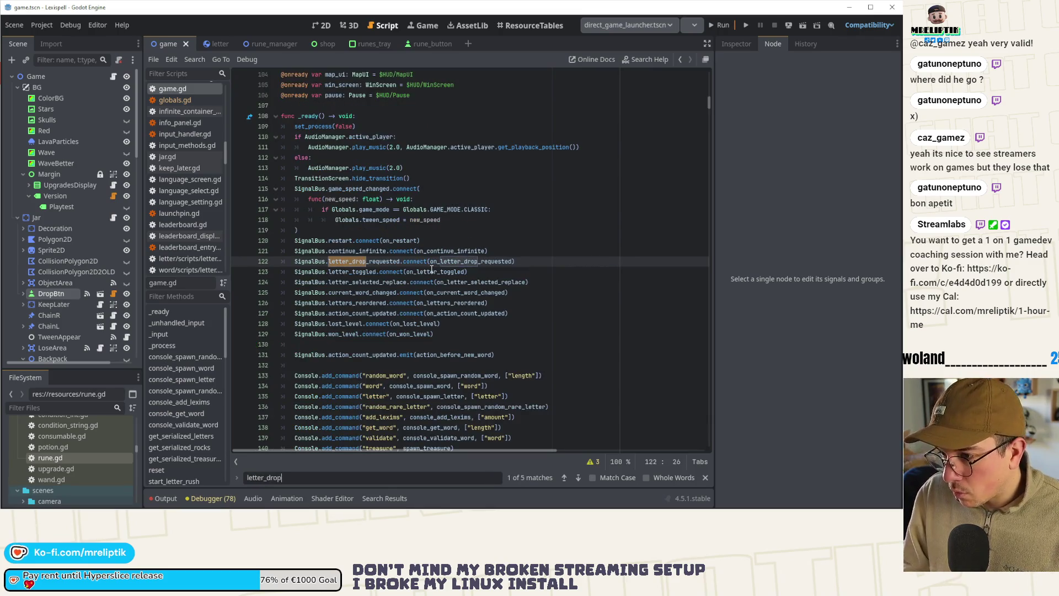
{"action": "left_click", "coordinate": [448, 262], "text": "ctrl"}
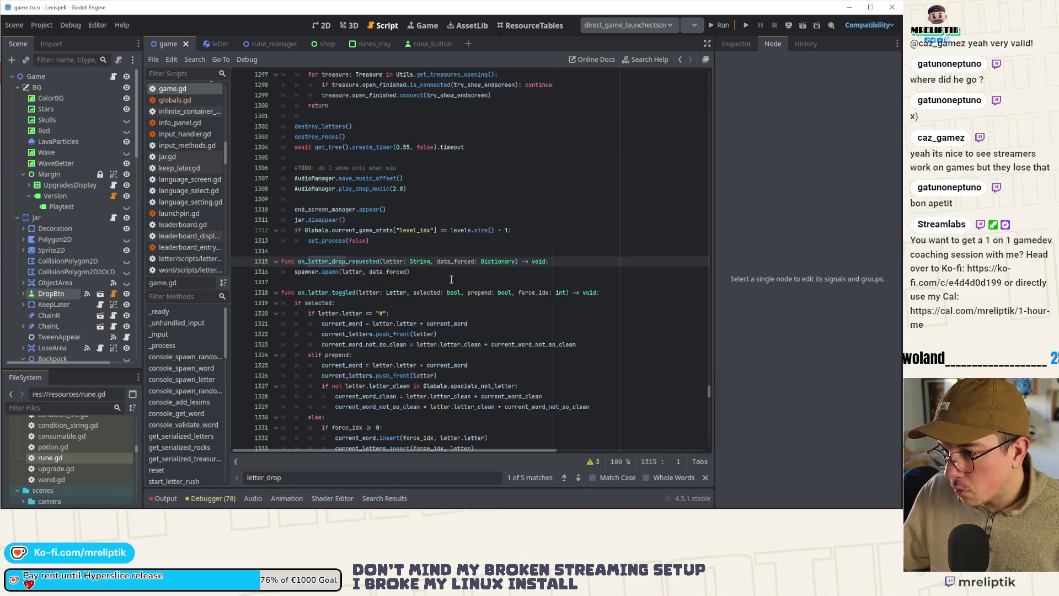
Follow the spawner into spawner.gd, select the data_forced type and rare lines, then go to rune_manager.
{"action": "double_click", "coordinate": [389, 272]}
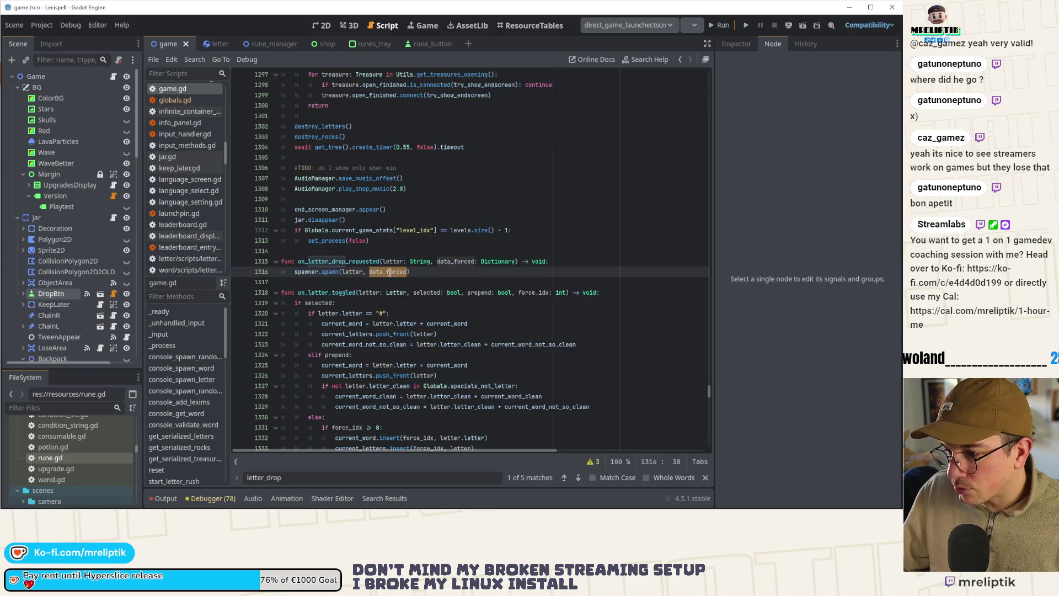
{"action": "left_click", "coordinate": [307, 272], "text": "ctrl"}
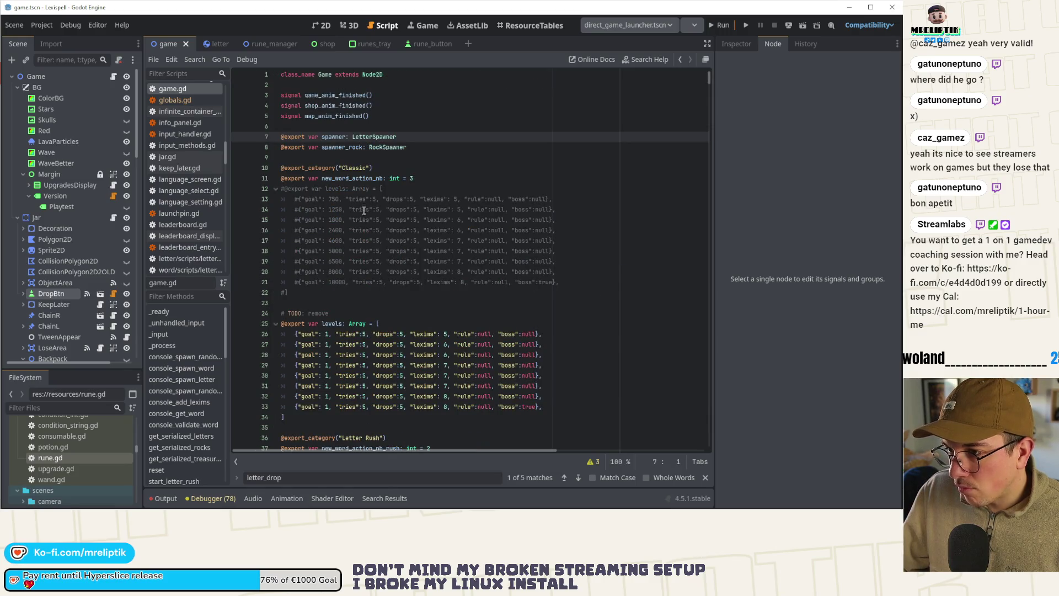
{"action": "left_click", "coordinate": [376, 137], "text": "ctrl"}
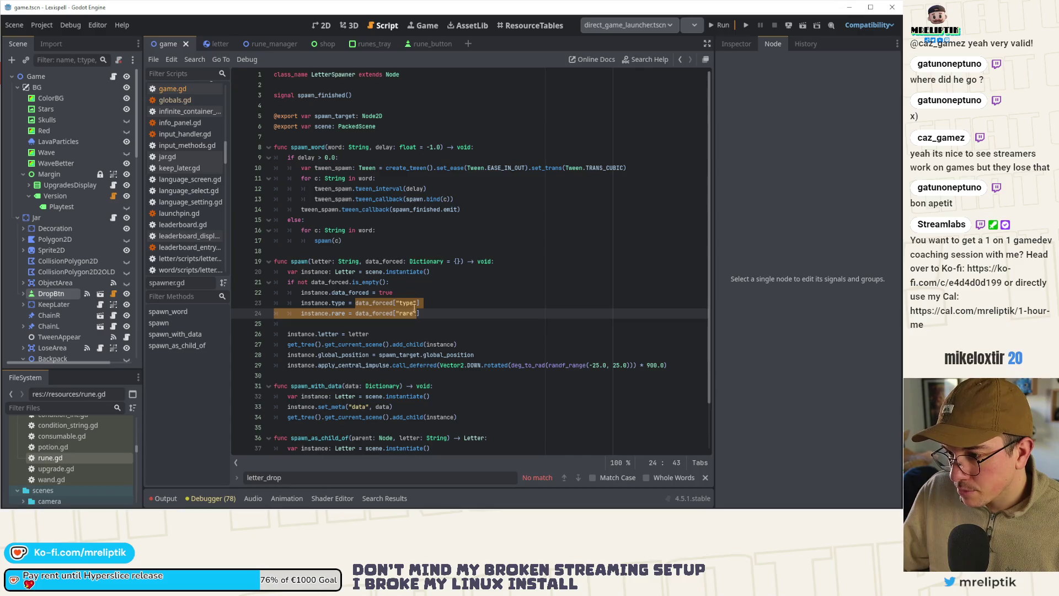
{"action": "key", "text": "Up"}
{"action": "key", "text": "Up"}
{"action": "left_click_drag", "start_coordinate": [425, 312], "coordinate": [357, 304]}
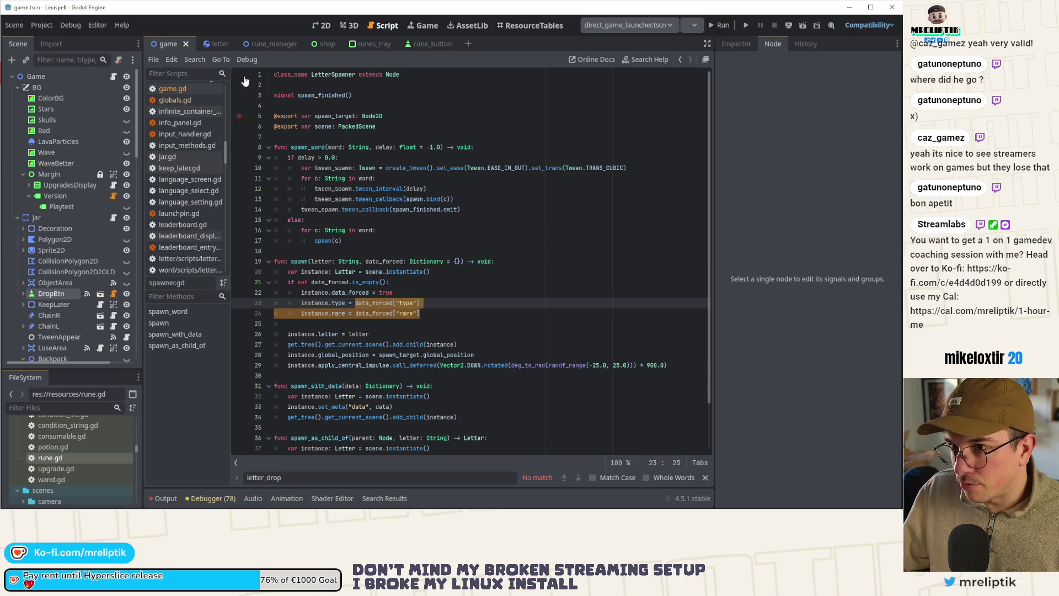
{"action": "left_click", "coordinate": [114, 77]}
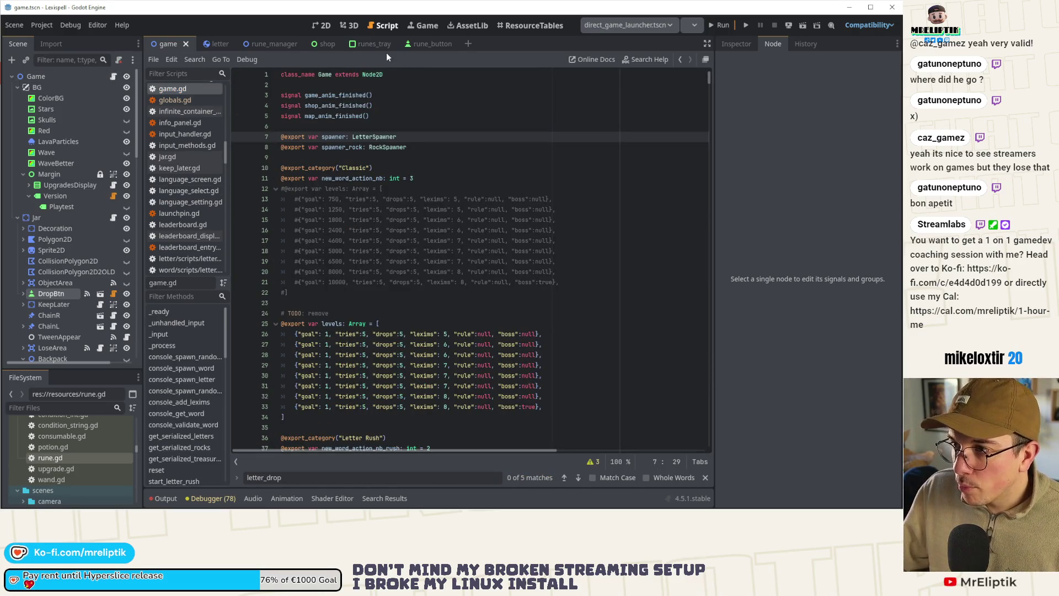
{"action": "left_click", "coordinate": [271, 44]}
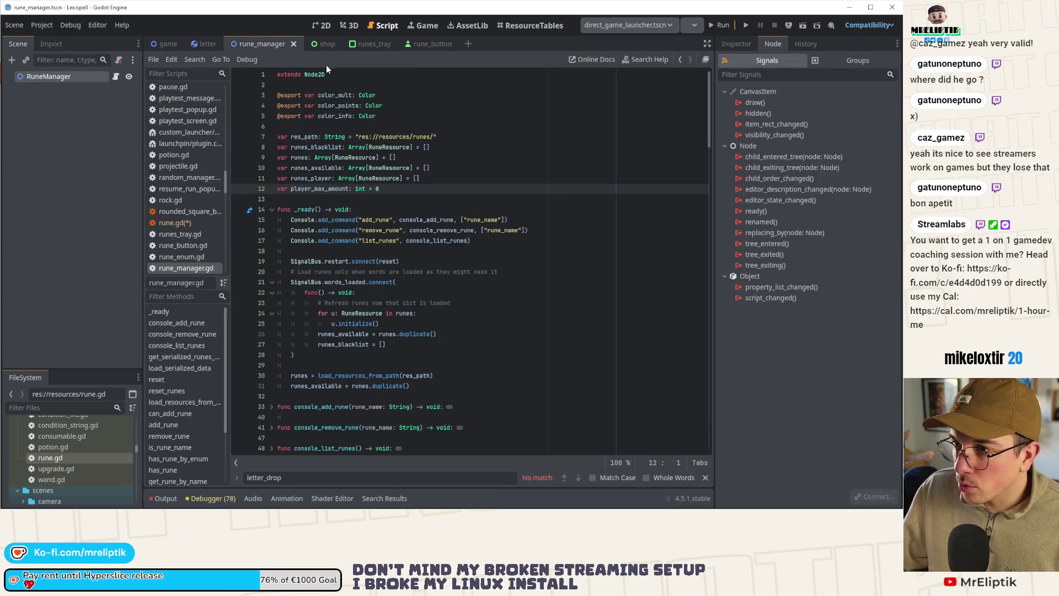
Paste the data_forced lines into the emit call and turn the rare entry into "rare": false.
{"action": "double_click", "coordinate": [60, 457]}
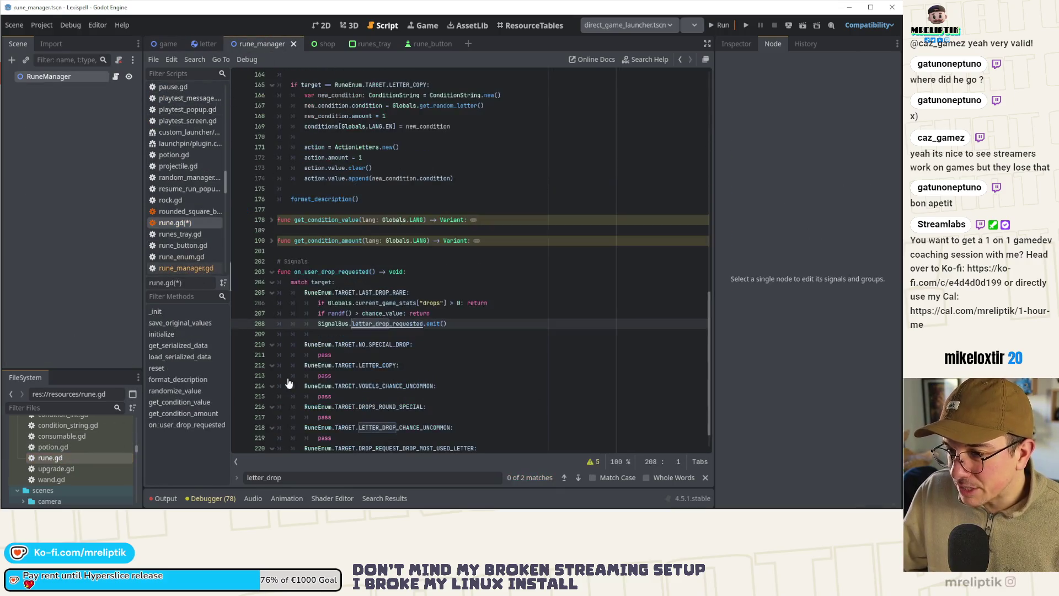
{"action": "left_click", "coordinate": [447, 323]}
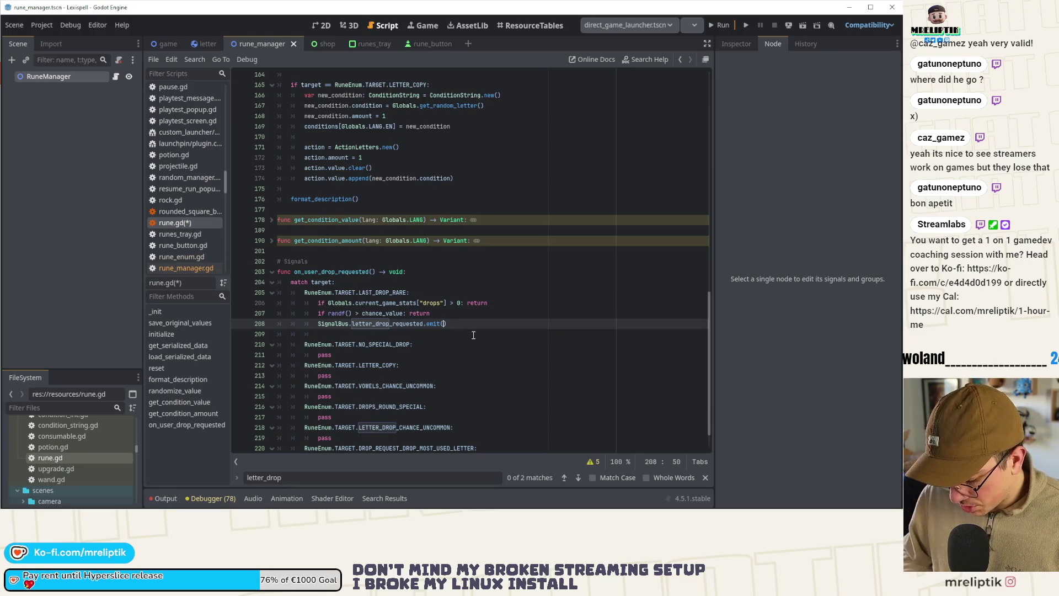
{"action": "type", "text": "{data_forced[\"type\"] \t\tinstance.rare = data_forced[\"rare\"]}"}
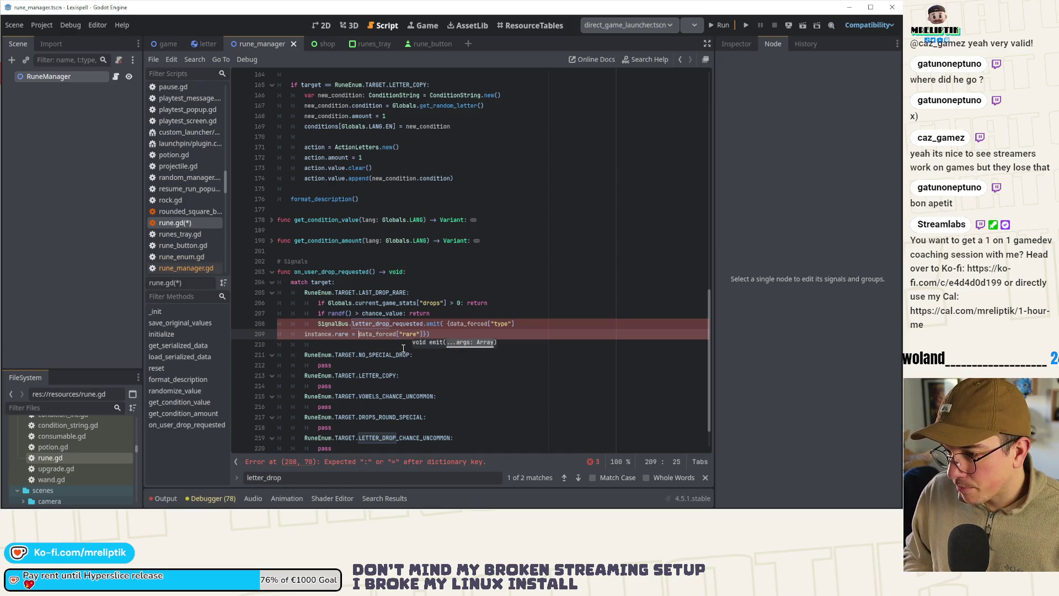
{"action": "key", "text": "Left"}
{"action": "key", "text": "Left"}
{"action": "key", "text": "ctrl+shift+Left"}
{"action": "key", "text": "ctrl+shift+Left"}
{"action": "key", "text": "ctrl+shift+Left"}
{"action": "key", "text": "ctrl+shift+Left"}
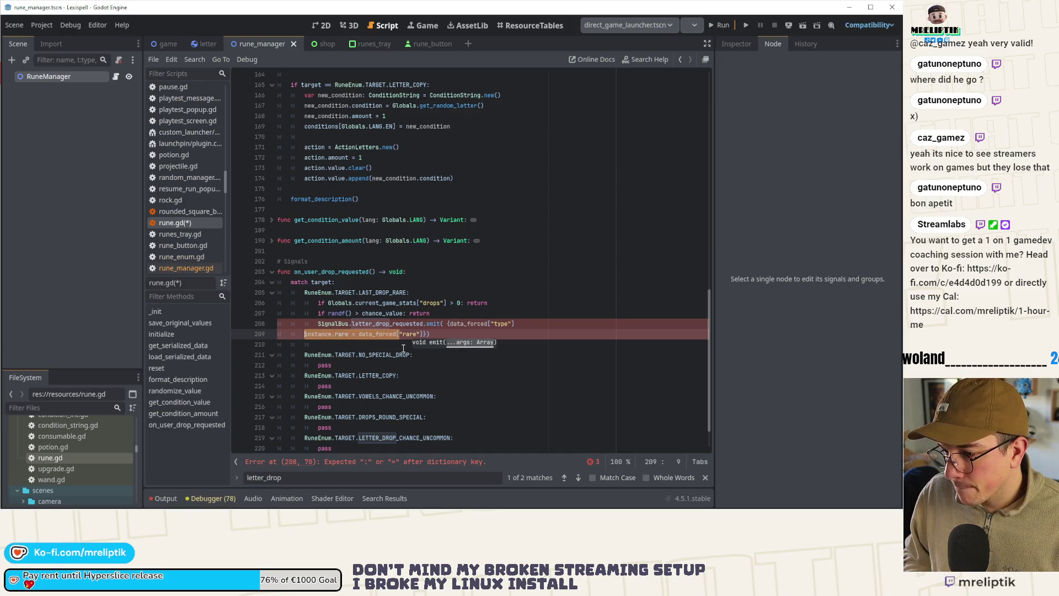
{"action": "key", "text": "BackSpace"}
{"action": "key", "text": "BackSpace"}
{"action": "key", "text": "BackSpace"}
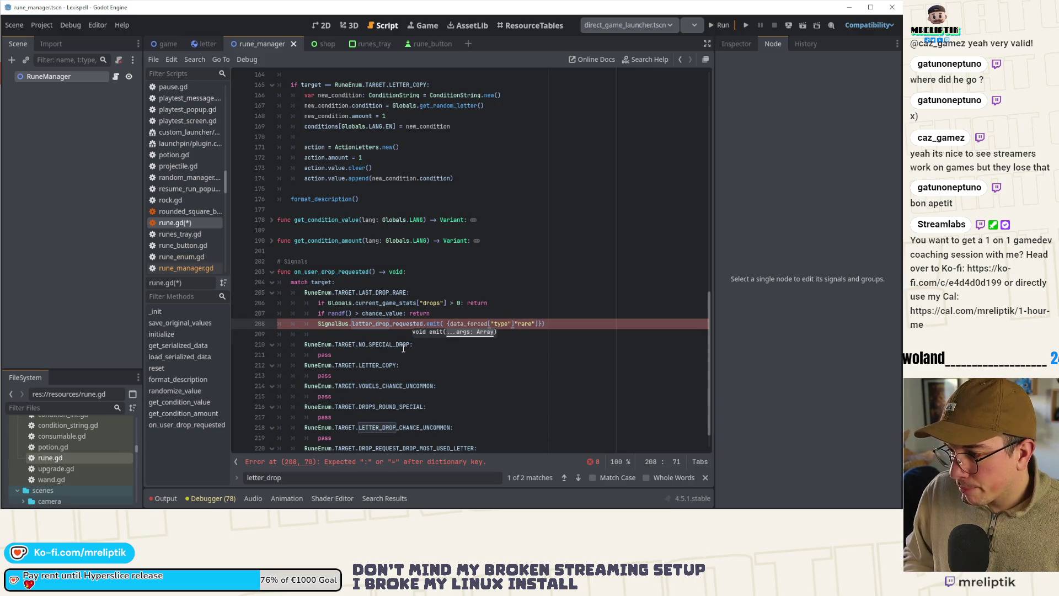
{"action": "type", "text": ","}
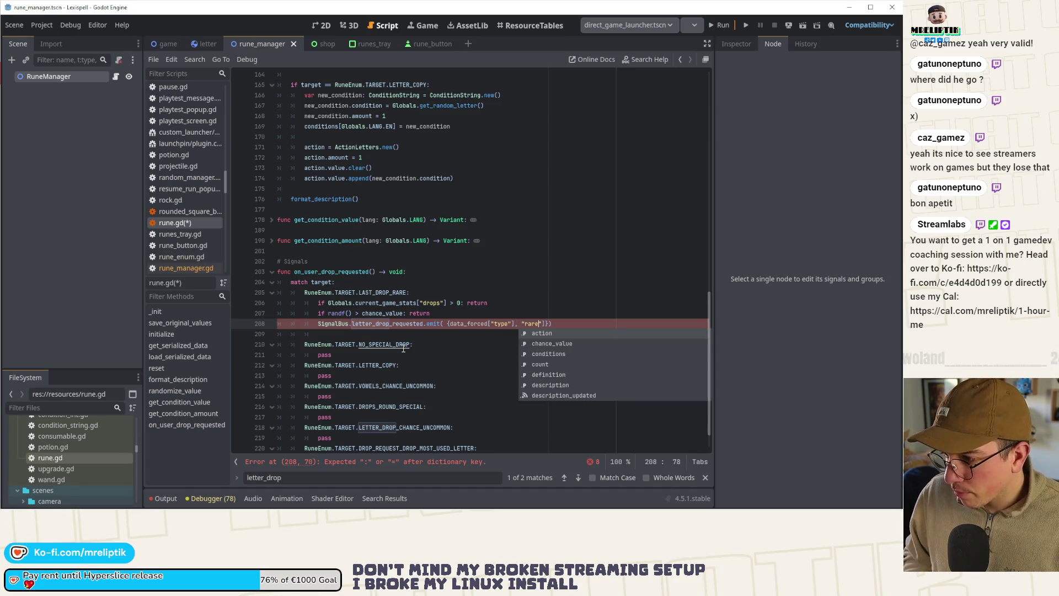
{"action": "key", "text": "Right"}
{"action": "key", "text": "Right"}
{"action": "key", "text": "Right"}
{"action": "key", "text": "BackSpace"}
{"action": "type", "text": ": false"}
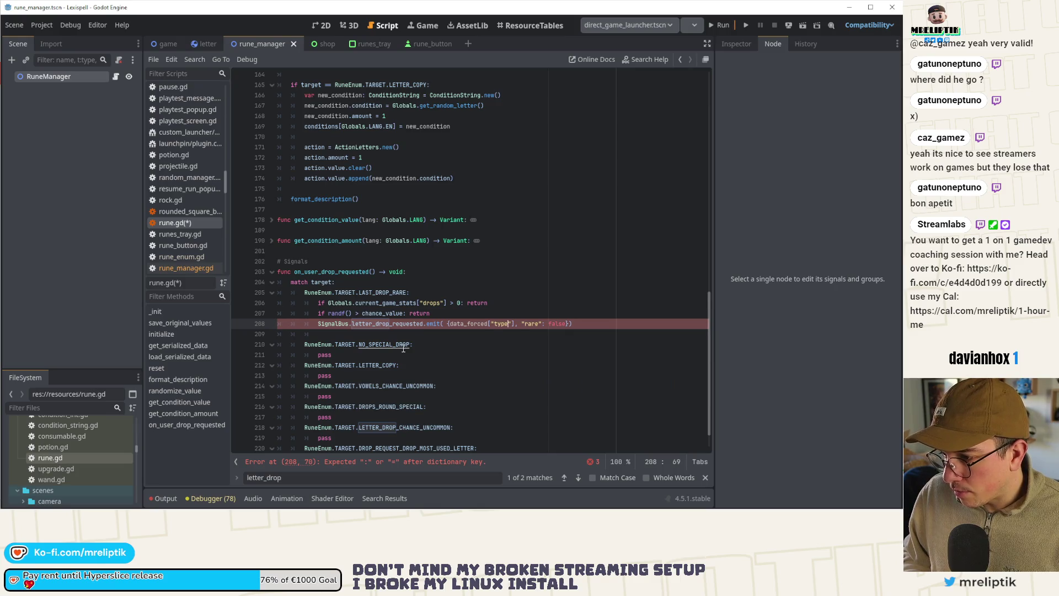
Make the type entry a dictionary key set to Letter.LETTER_TYPE.SPECIAL and save.
{"action": "key", "text": "ctrl+Left"}
{"action": "key", "text": "ctrl+Left"}
{"action": "key", "text": "ctrl+Left"}
{"action": "key", "text": "ctrl+Delete"}
{"action": "key", "text": "Delete"}
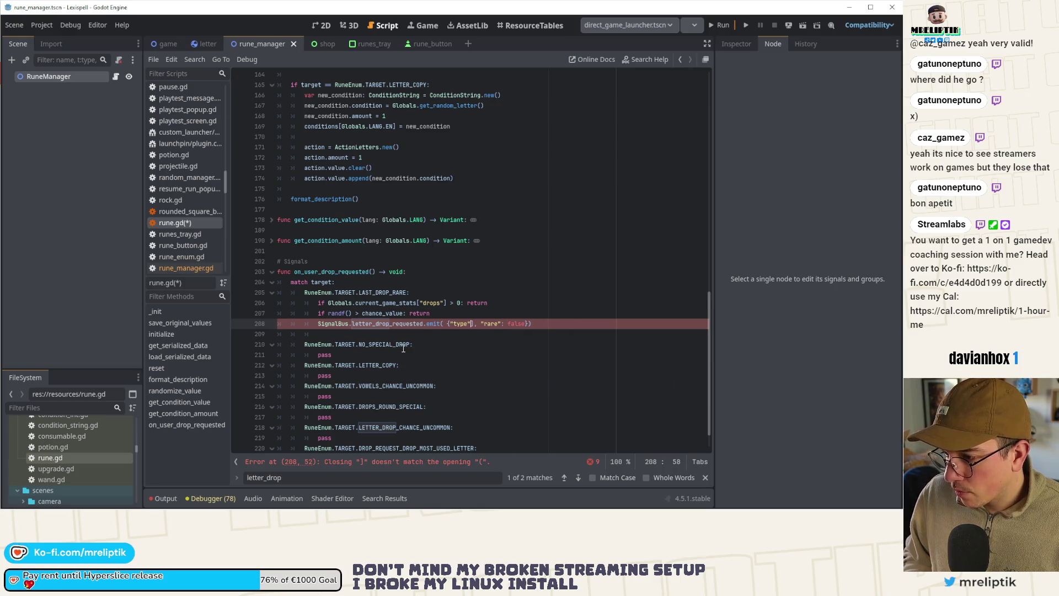
{"action": "key", "text": "Right"}
{"action": "key", "text": "Right"}
{"action": "key", "text": "Right"}
{"action": "key", "text": "Delete"}
{"action": "type", "text": ": Letter"}
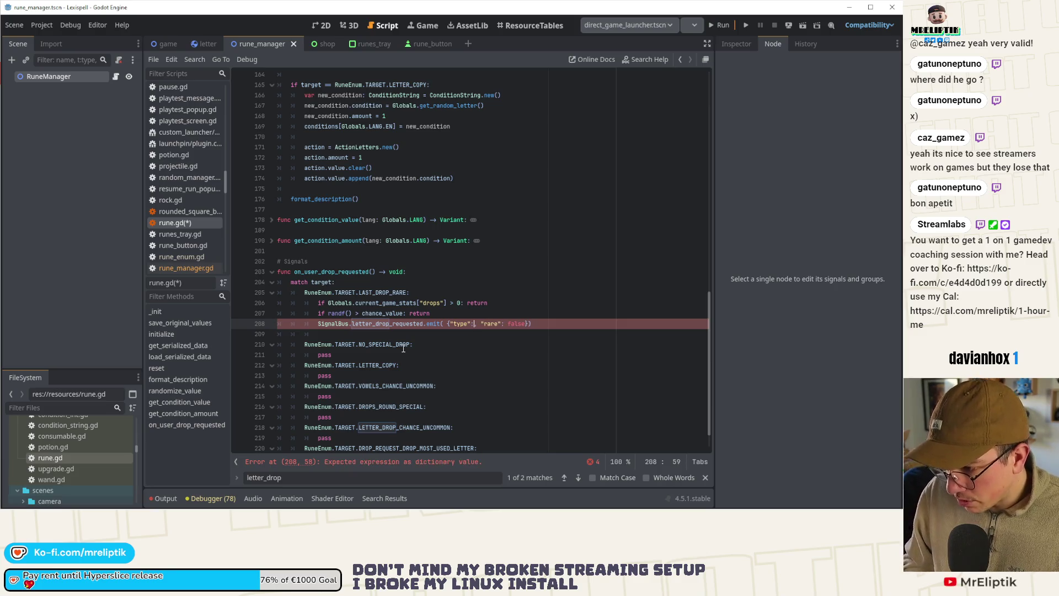
{"action": "type", "text": ".LETTER_TYPE.S"}
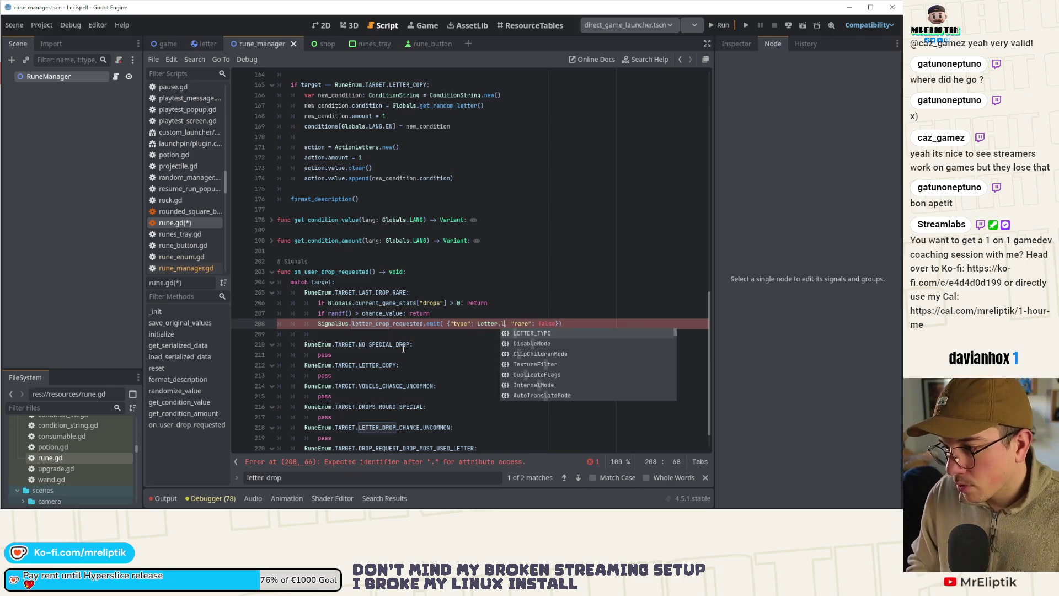
{"action": "key", "text": "Return"}
{"action": "key", "text": "ctrl+s"}
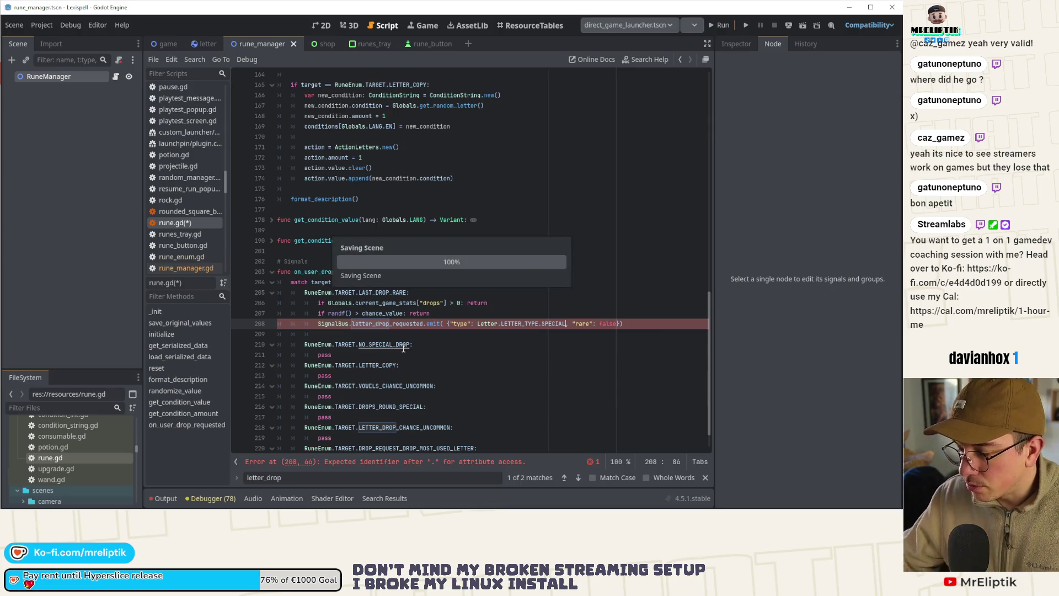
Add Globals.get_random_letter() as the emit call's first argument and save.
{"action": "left_click", "coordinate": [448, 327]}
{"action": "type", "text": ","}
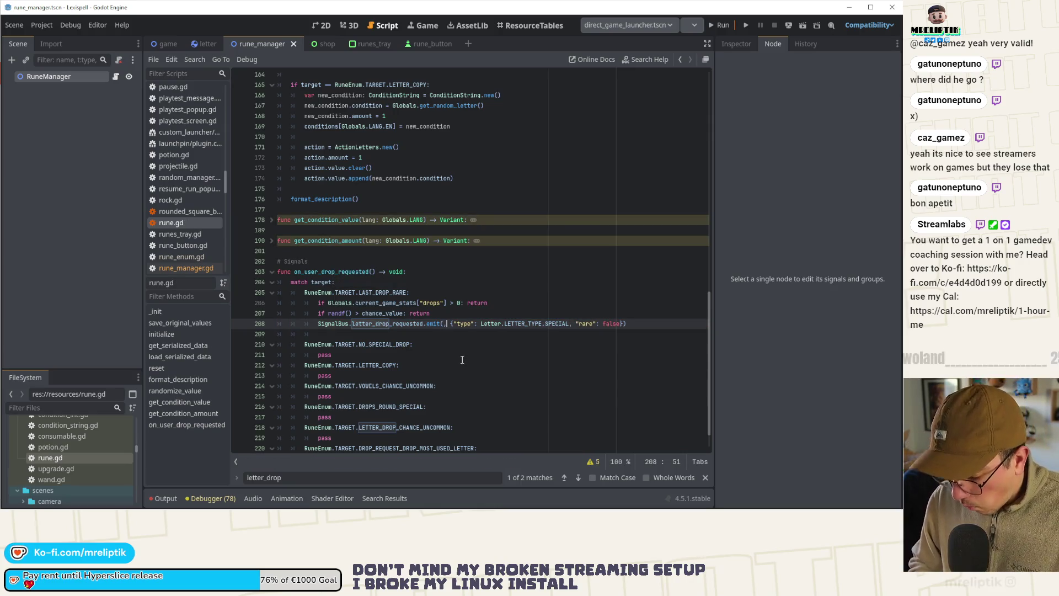
{"action": "key", "text": "Left"}
{"action": "type", "text": "0"}
{"action": "key", "text": "BackSpace"}
{"action": "type", "text": "Globals."}
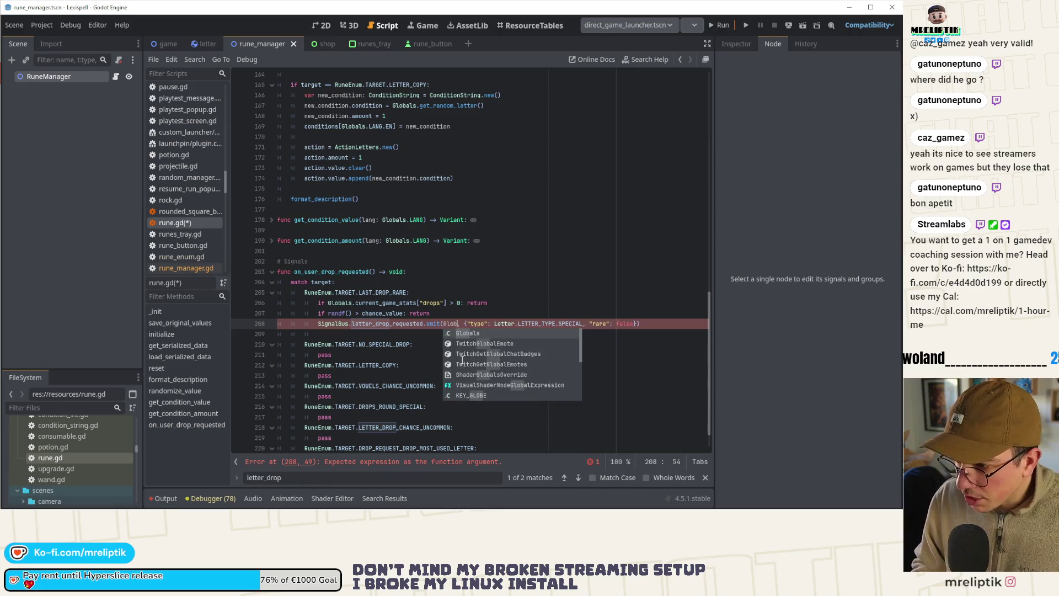
{"action": "type", "text": "get_ran"}
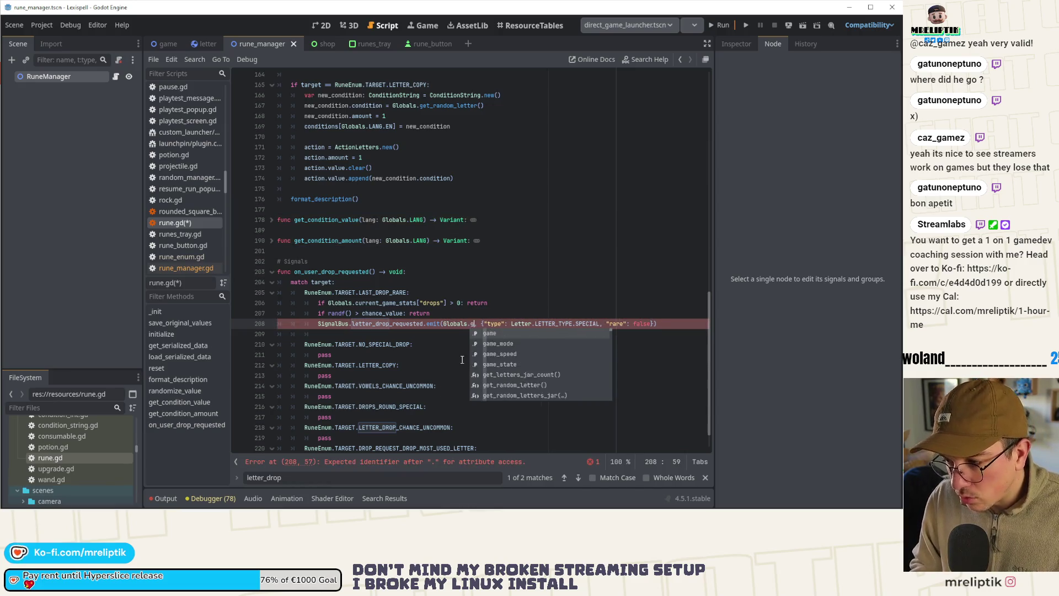
{"action": "key", "text": "Return"}
{"action": "key", "text": "ctrl+s"}
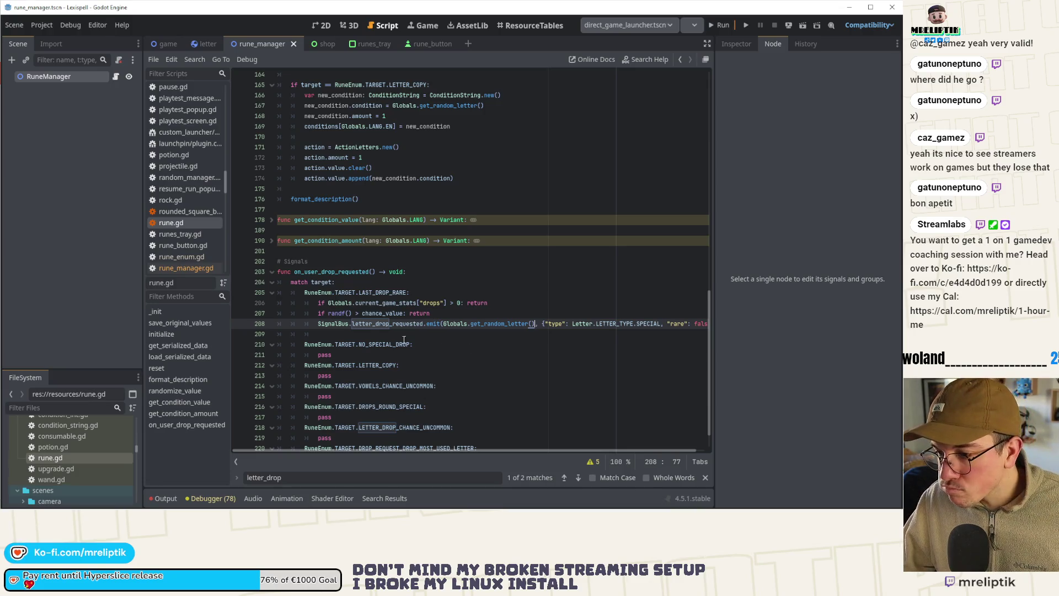
Delete the empty line 209, wrap the dictionary argument onto its own line, and save.
{"action": "left_click", "coordinate": [363, 331]}
{"action": "key", "text": "ctrl+shift+k"}
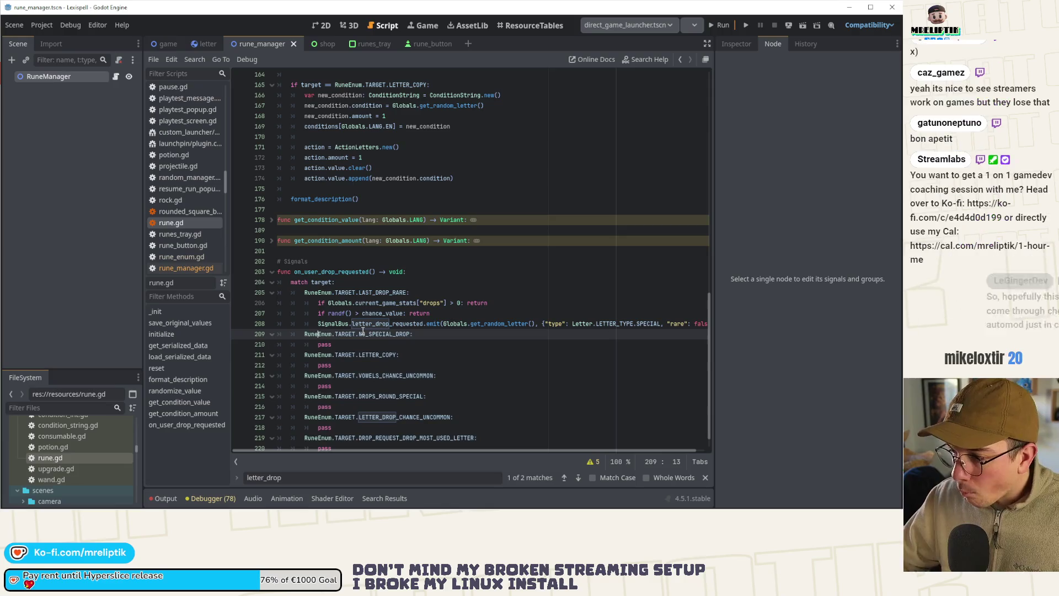
{"action": "left_click", "coordinate": [542, 324]}
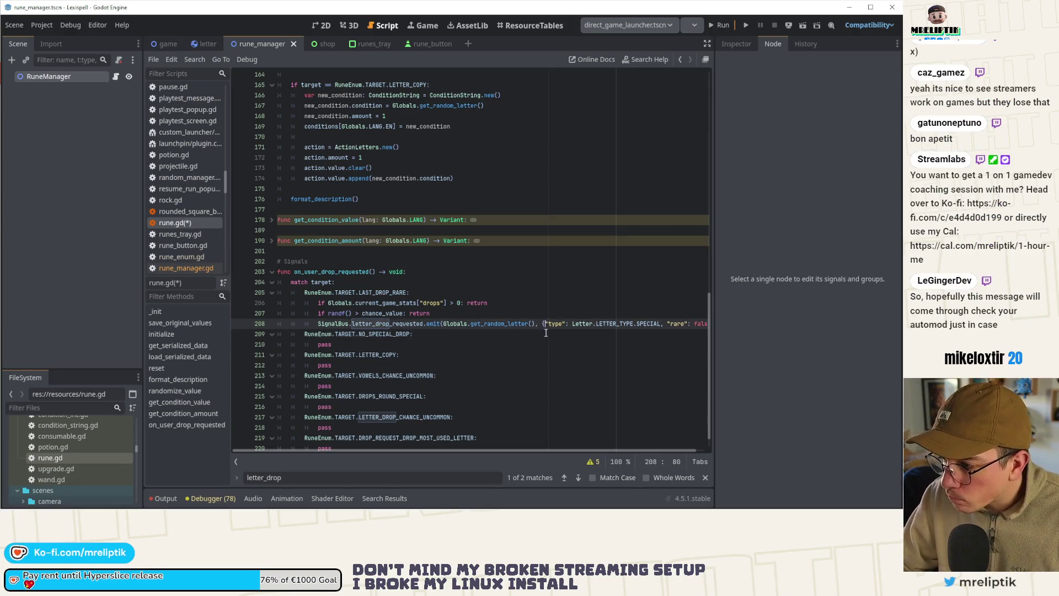
{"action": "key", "text": "Return"}
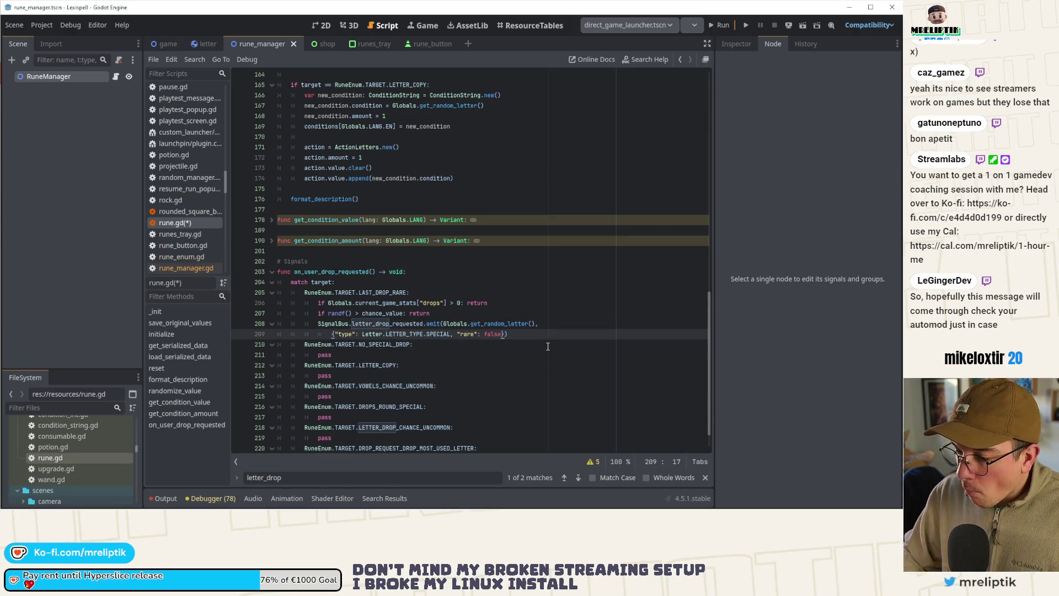
{"action": "key", "text": "End"}
{"action": "key", "text": "ctrl+s"}
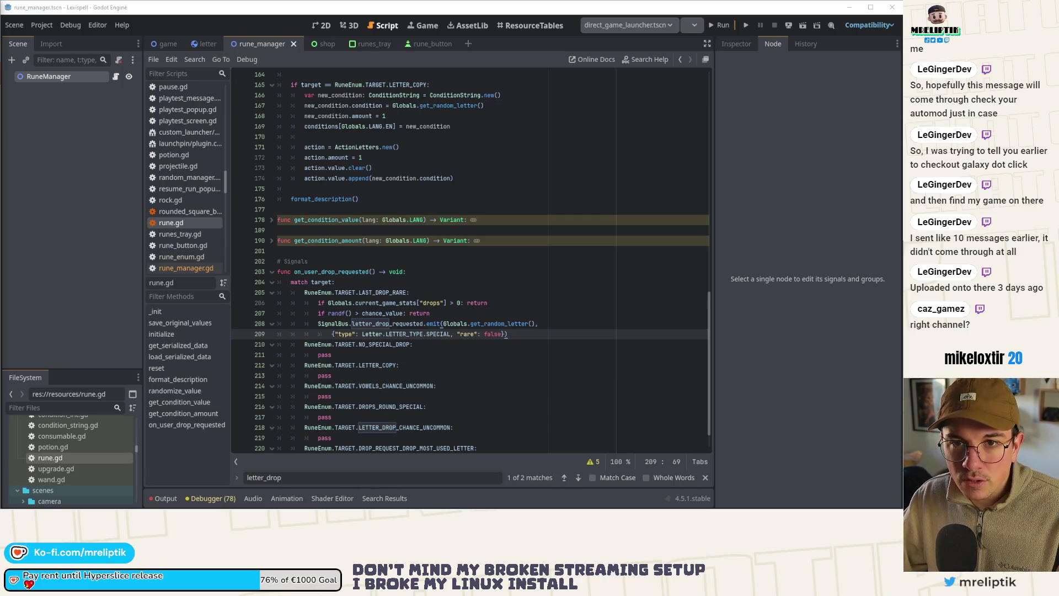
{"action": "key", "text": "alt+Tab"}
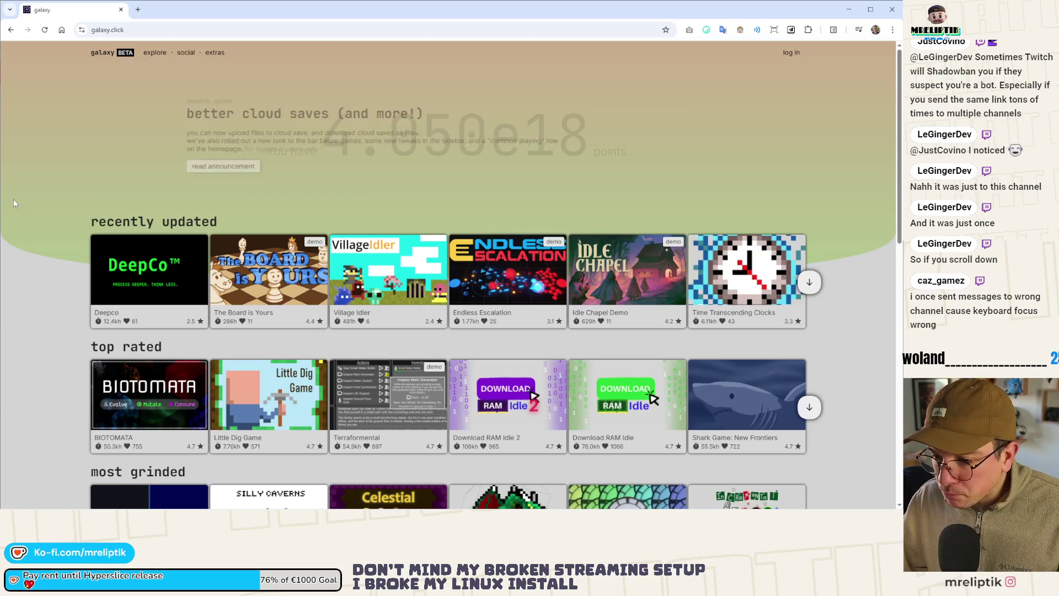
Browse galaxy.click's recently updated, top rated and most grinded game rows.
{"action": "scroll", "coordinate": [84, 307], "scroll_direction": "down", "scroll_amount": 3}
{"action": "scroll", "coordinate": [84, 310], "scroll_direction": "down", "scroll_amount": 2}
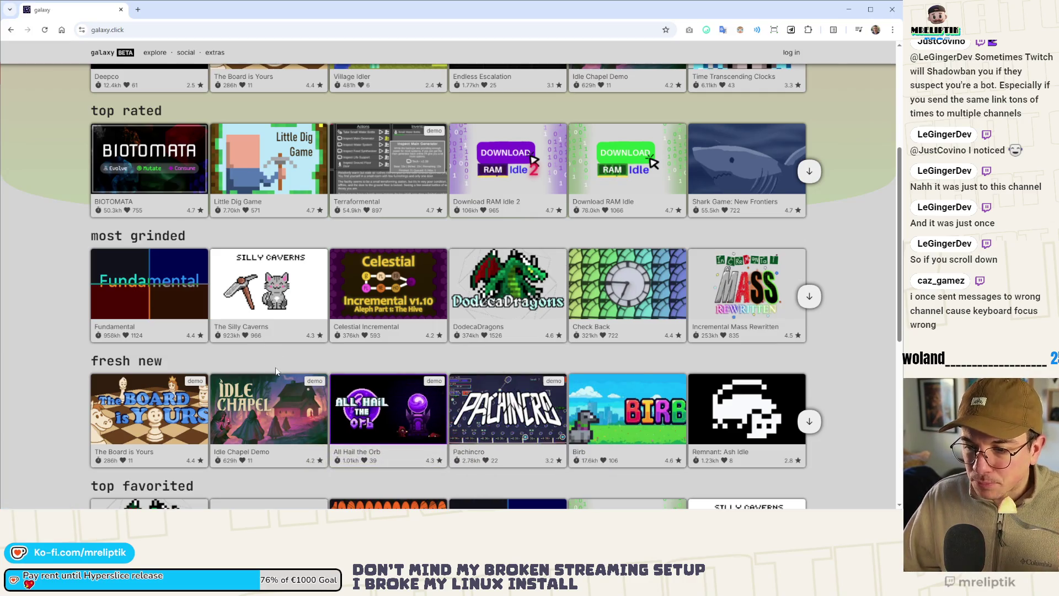
{"action": "scroll", "coordinate": [277, 371], "scroll_direction": "up", "scroll_amount": 5}
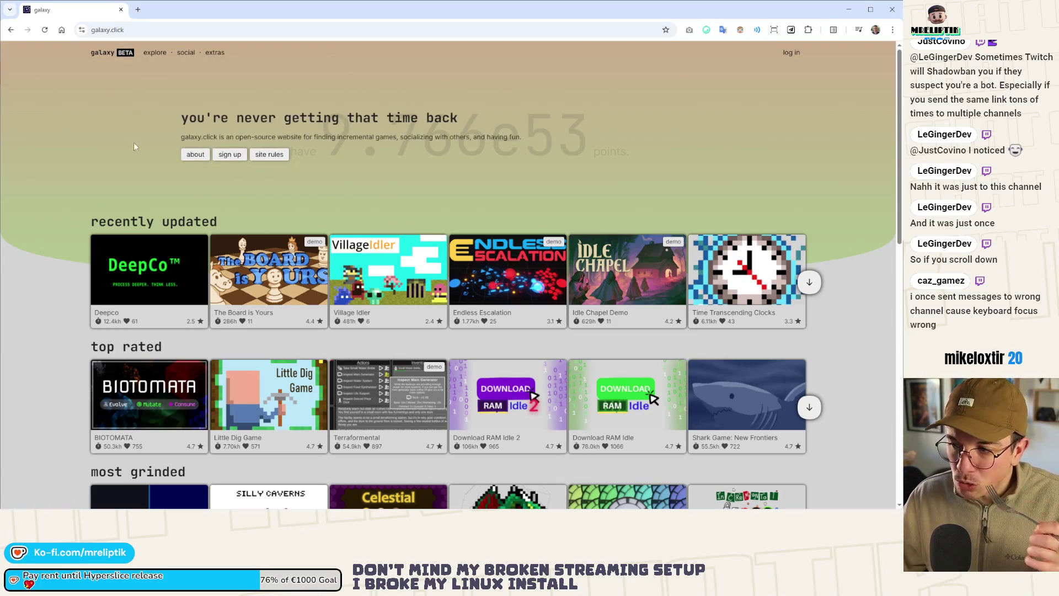
{"action": "scroll", "coordinate": [144, 166], "scroll_direction": "down", "scroll_amount": 1}
{"action": "mouse_move", "coordinate": [170, 194]}
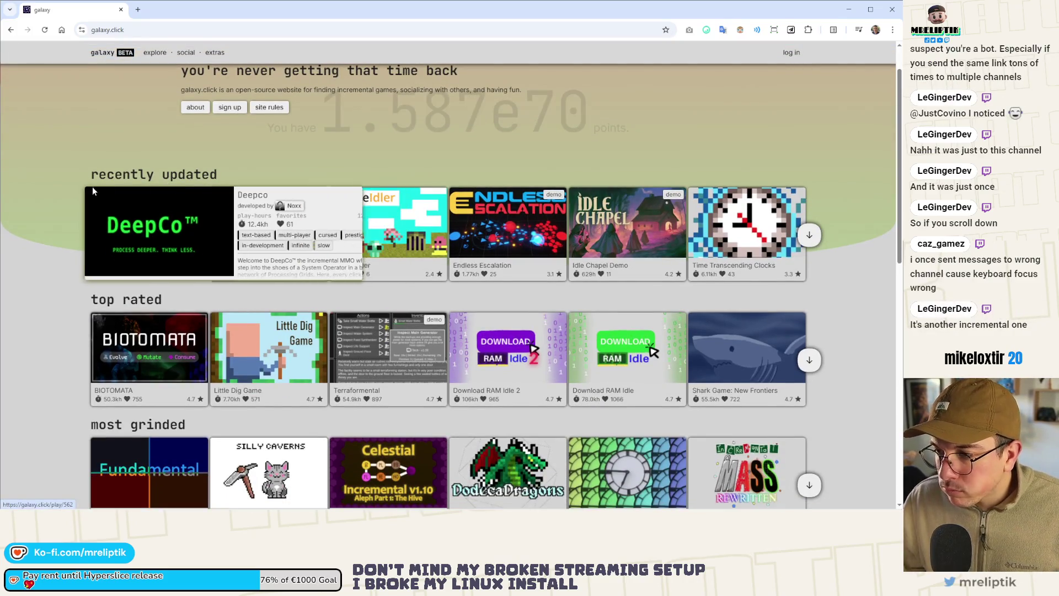
{"action": "scroll", "coordinate": [130, 157], "scroll_direction": "down", "scroll_amount": 3}
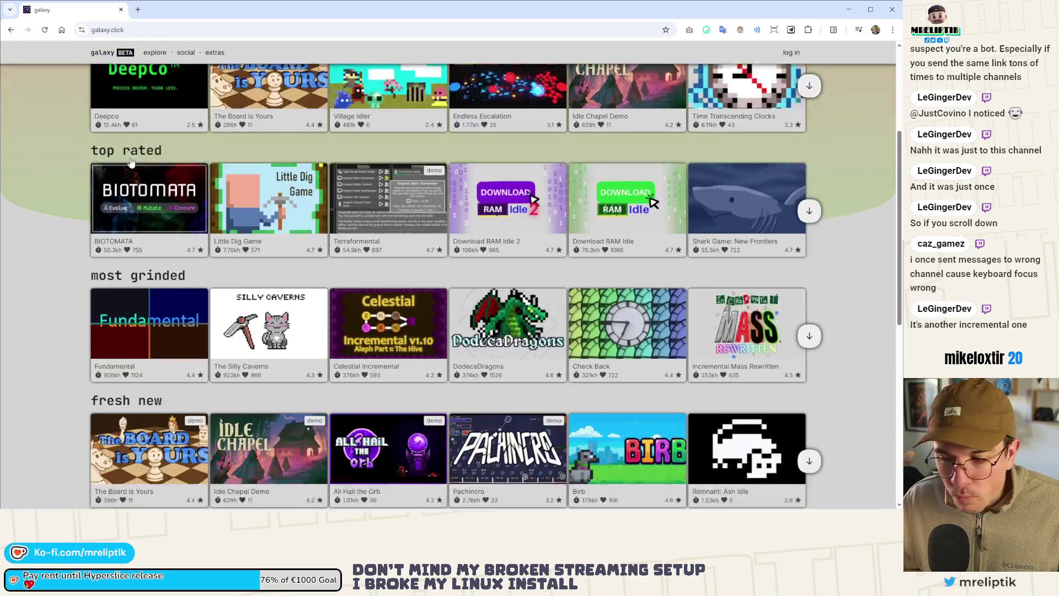
{"action": "mouse_move", "coordinate": [379, 277]}
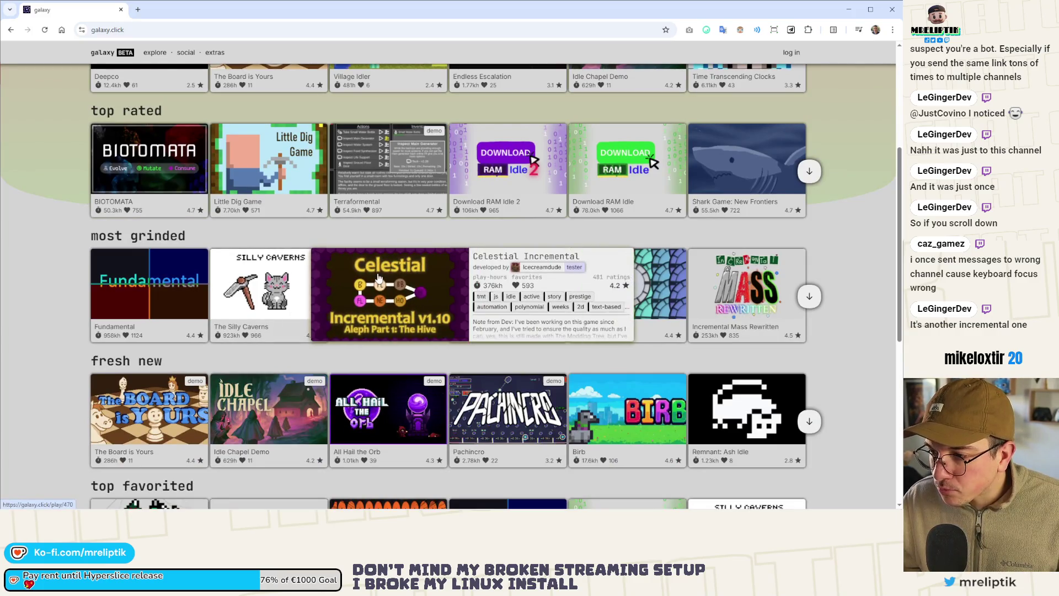
{"action": "scroll", "coordinate": [364, 280], "scroll_direction": "down", "scroll_amount": 3}
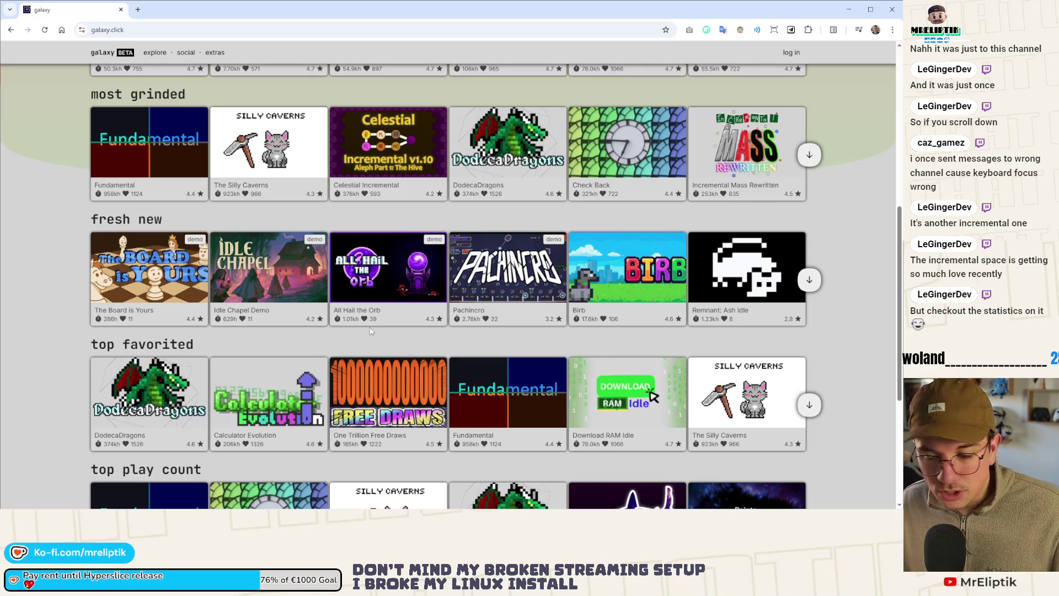
{"action": "mouse_move", "coordinate": [384, 325]}
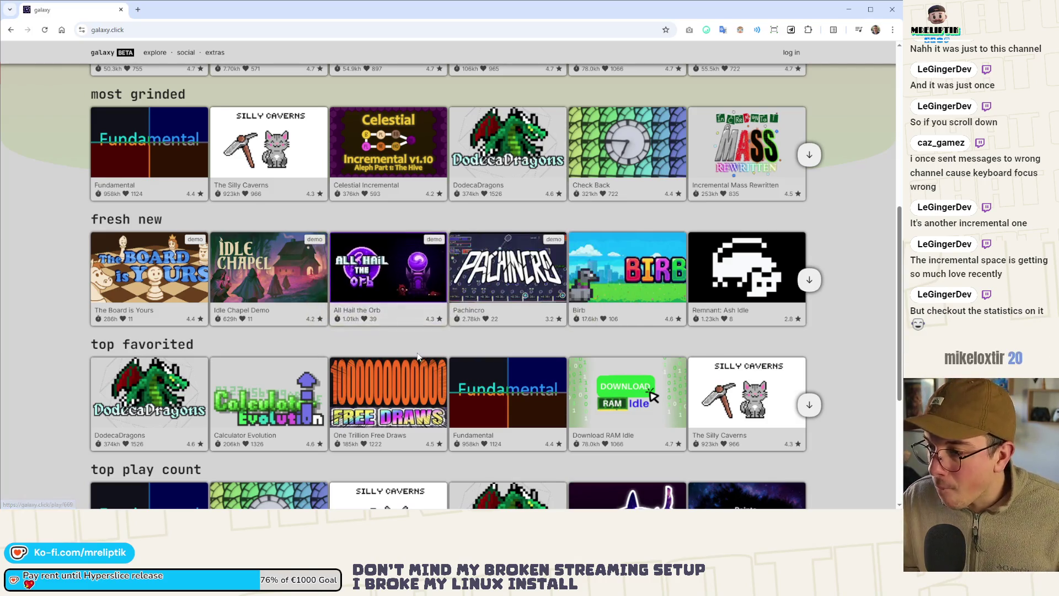
{"action": "mouse_move", "coordinate": [486, 290]}
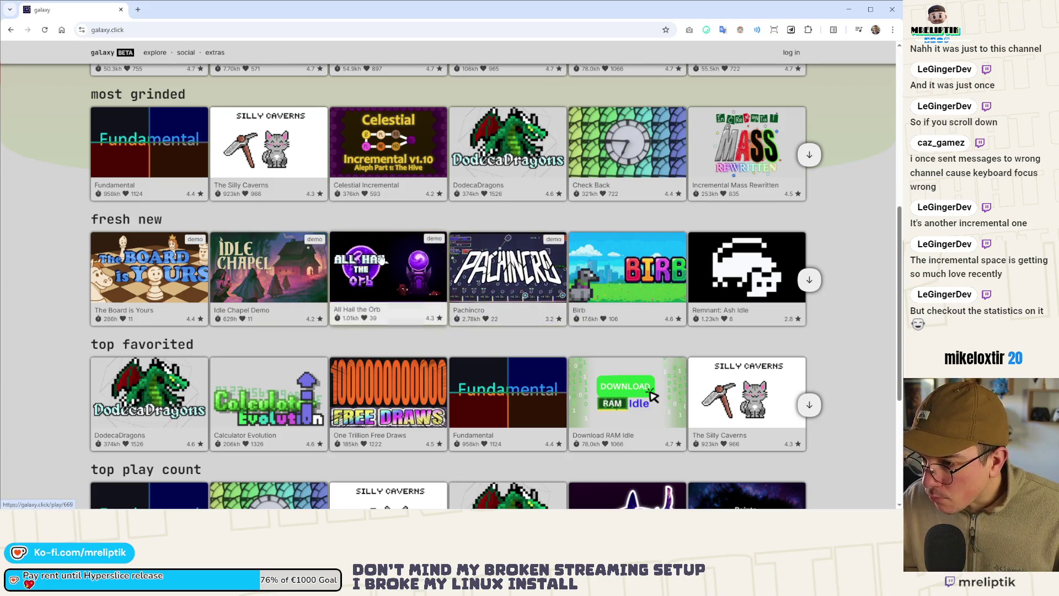
{"action": "mouse_move", "coordinate": [332, 260]}
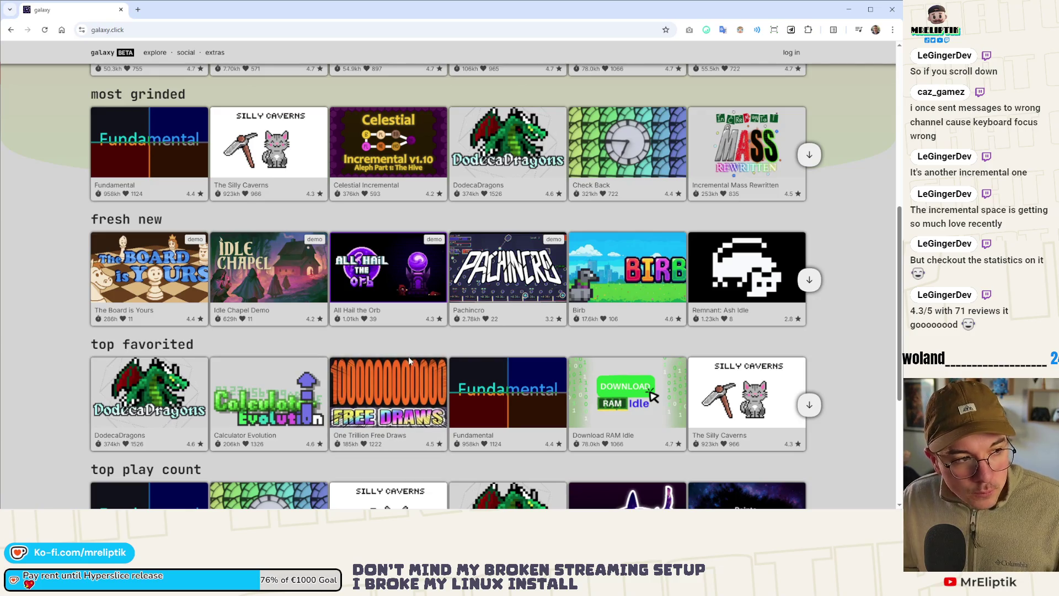
{"action": "mouse_move", "coordinate": [406, 372]}
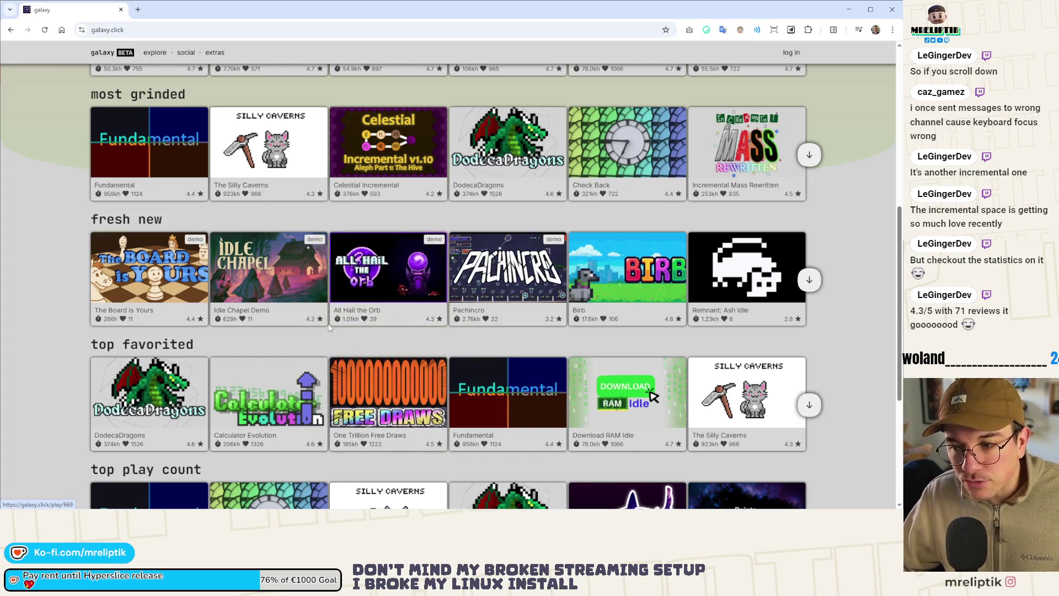
{"action": "mouse_move", "coordinate": [317, 322]}
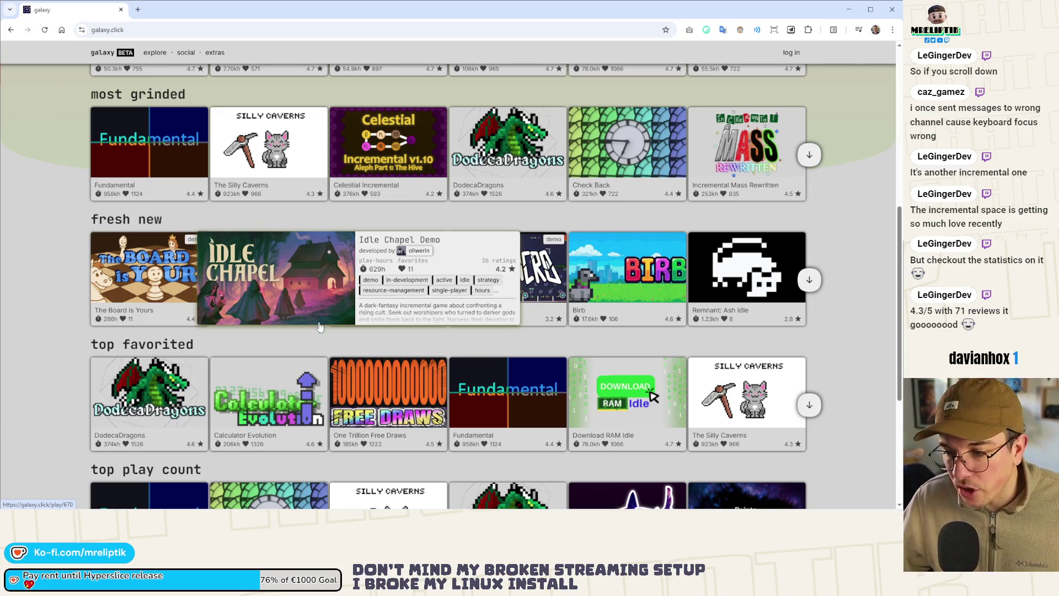
{"action": "scroll", "coordinate": [319, 327], "scroll_direction": "down", "scroll_amount": 5}
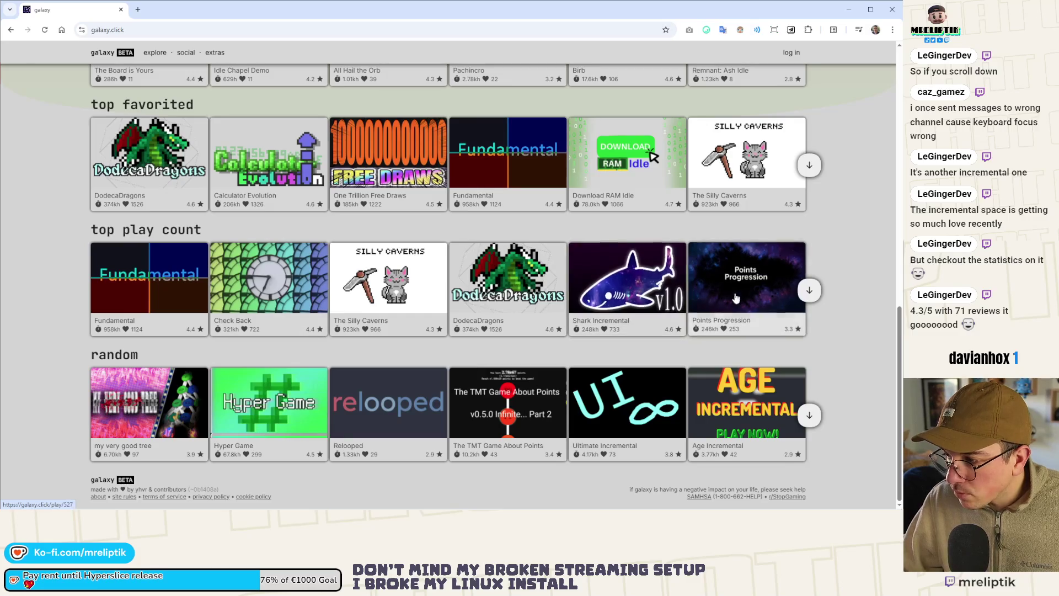
{"action": "scroll", "coordinate": [385, 369], "scroll_direction": "up", "scroll_amount": 5}
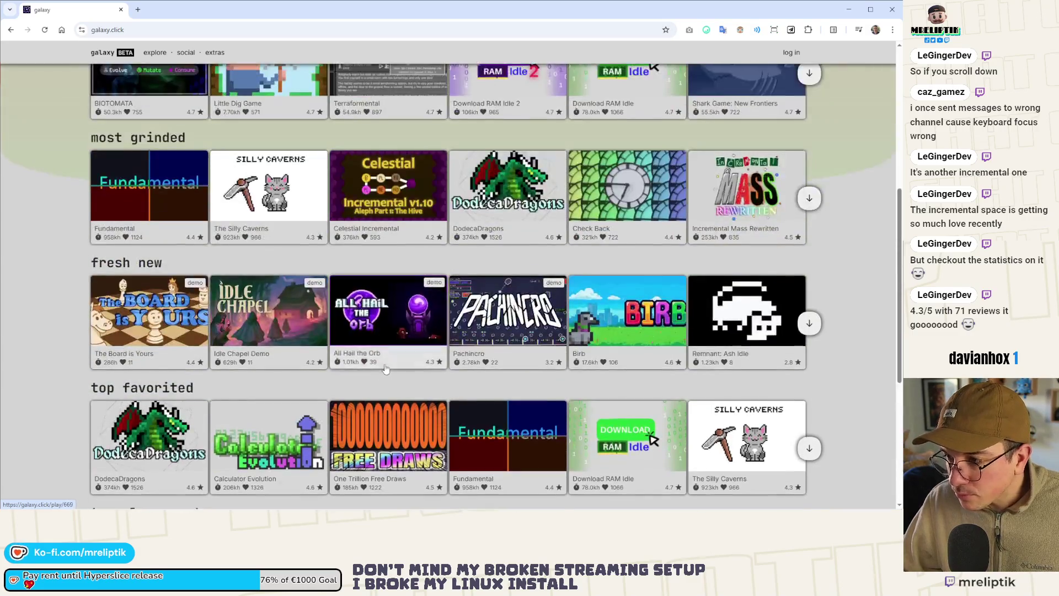
{"action": "scroll", "coordinate": [385, 368], "scroll_direction": "up", "scroll_amount": 3}
{"action": "scroll", "coordinate": [513, 288], "scroll_direction": "up", "scroll_amount": 3}
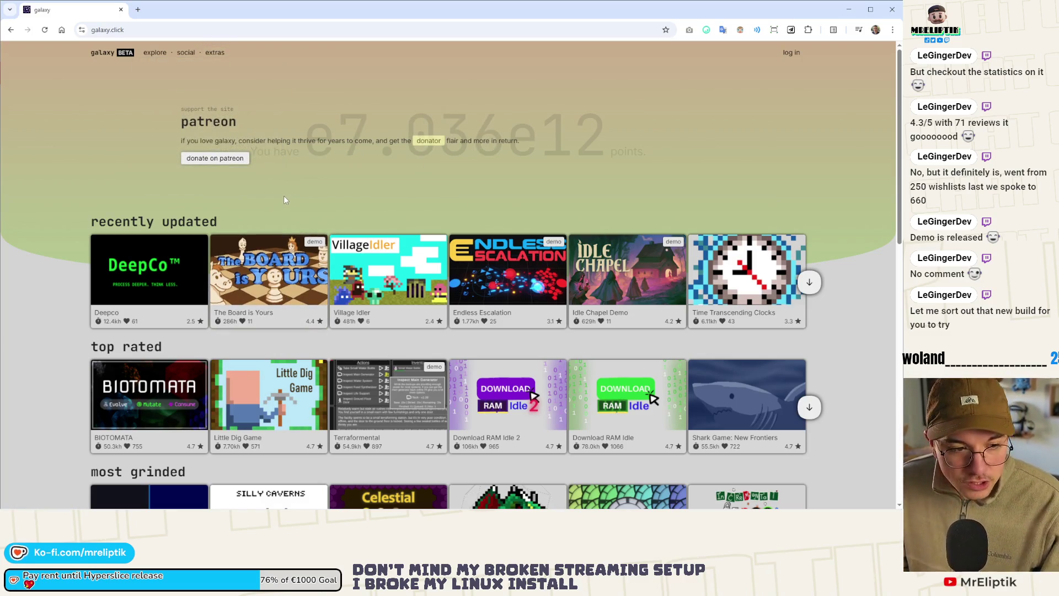
{"action": "scroll", "coordinate": [270, 189], "scroll_direction": "down", "scroll_amount": 5}
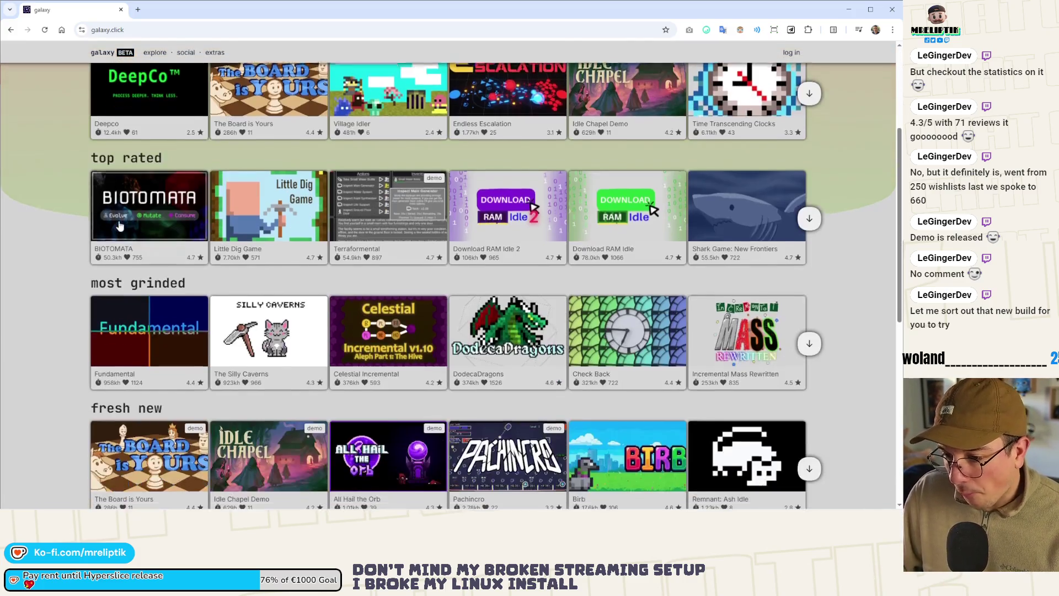
{"action": "scroll", "coordinate": [74, 279], "scroll_direction": "down", "scroll_amount": 4}
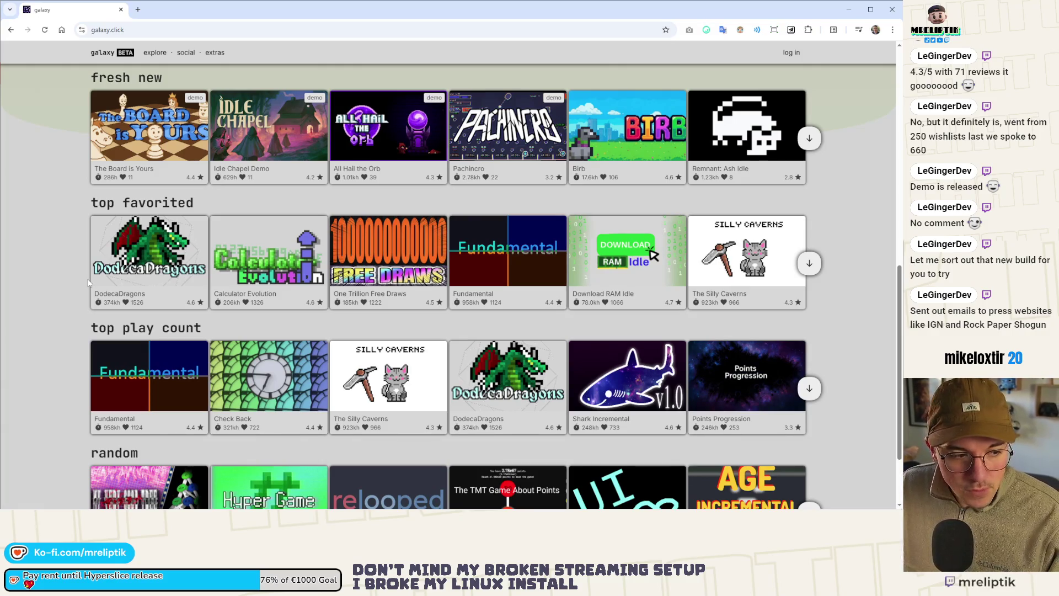
{"action": "scroll", "coordinate": [85, 381], "scroll_direction": "down", "scroll_amount": 3}
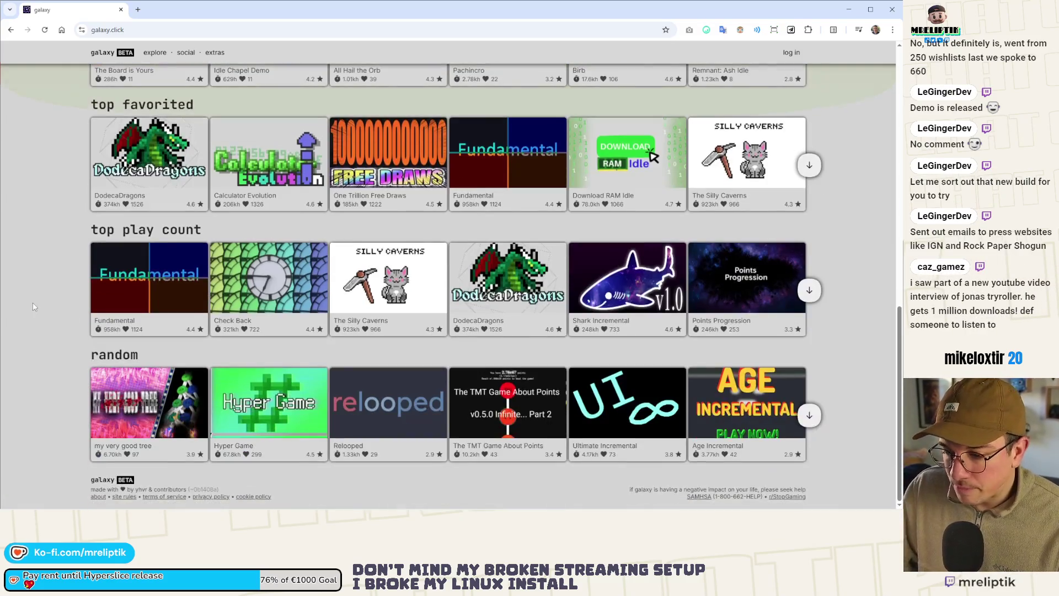
{"action": "scroll", "coordinate": [71, 303], "scroll_direction": "up", "scroll_amount": 10}
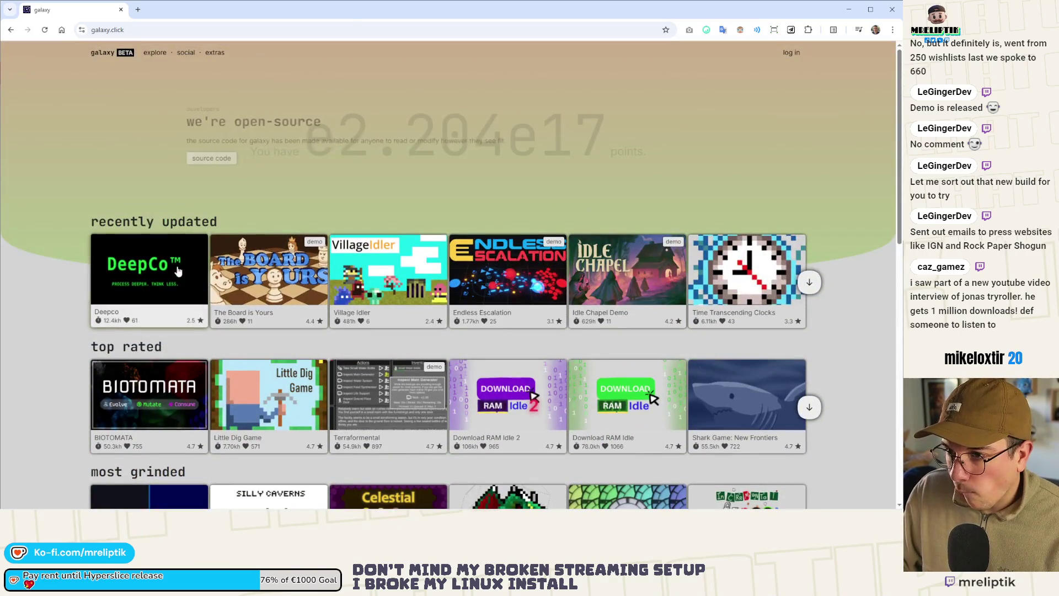
{"action": "key", "text": "alt+Tab"}
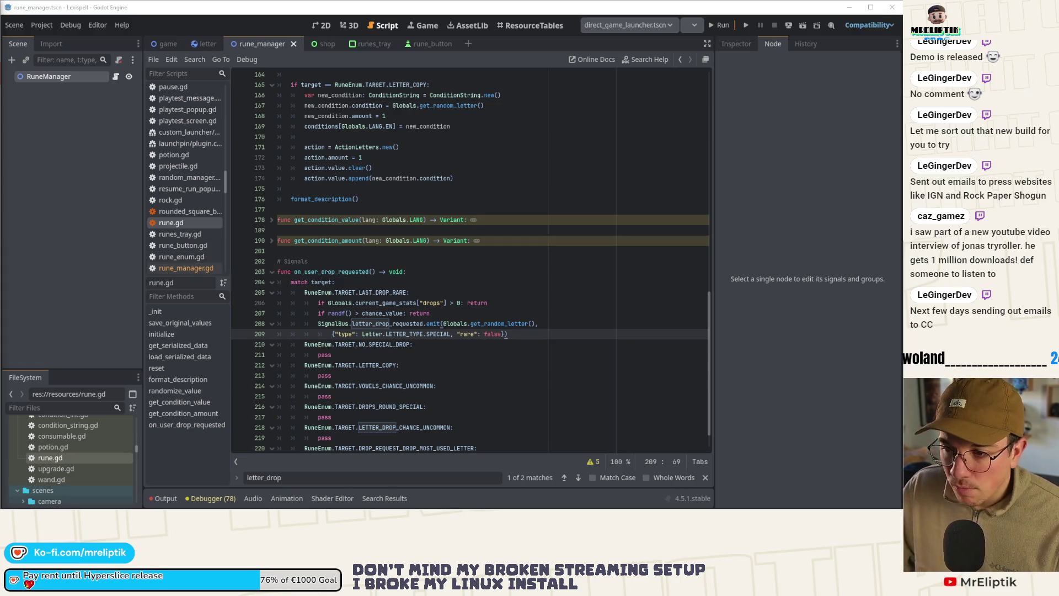
{"action": "left_click", "coordinate": [102, 219]}
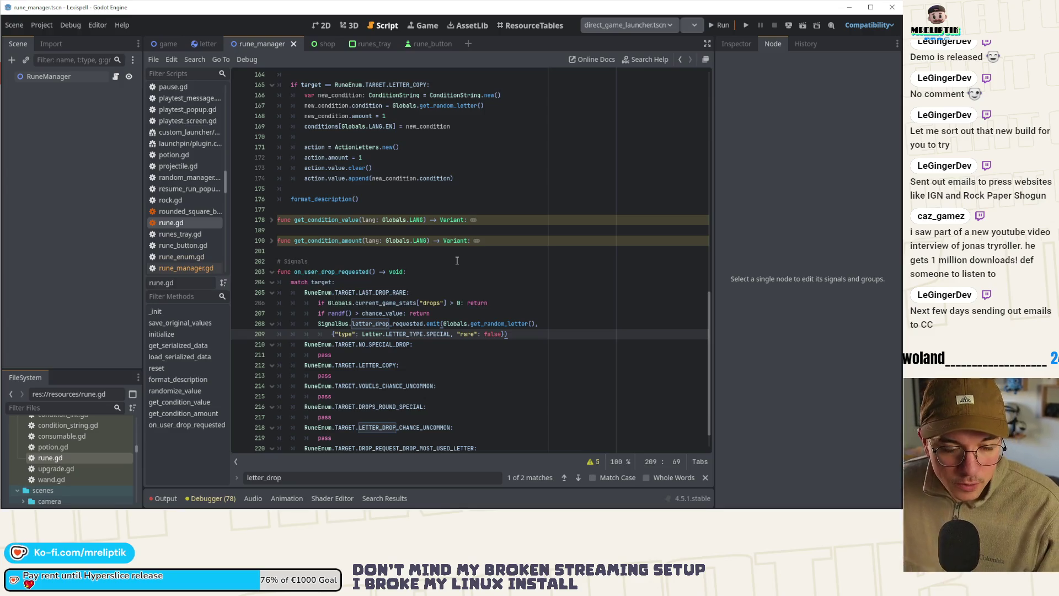
{"action": "left_click", "coordinate": [497, 347]}
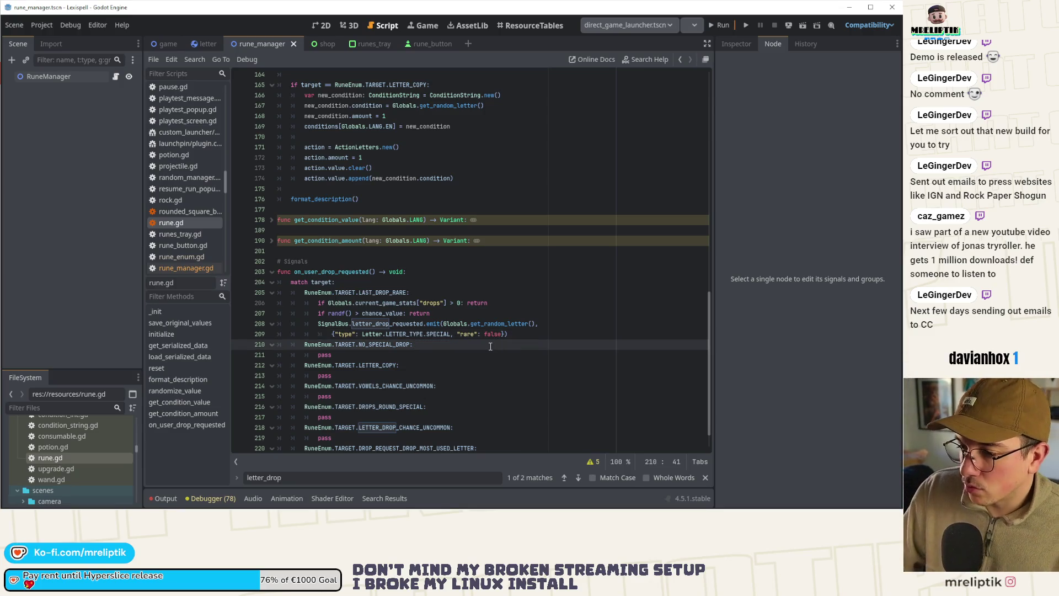
{"action": "double_click", "coordinate": [325, 355]}
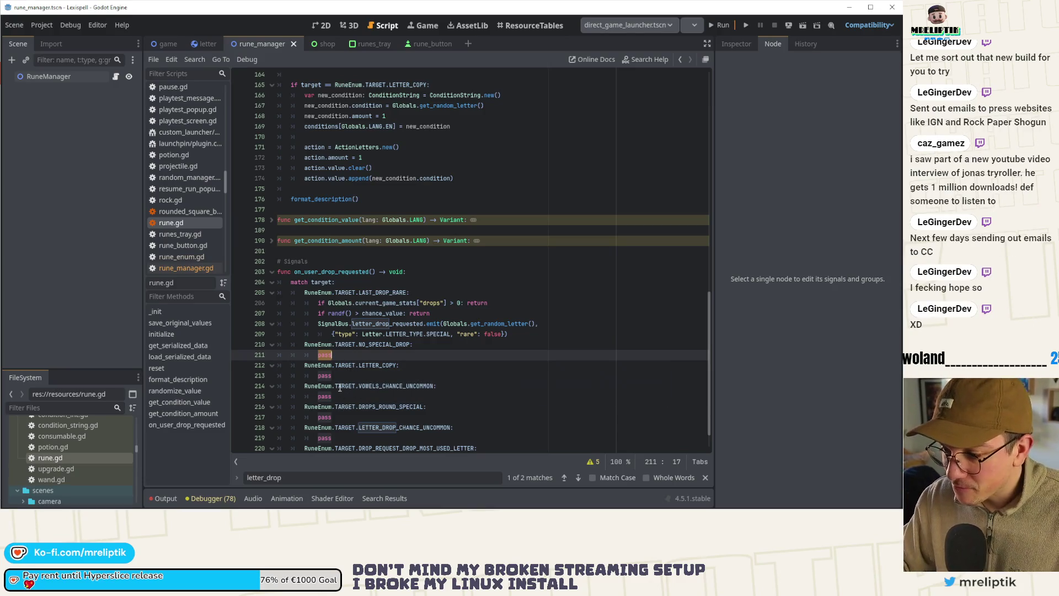
{"action": "mouse_move", "coordinate": [116, 508]}
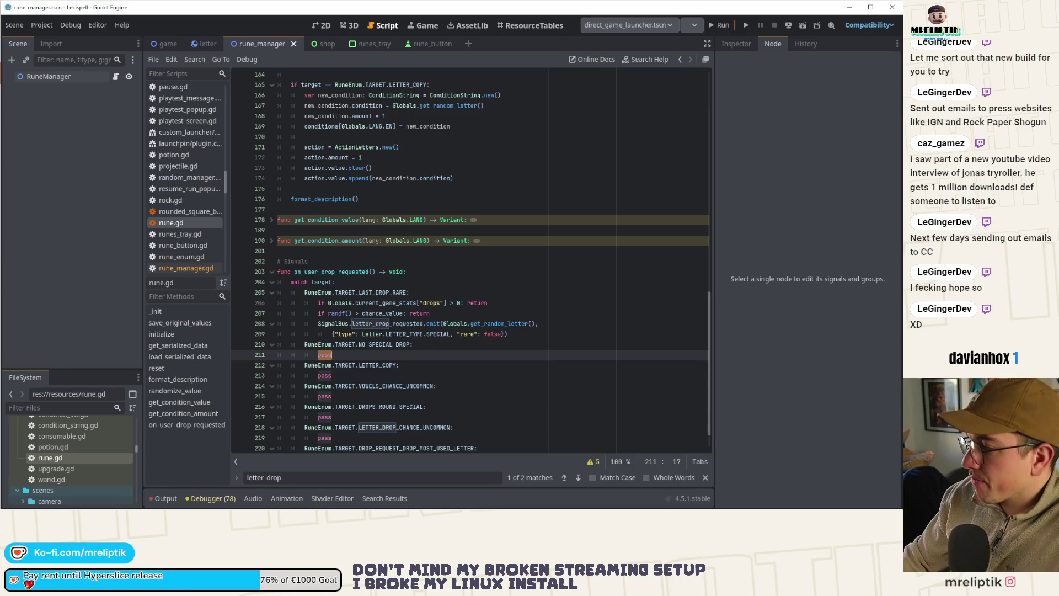
{"action": "key", "text": "Down"}
{"action": "key", "text": "Down"}
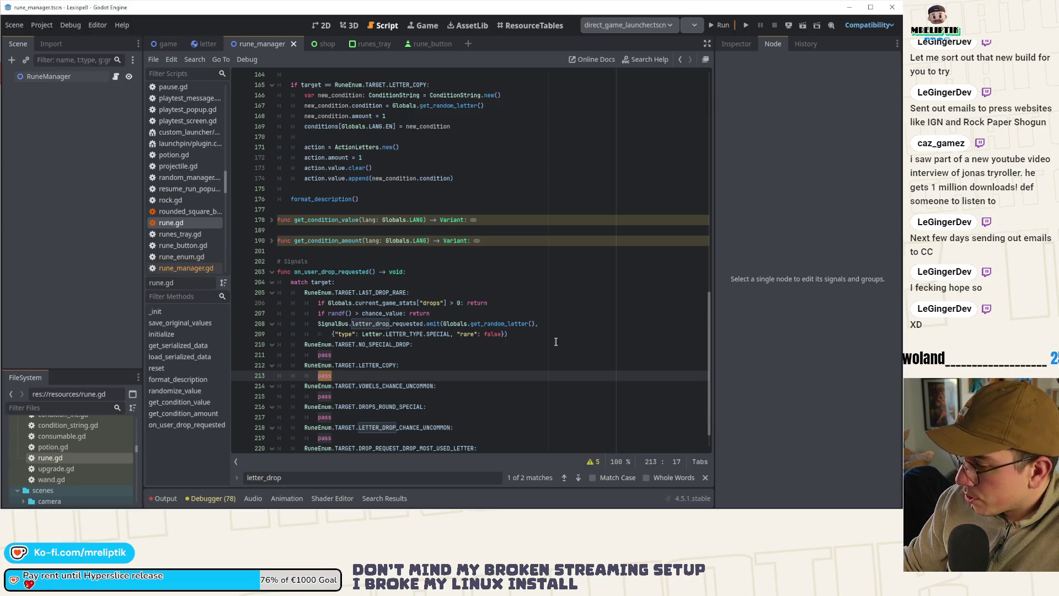
{"action": "left_click", "coordinate": [413, 353]}
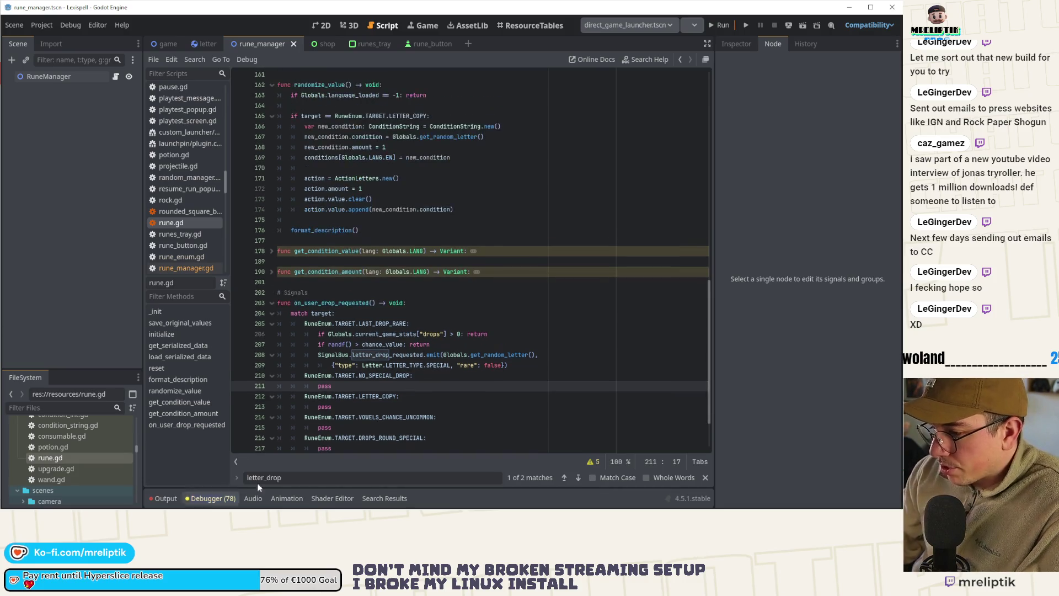
Add func on_letter_dropped() -> void: with a pass body below the match block, save, and open signal_bus.gd.
{"action": "scroll", "coordinate": [418, 396], "scroll_direction": "down", "scroll_amount": 1}
{"action": "double_click", "coordinate": [397, 356]}
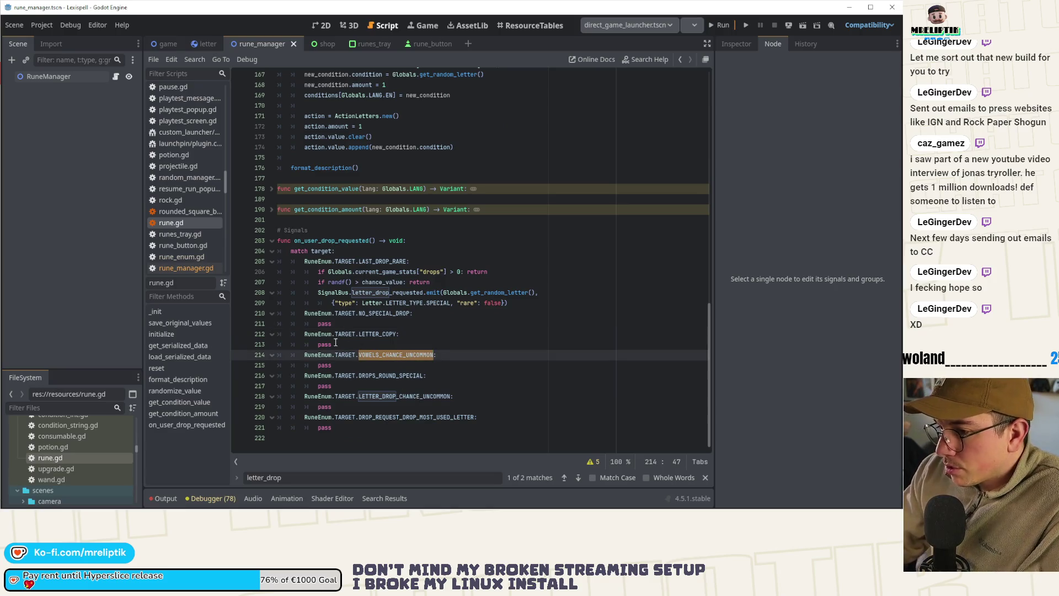
{"action": "double_click", "coordinate": [318, 429]}
{"action": "scroll", "coordinate": [319, 436], "scroll_direction": "up", "scroll_amount": 1}
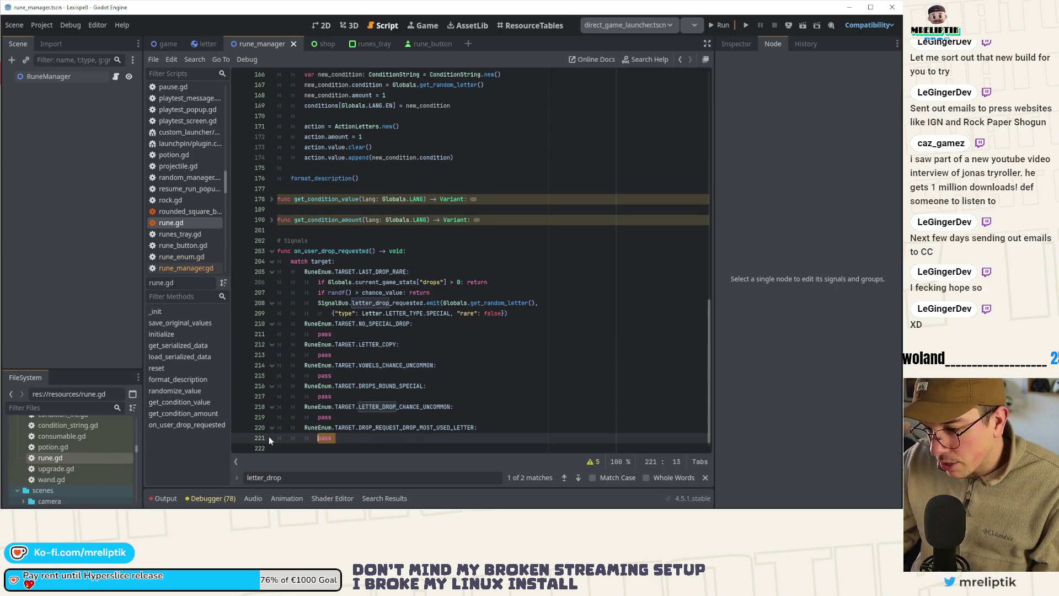
{"action": "key", "text": "Down"}
{"action": "key", "text": "Return"}
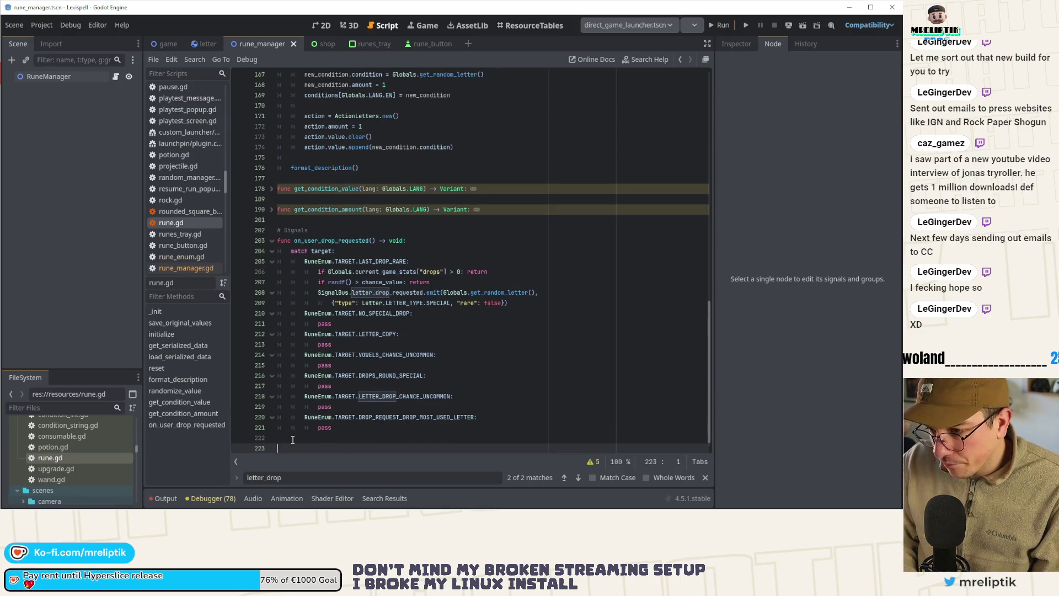
{"action": "type", "text": "func on_letter_dropped"}
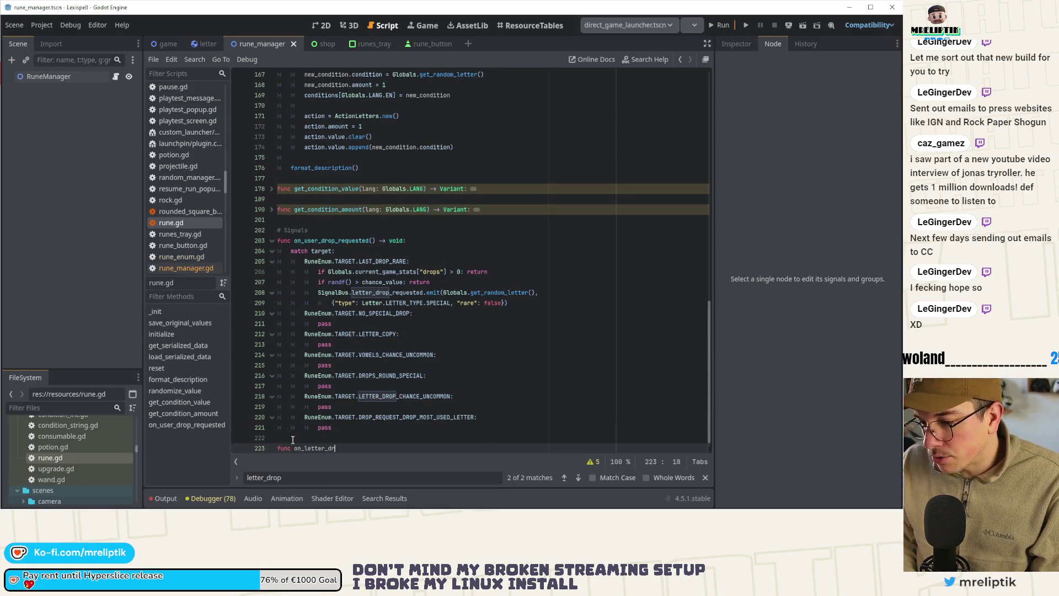
{"action": "type", "text": "() -> "}
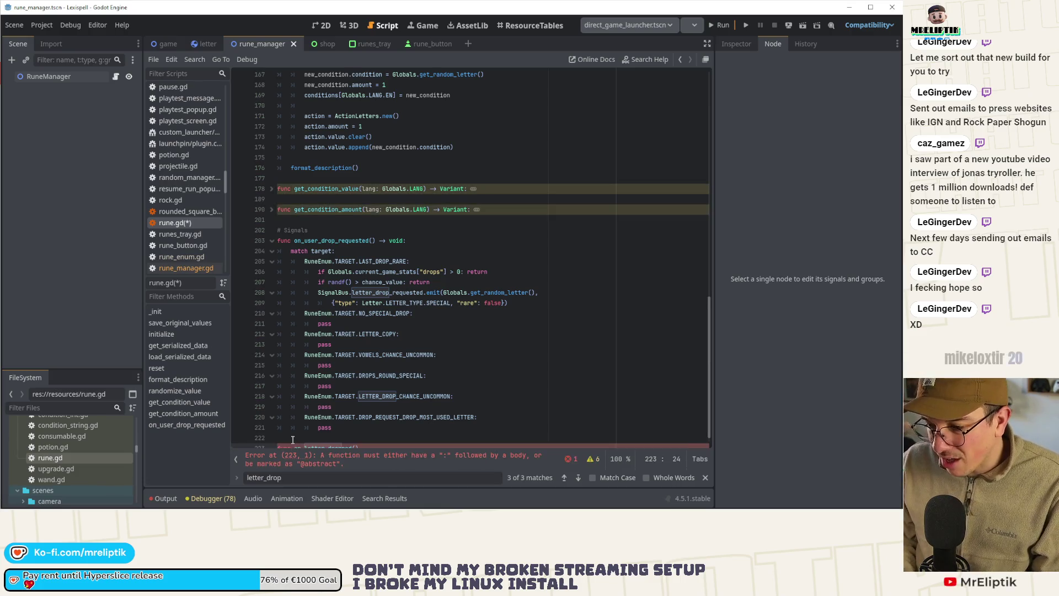
{"action": "type", "text": "void:"}
{"action": "key", "text": "Return"}
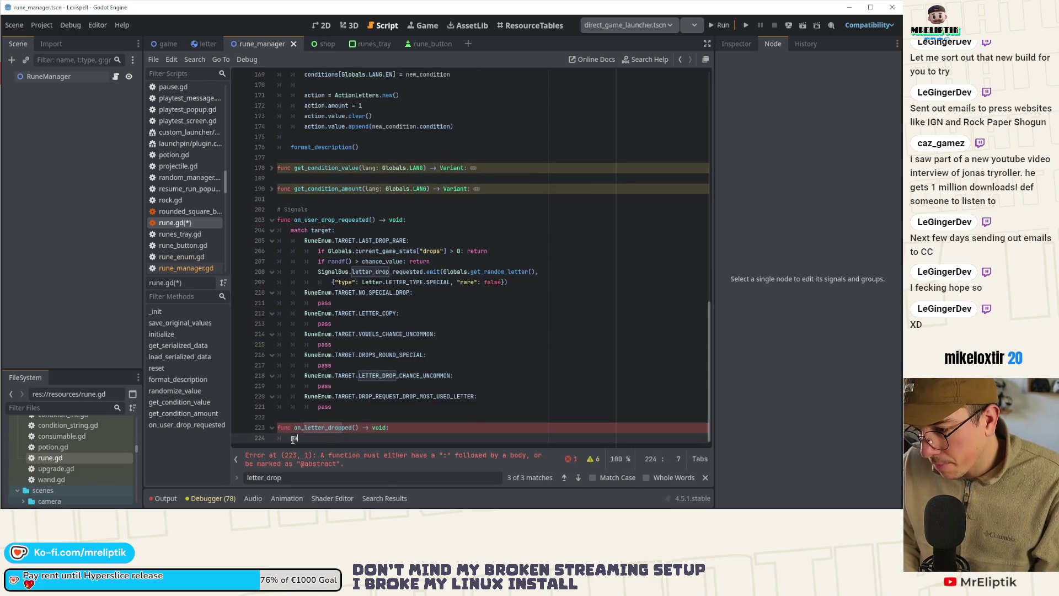
{"action": "type", "text": "pass"}
{"action": "key", "text": "ctrl+s"}
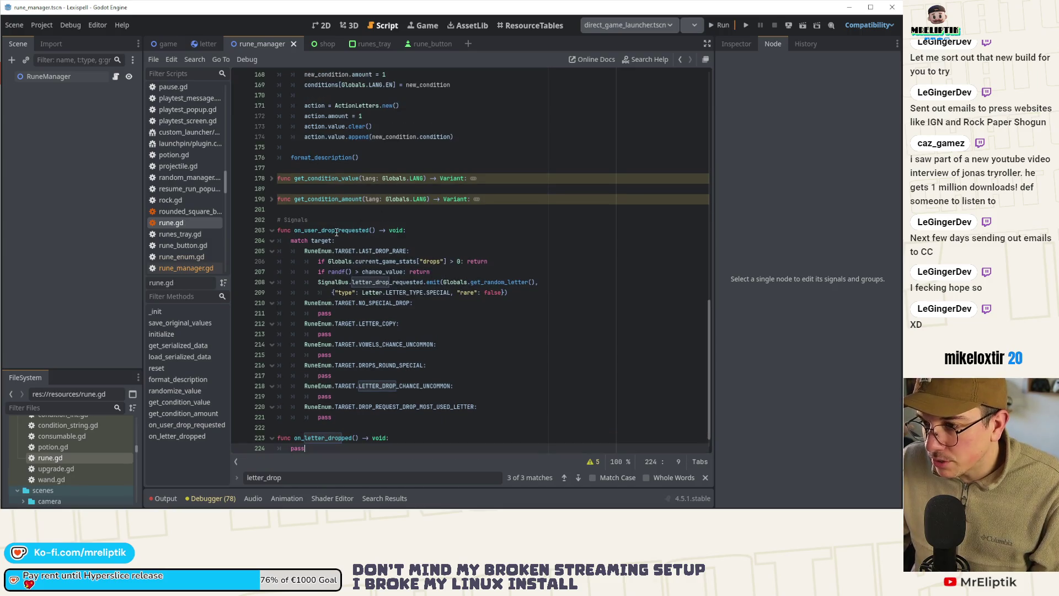
{"action": "left_click", "coordinate": [338, 283]}
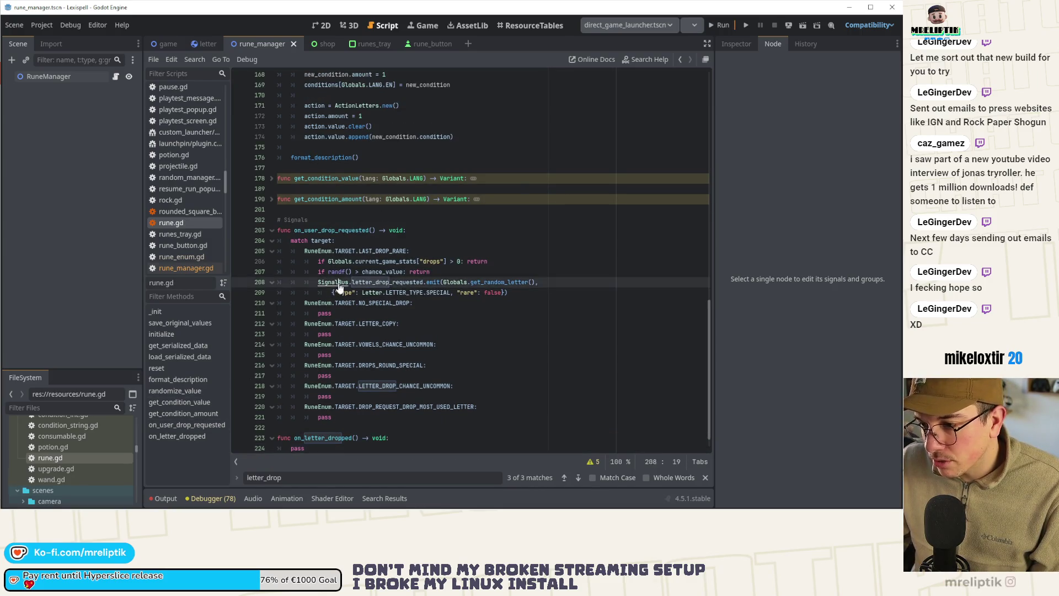
{"action": "left_click", "coordinate": [339, 284], "text": "ctrl"}
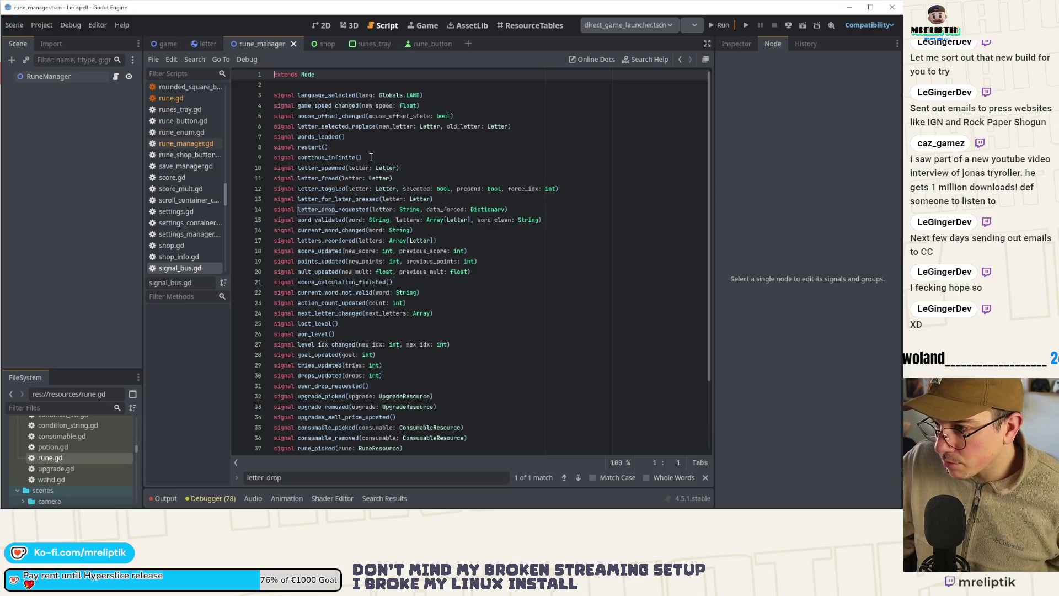
Copy the letter_spawned signal name from signal_bus.gd.
{"action": "double_click", "coordinate": [321, 169]}
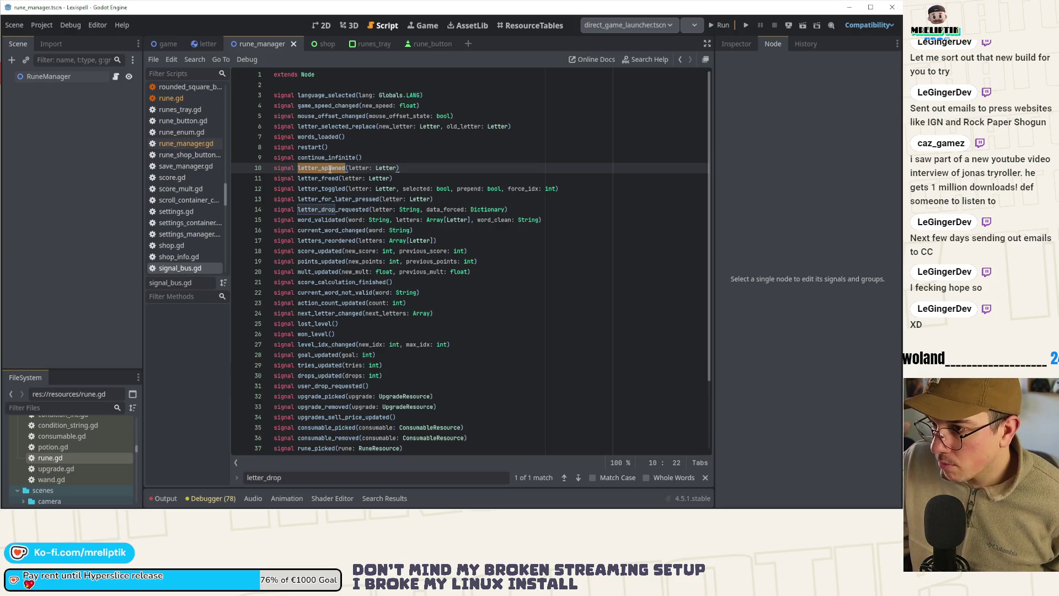
{"action": "right_click", "coordinate": [330, 169]}
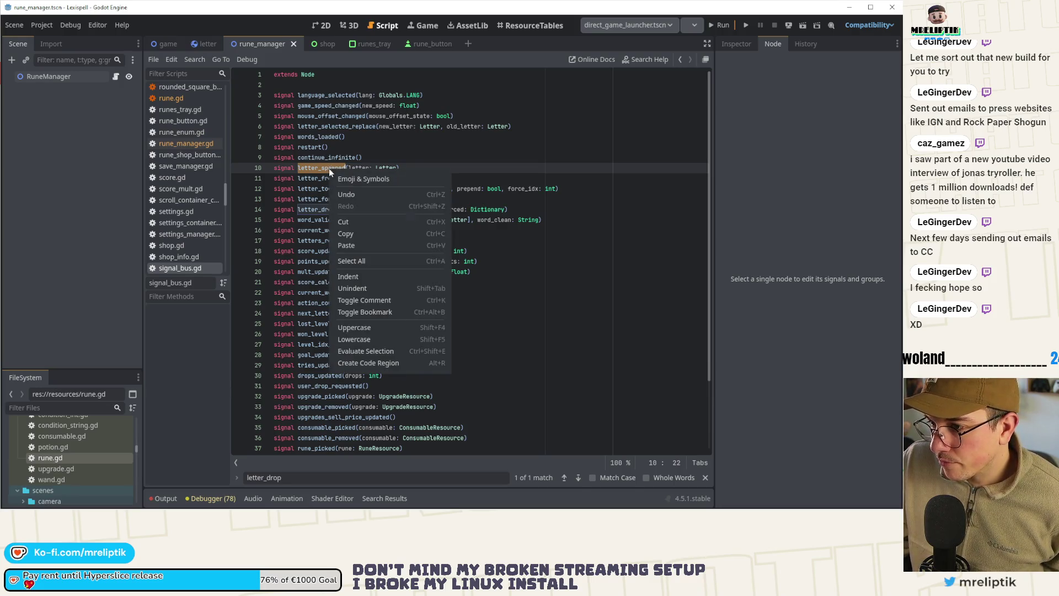
{"action": "left_click", "coordinate": [414, 234]}
{"action": "scroll", "coordinate": [389, 334], "scroll_direction": "down", "scroll_amount": 3}
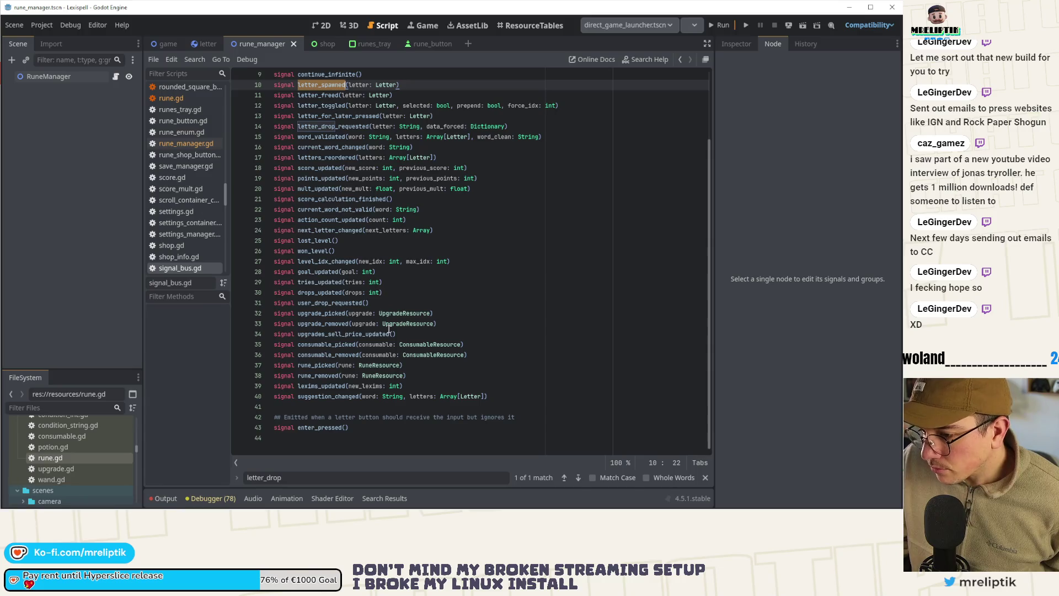
{"action": "left_click", "coordinate": [116, 76]}
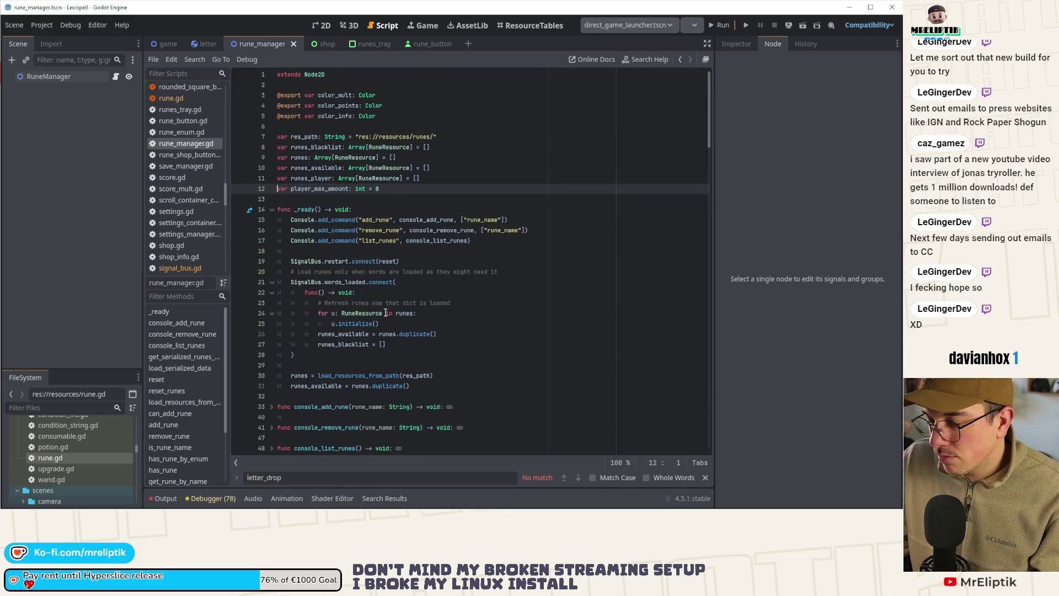
In rune.gd, duplicate the user_drop_requested connect line and change its signal to letter_spawned.
{"action": "double_click", "coordinate": [76, 459]}
{"action": "scroll", "coordinate": [365, 286], "scroll_direction": "up", "scroll_amount": 20}
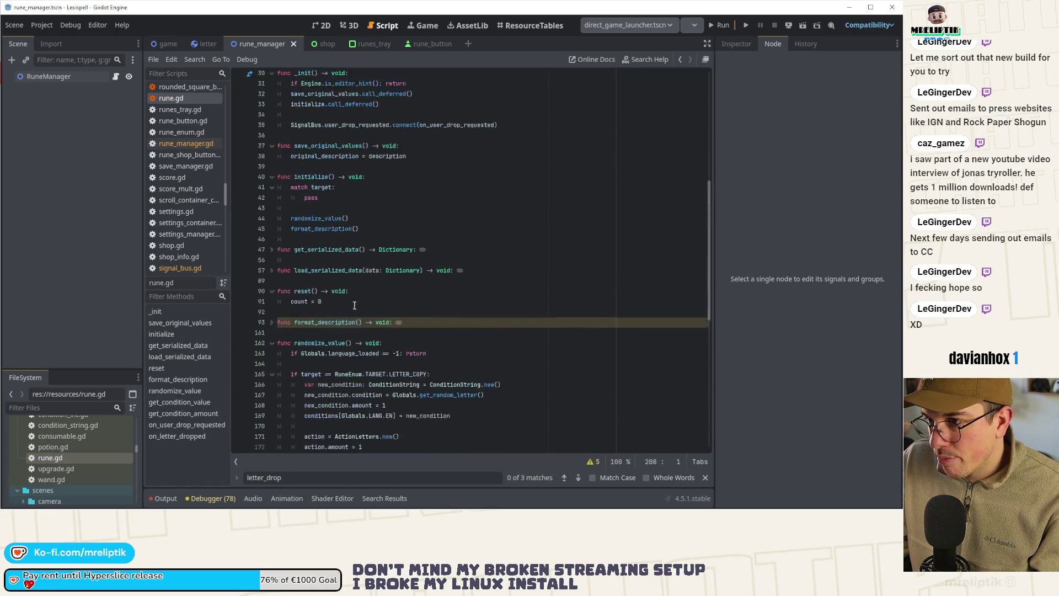
{"action": "scroll", "coordinate": [362, 329], "scroll_direction": "down", "scroll_amount": 3}
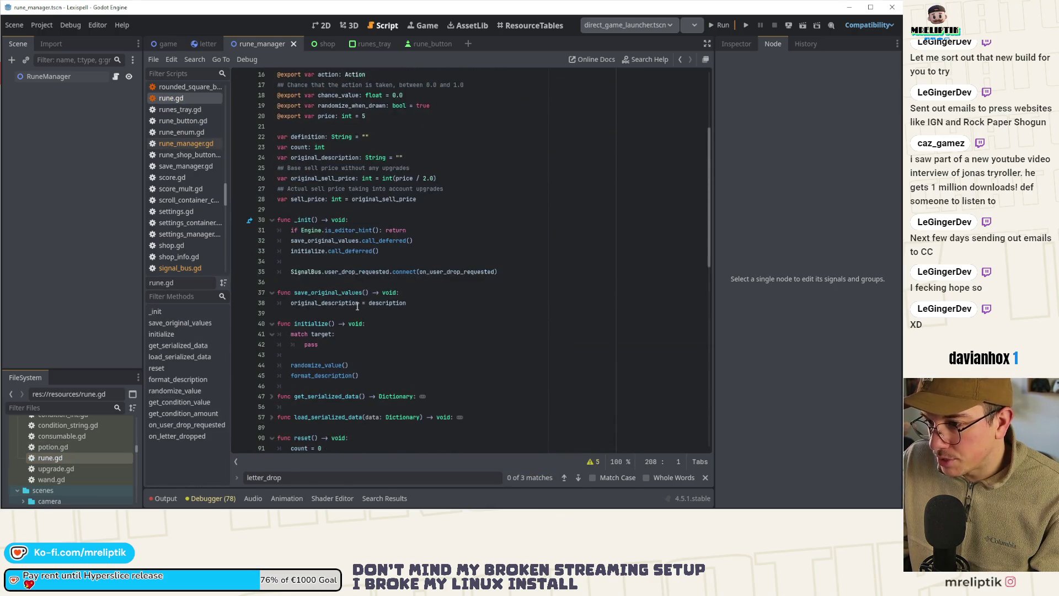
{"action": "left_click", "coordinate": [528, 272]}
{"action": "key", "text": "ctrl+shift+d"}
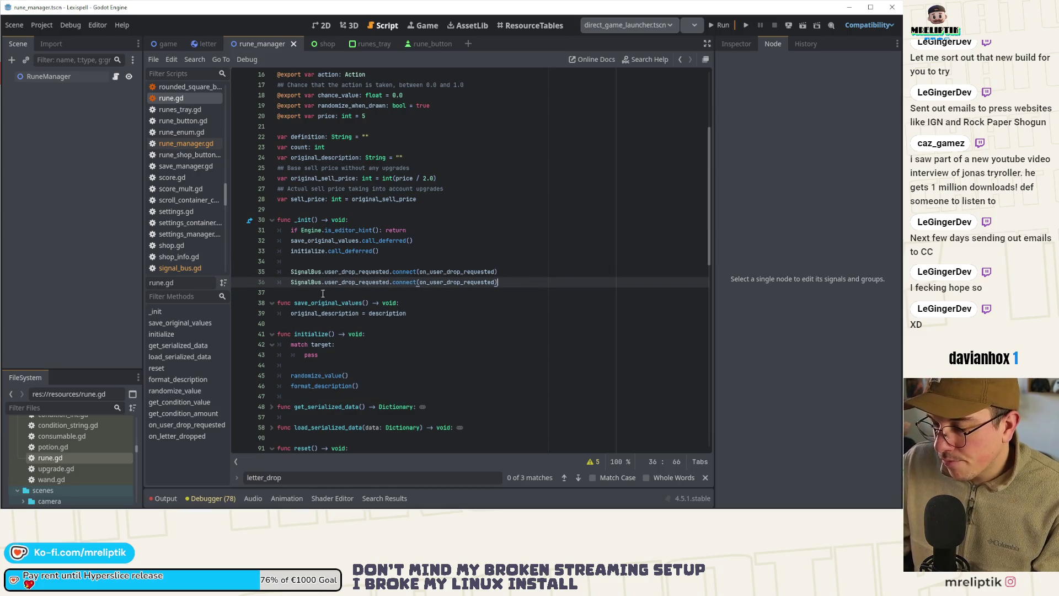
{"action": "double_click", "coordinate": [307, 282]}
{"action": "double_click", "coordinate": [356, 282]}
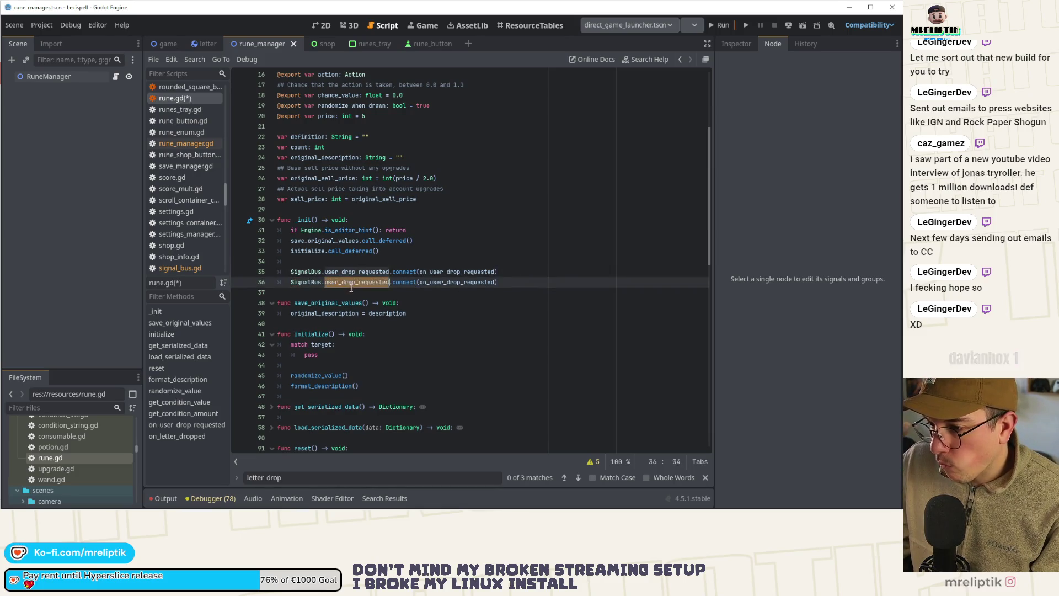
{"action": "type", "text": "letter_spawned"}
{"action": "left_click", "coordinate": [356, 282], "text": "ctrl"}
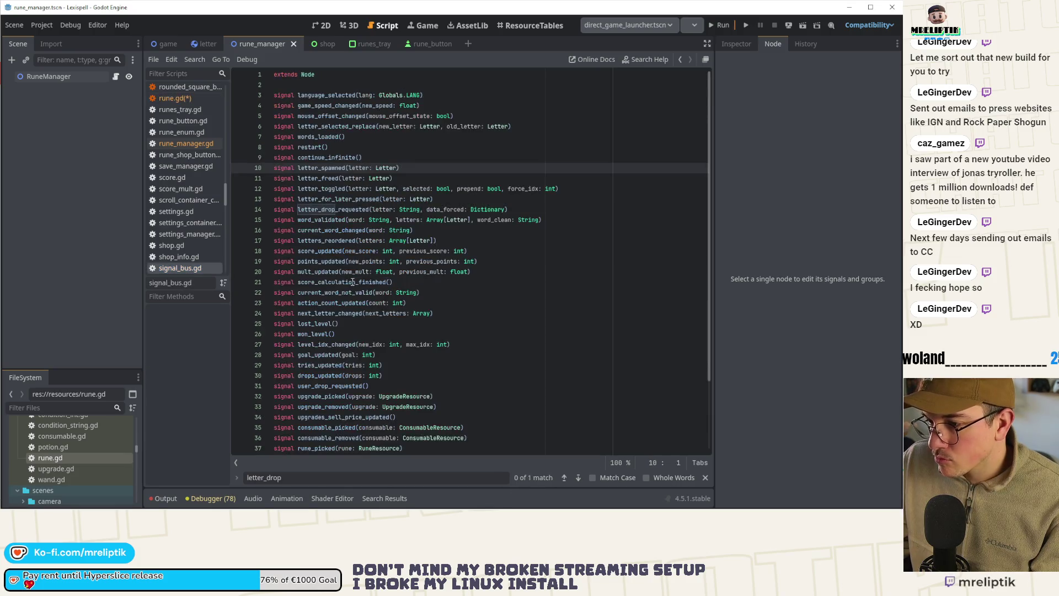
Replace the duplicated line's handler with on_letter_spawned.
{"action": "left_click", "coordinate": [115, 76]}
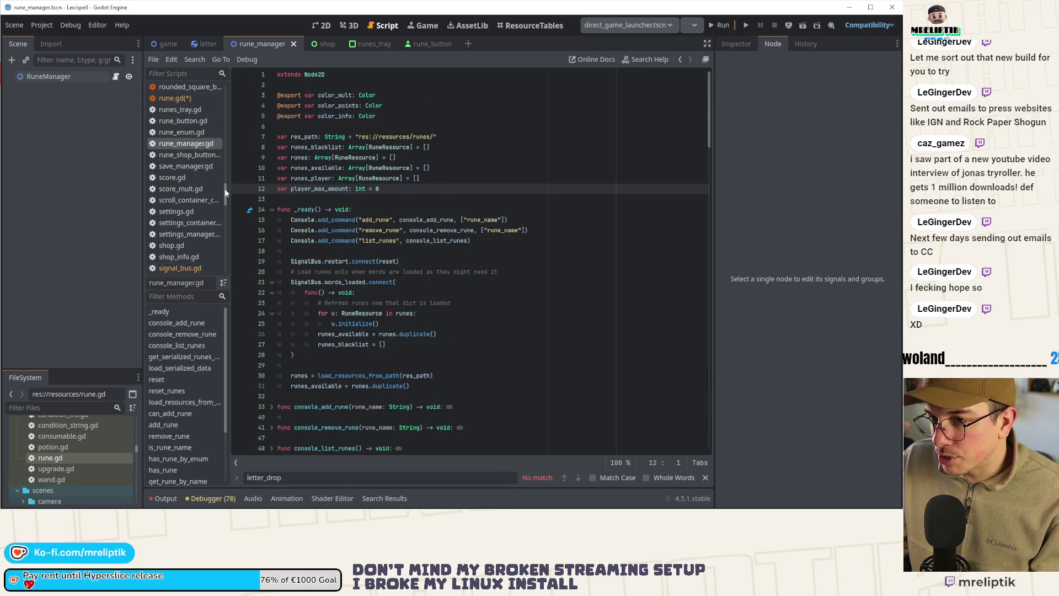
{"action": "double_click", "coordinate": [73, 463]}
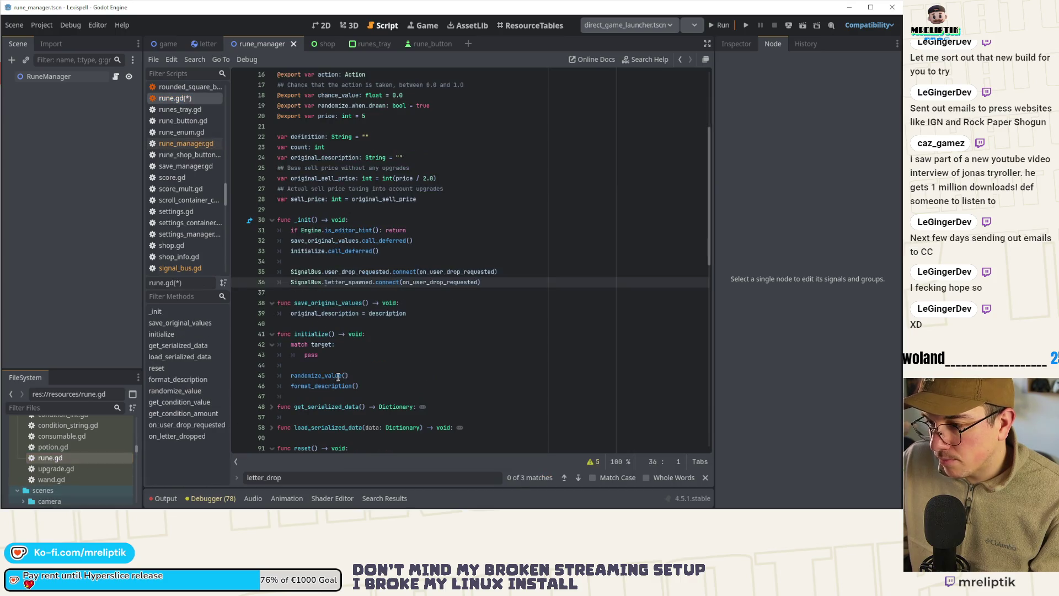
{"action": "double_click", "coordinate": [456, 283]}
{"action": "type", "text": "on_letter"}
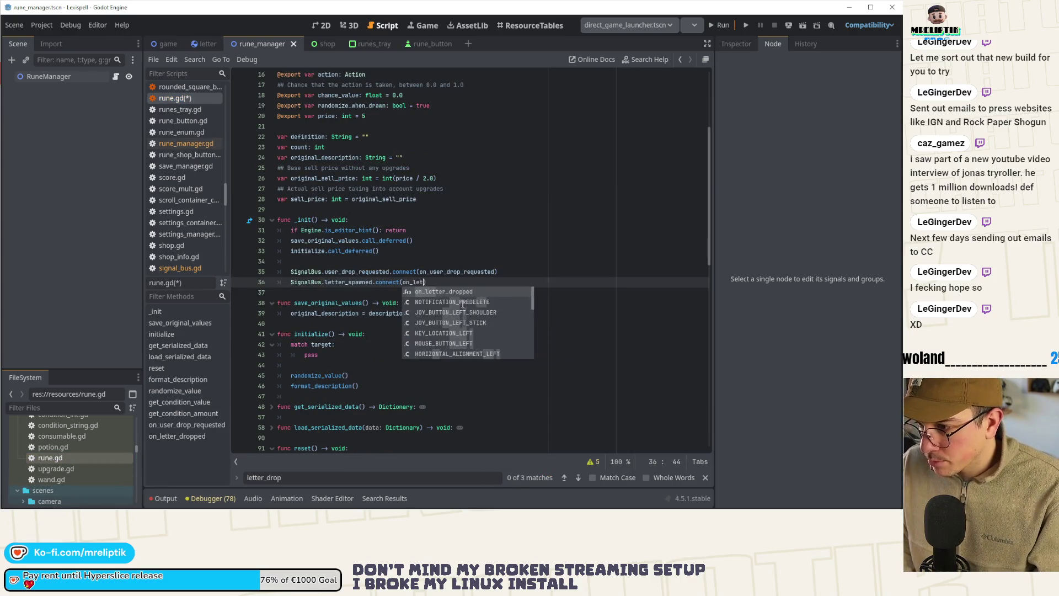
{"action": "type", "text": "_spawned"}
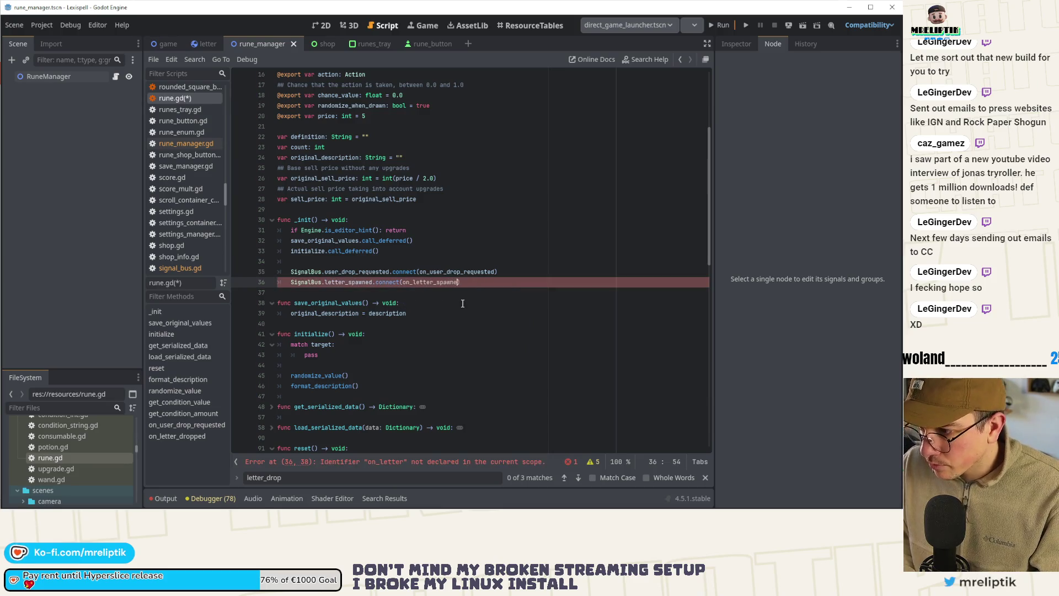
{"action": "scroll", "coordinate": [441, 304], "scroll_direction": "down", "scroll_amount": 7}
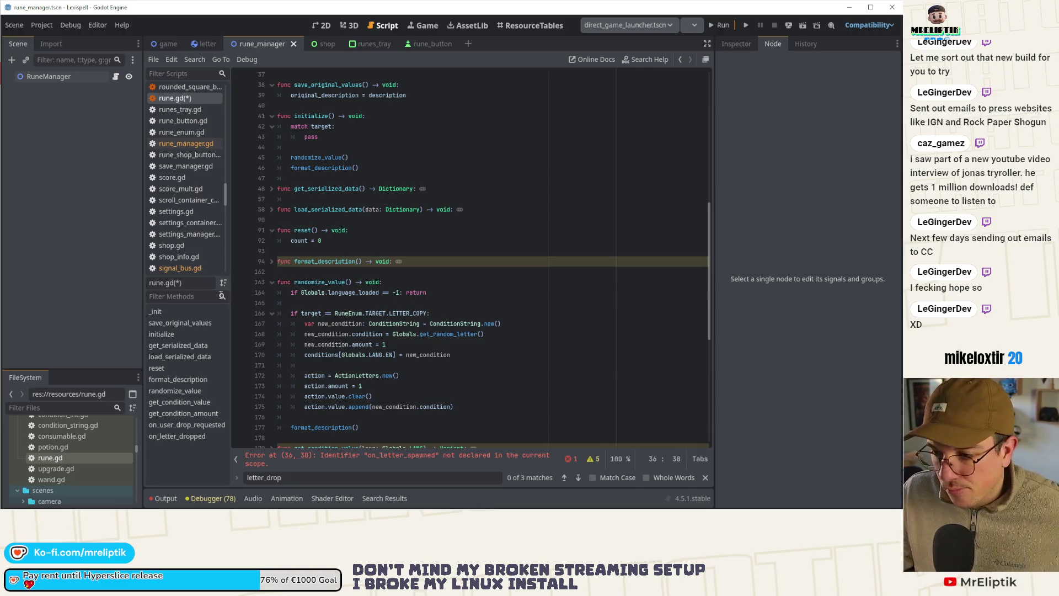
Rename on_letter_dropped to on_letter_spawned with a Letter-typed parameter and save.
{"action": "left_click", "coordinate": [176, 436]}
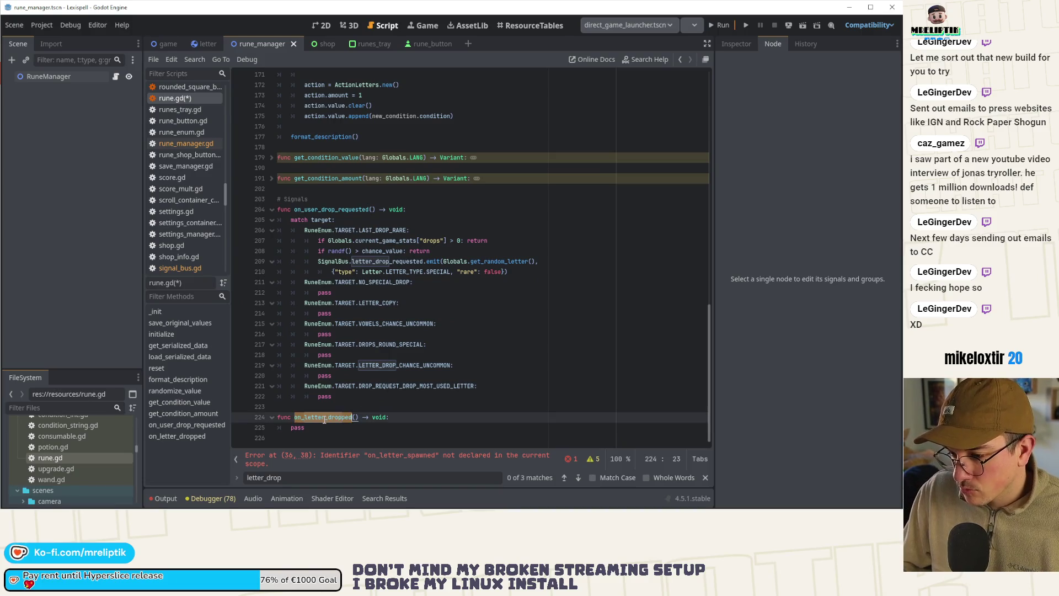
{"action": "key", "text": "ctrl+v"}
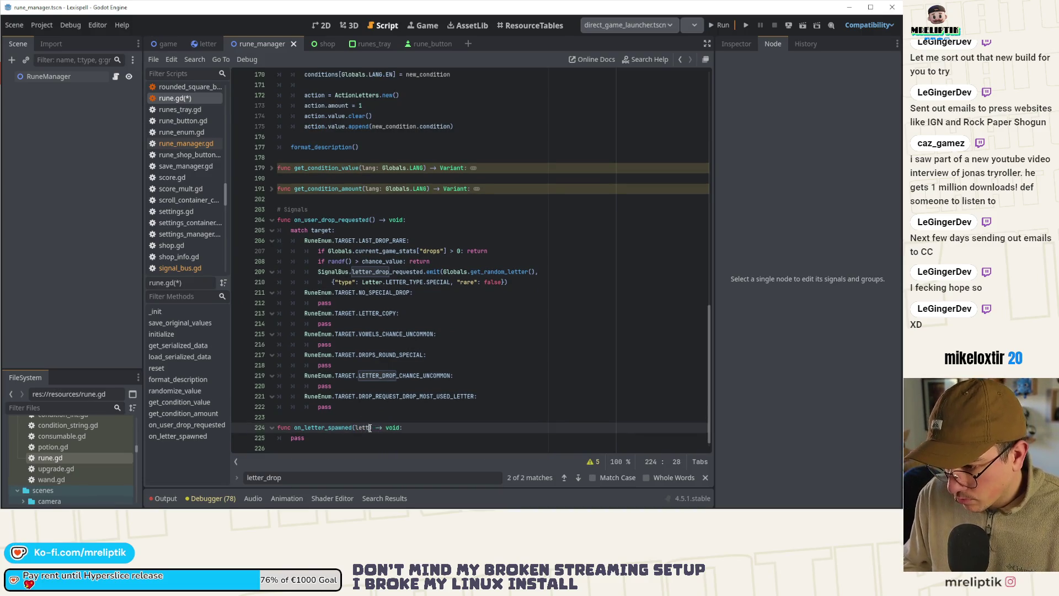
{"action": "type", "text": "Letter"}
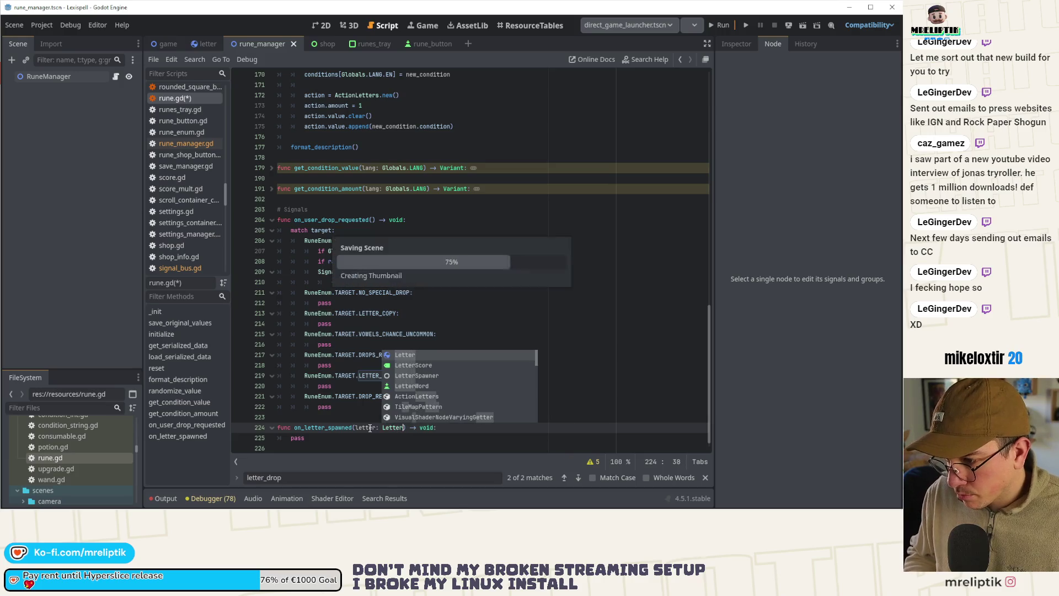
{"action": "key", "text": "ctrl+s"}
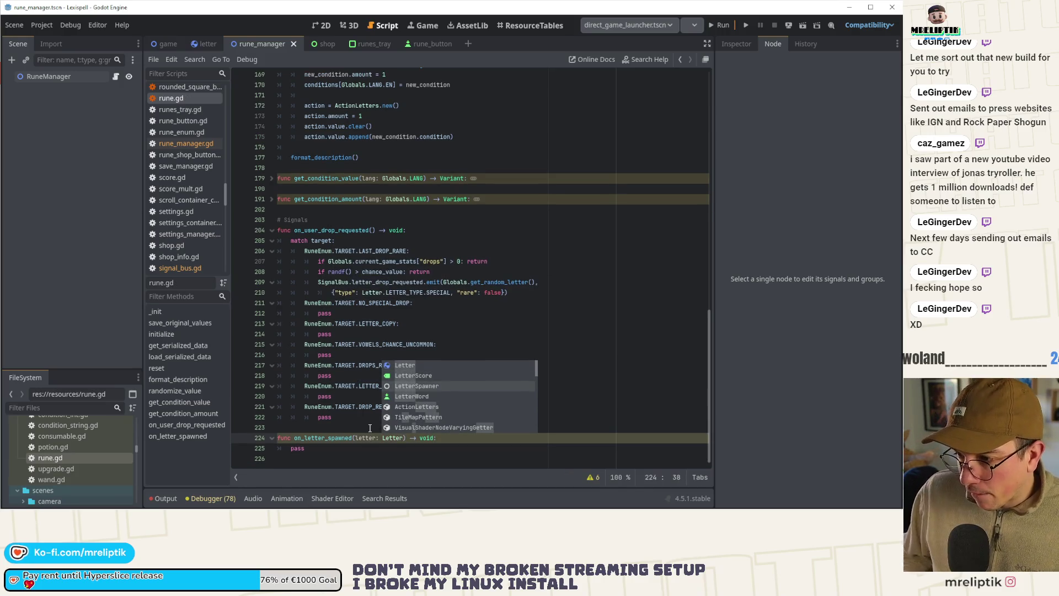
Move the NO_SPECIAL_DROP, LETTER_COPY and VOWELS_CHANCE_UNCOMMON cases under a new match target: and save.
{"action": "left_click", "coordinate": [339, 314]}
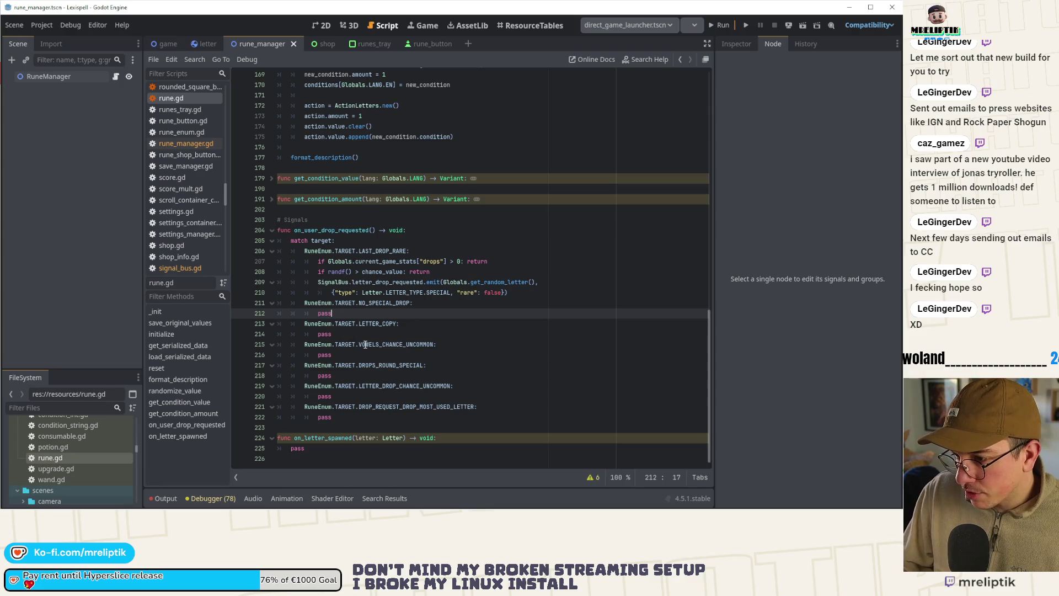
{"action": "left_click_drag", "start_coordinate": [303, 303], "coordinate": [432, 358]}
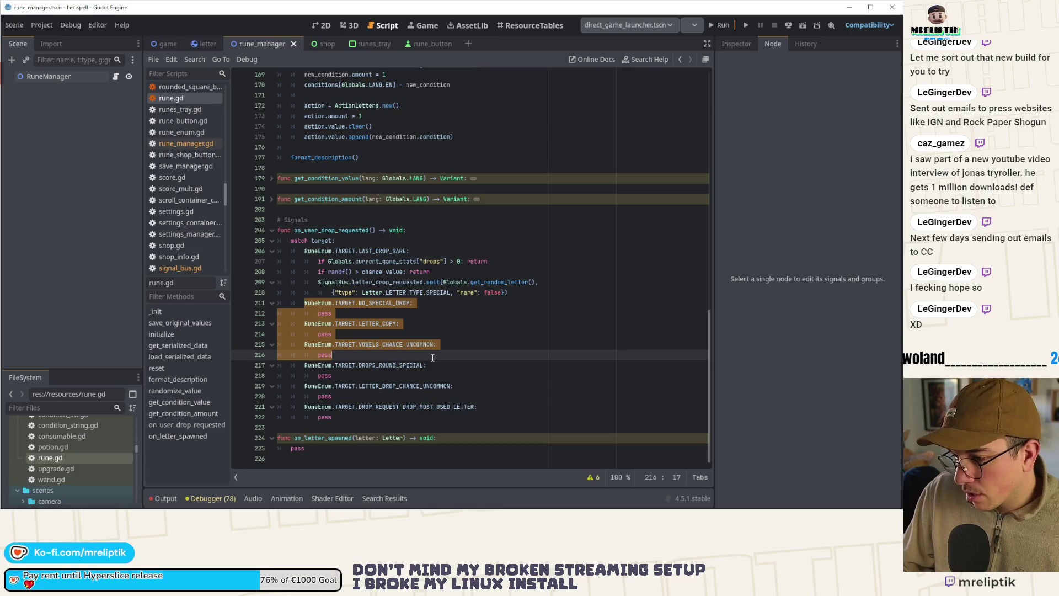
{"action": "left_click", "coordinate": [432, 358]}
{"action": "left_click_drag", "start_coordinate": [365, 358], "coordinate": [302, 304]}
{"action": "key", "text": "ctrl+c"}
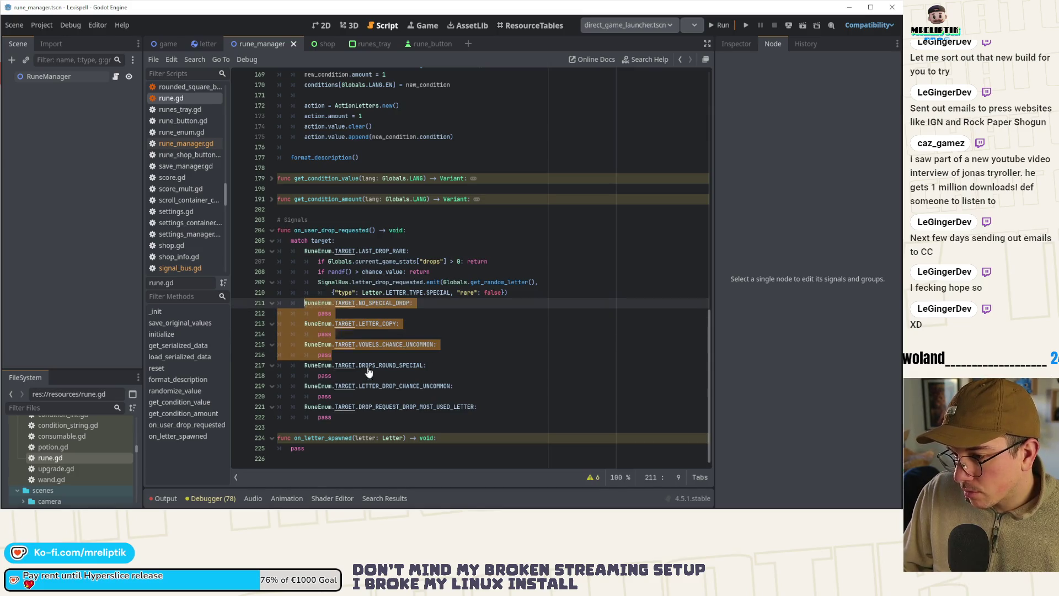
{"action": "key", "text": "BackSpace"}
{"action": "key", "text": "BackSpace"}
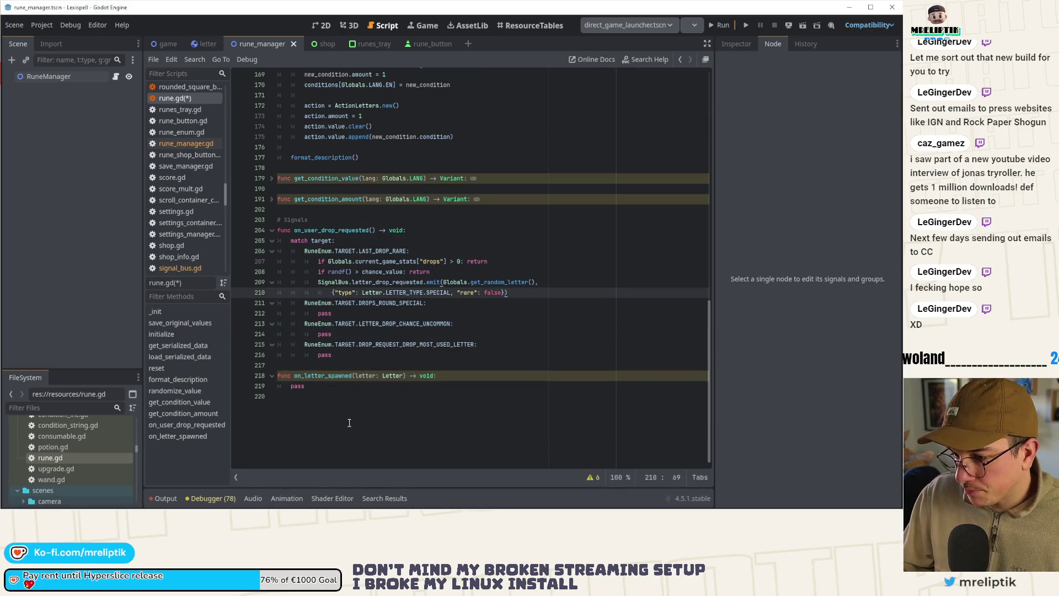
{"action": "left_click", "coordinate": [357, 389]}
{"action": "type", "text": "match target:"}
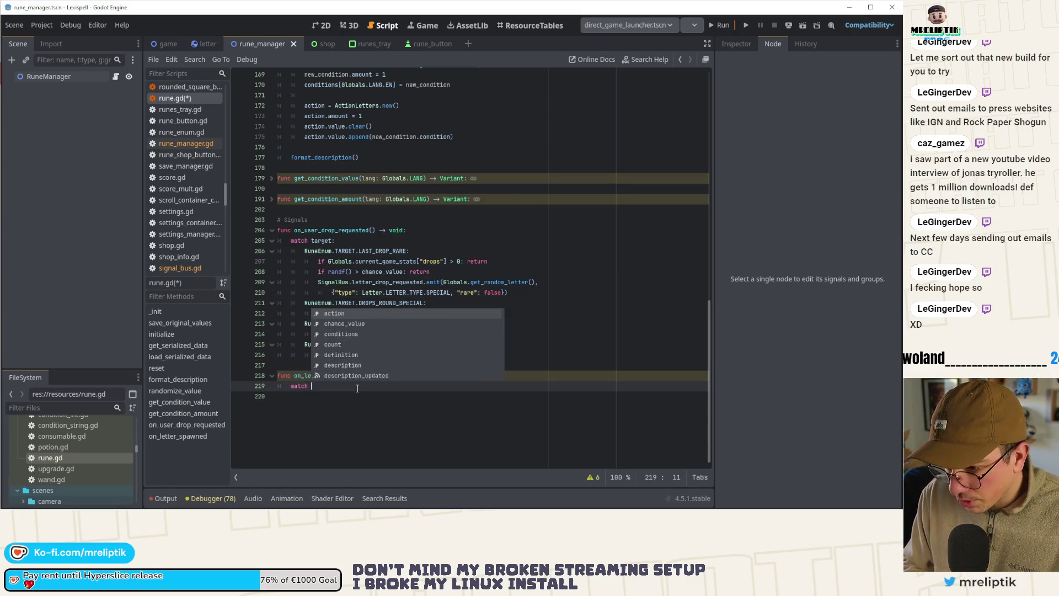
{"action": "key", "text": "Return"}
{"action": "key", "text": "ctrl+v"}
{"action": "key", "text": "ctrl+s"}
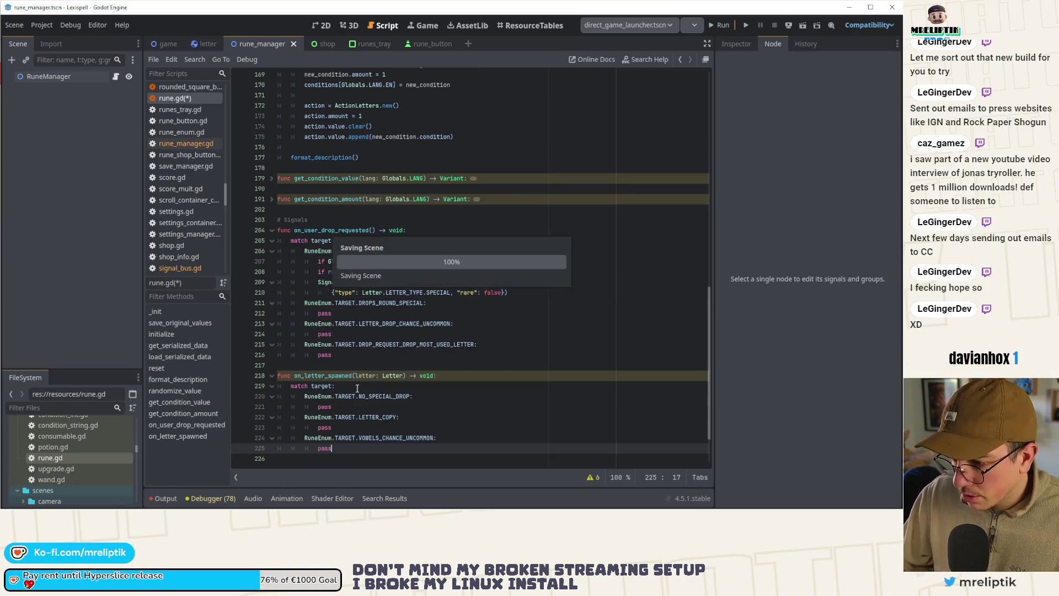
{"action": "left_click", "coordinate": [350, 428]}
{"action": "double_click", "coordinate": [386, 428]}
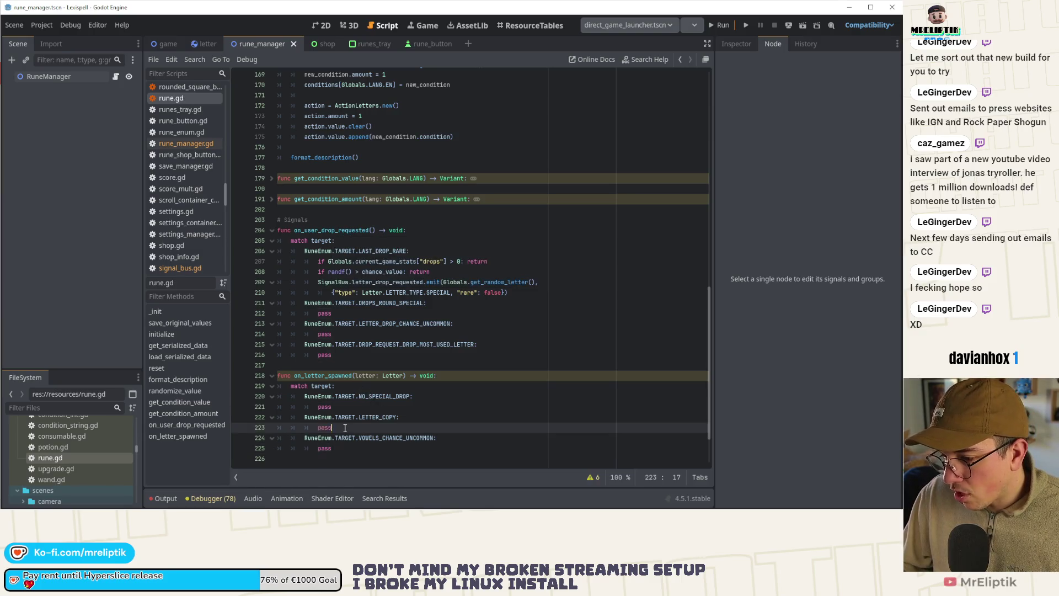
Replace the LETTER_COPY pass with 'if letter.letter_clean' using autocomplete.
{"action": "type", "text": "if letter"}
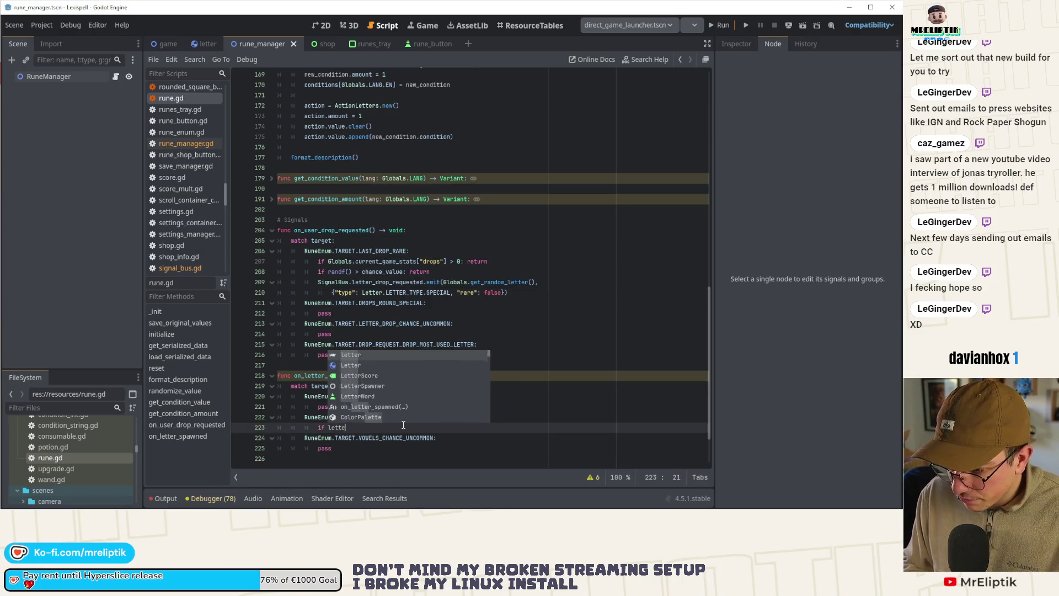
{"action": "key", "text": "Escape"}
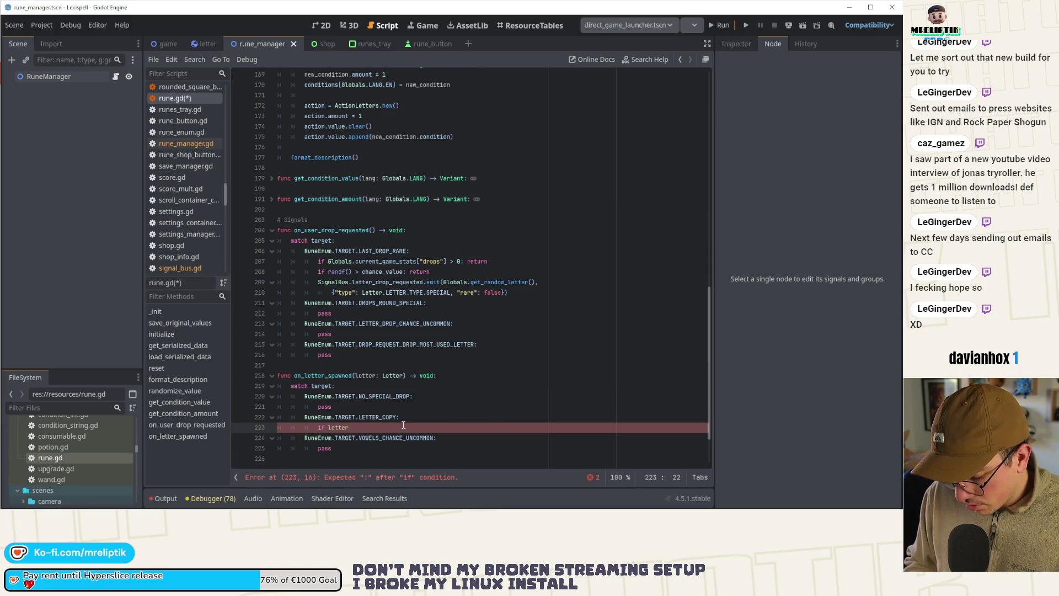
{"action": "type", "text": ".letter"}
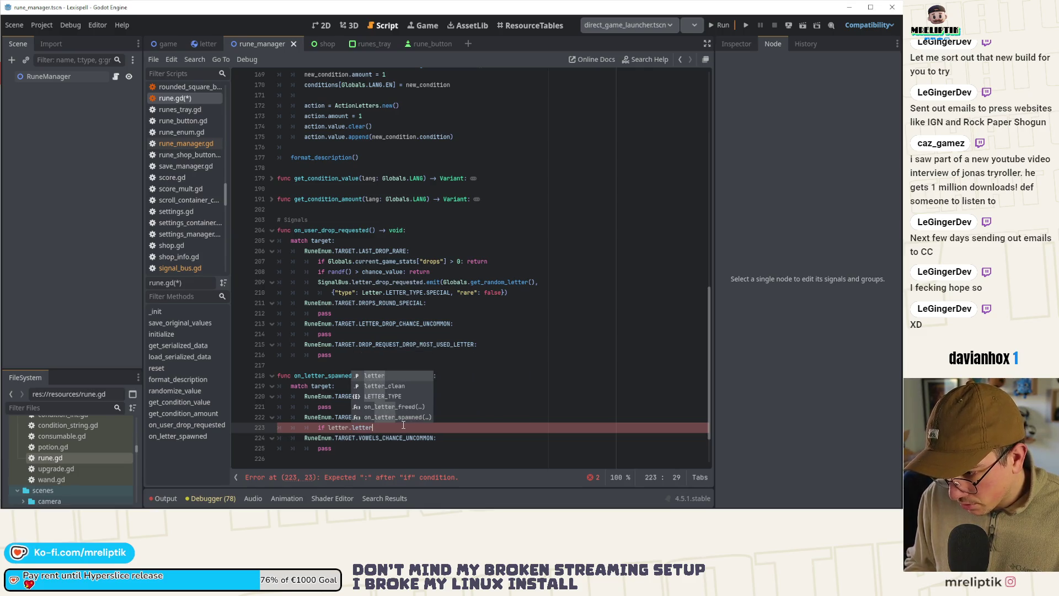
{"action": "key", "text": "Down"}
{"action": "key", "text": "Return"}
Compare it != get_condition_value(Globals.LANG.EN), save, and open get_condition_value's definition.
{"action": "type", "text": "!= "}
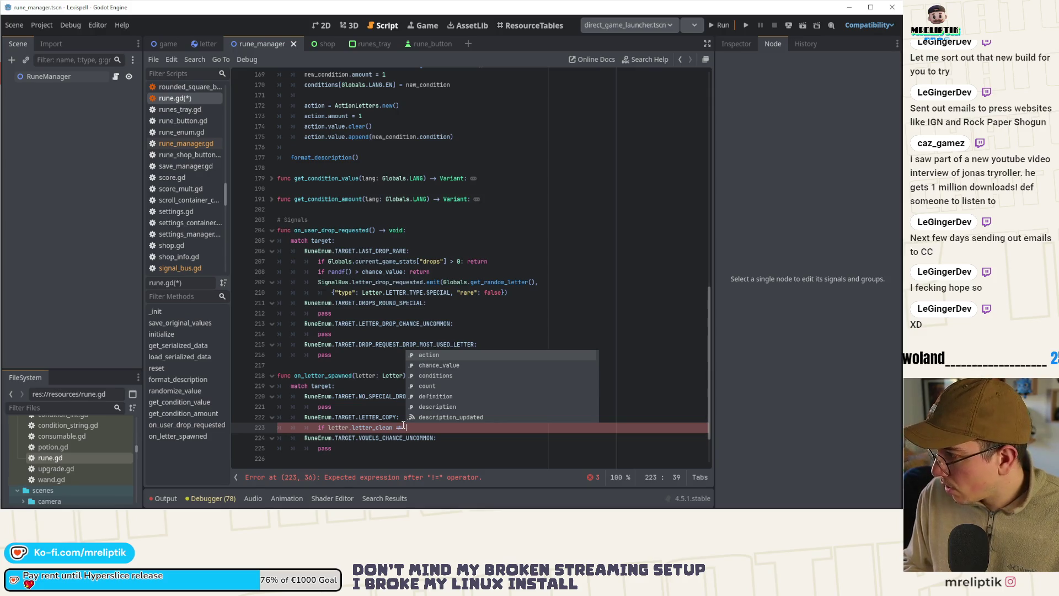
{"action": "type", "text": "conditions["}
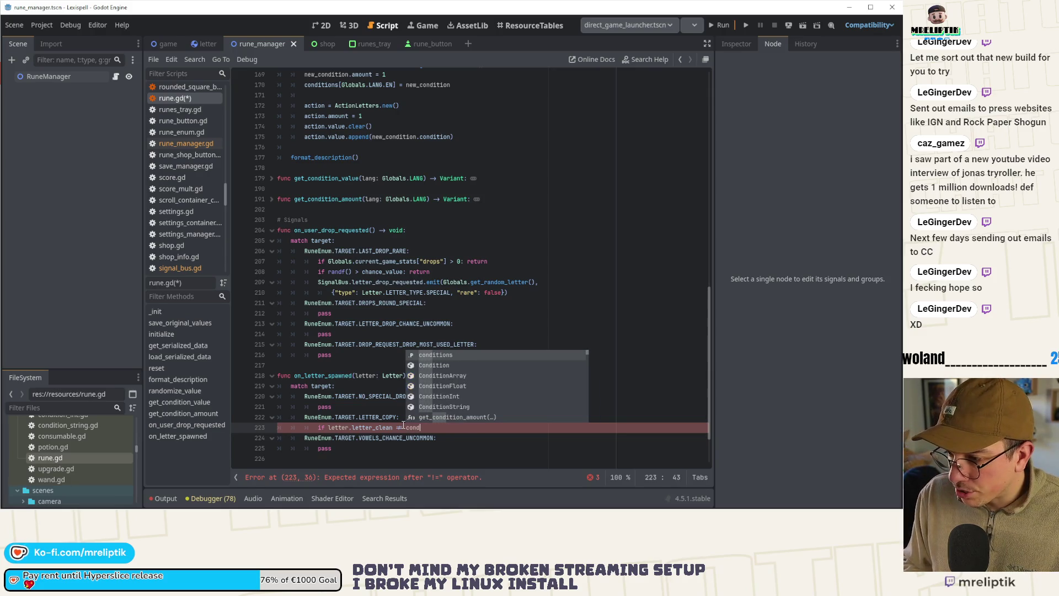
{"action": "type", "text": "Globals."}
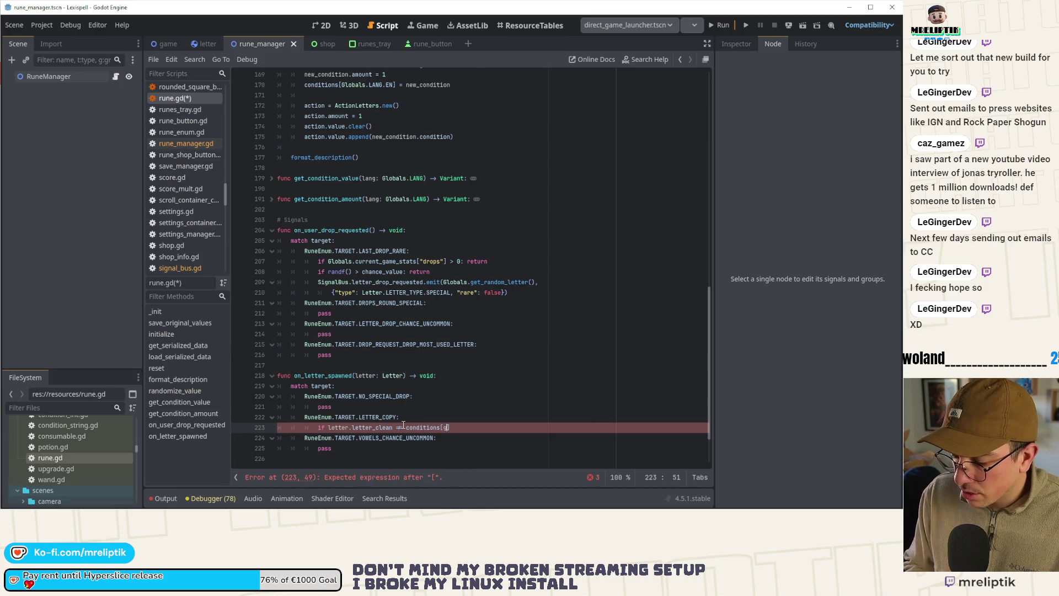
{"action": "type", "text": "LANG."}
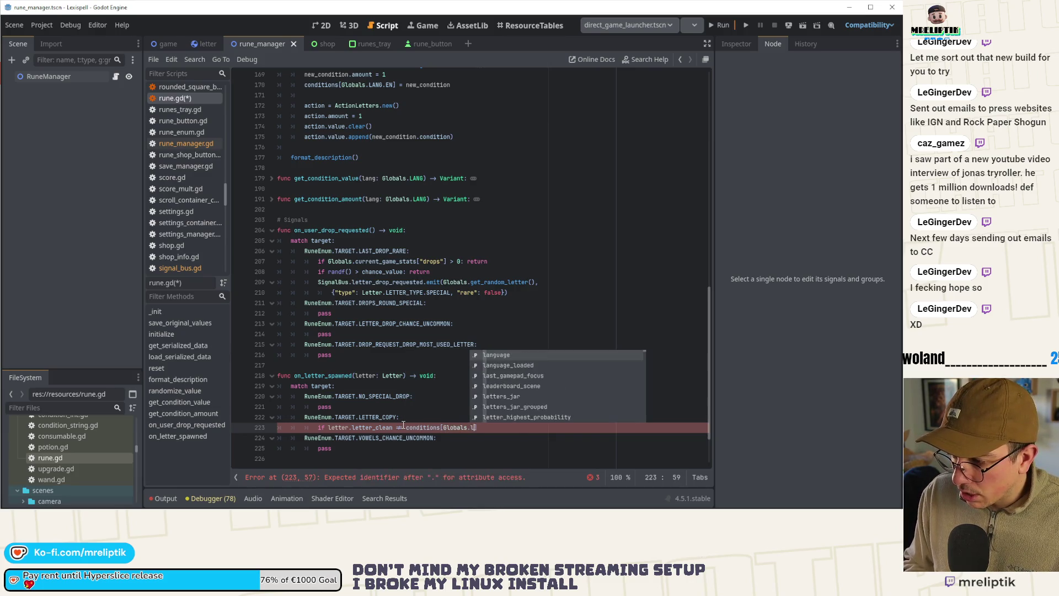
{"action": "key", "text": "ctrl+BackSpace"}
{"action": "key", "text": "ctrl+BackSpace"}
{"action": "key", "text": "ctrl+BackSpace"}
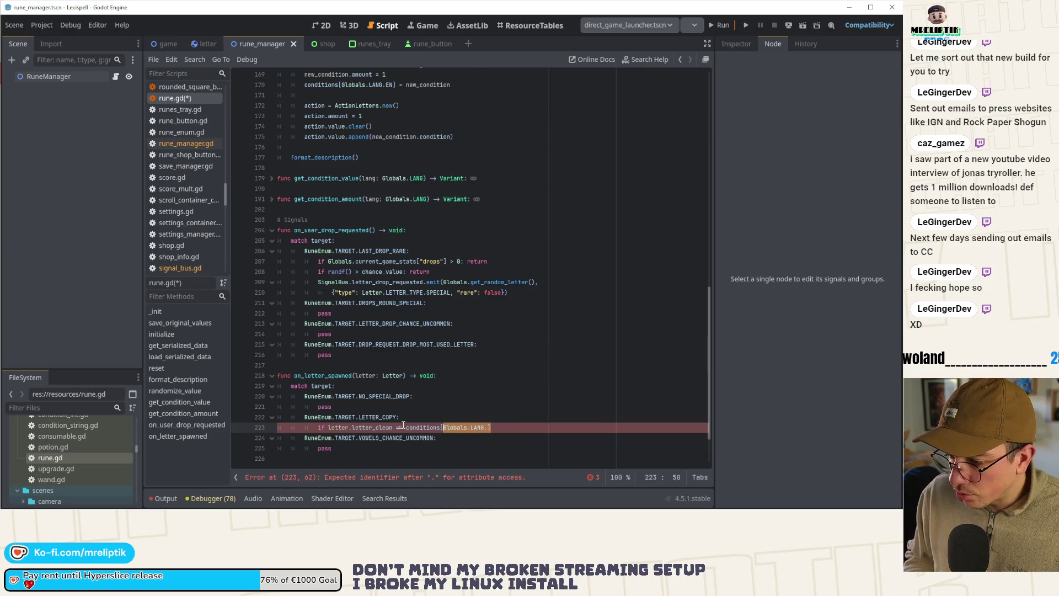
{"action": "type", "text": "get_"}
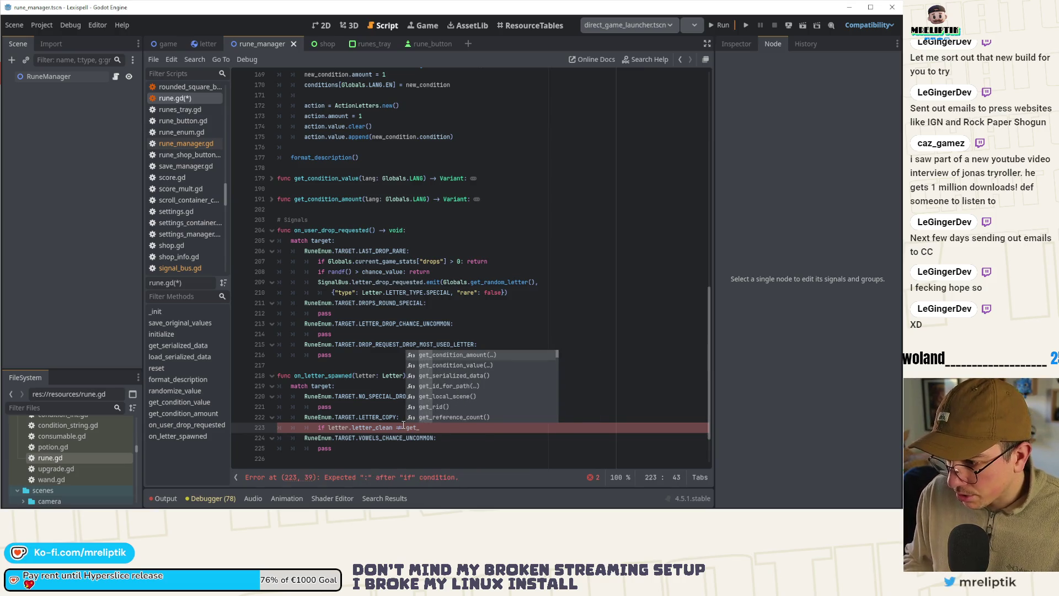
{"action": "key", "text": "Down"}
{"action": "key", "text": "Return"}
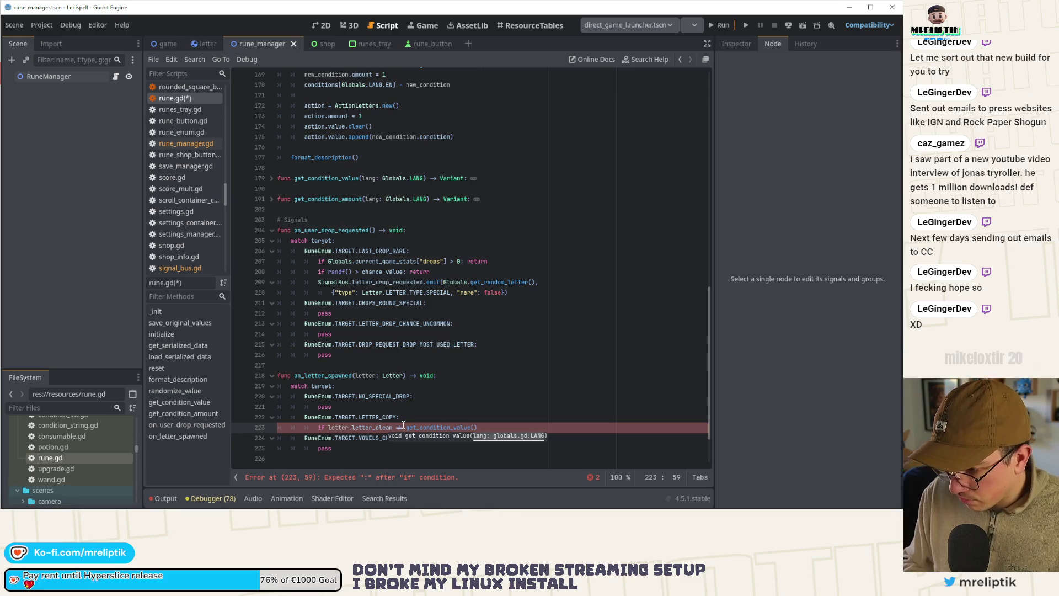
{"action": "type", "text": "Globals."}
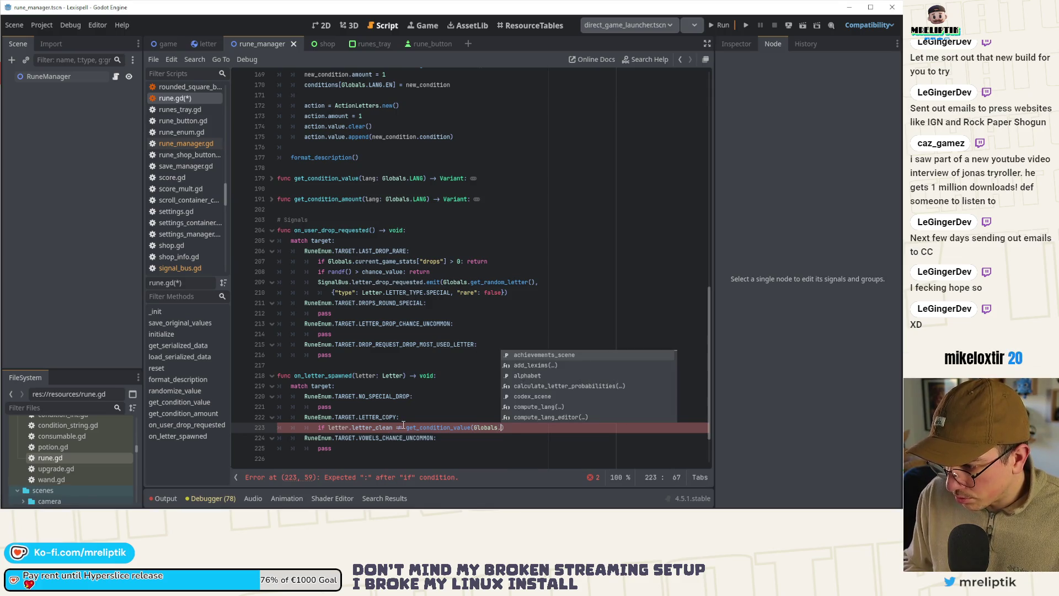
{"action": "type", "text": "LANG.EN"}
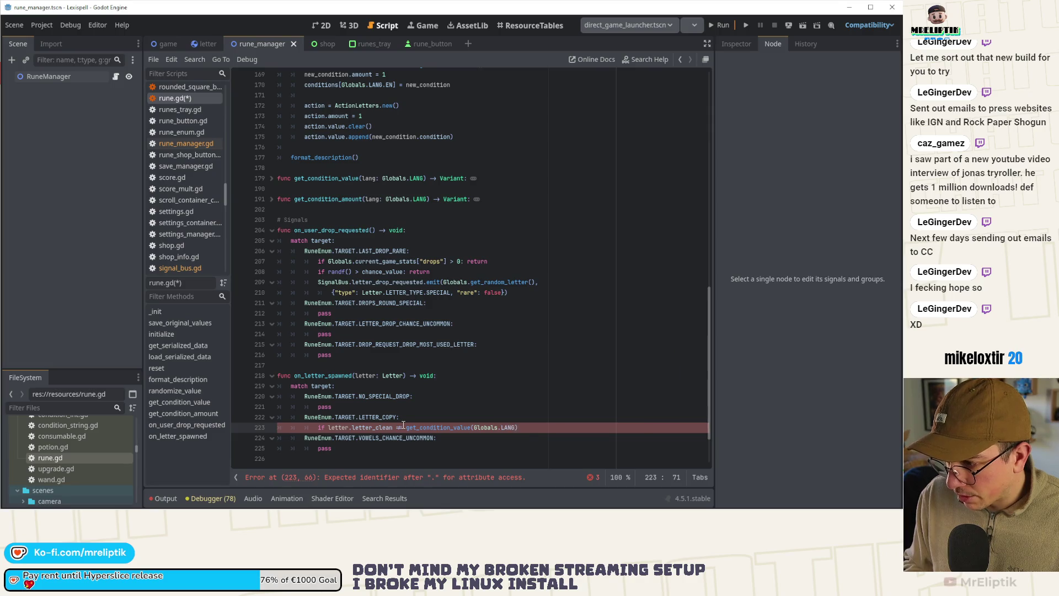
{"action": "key", "text": "ctrl+s"}
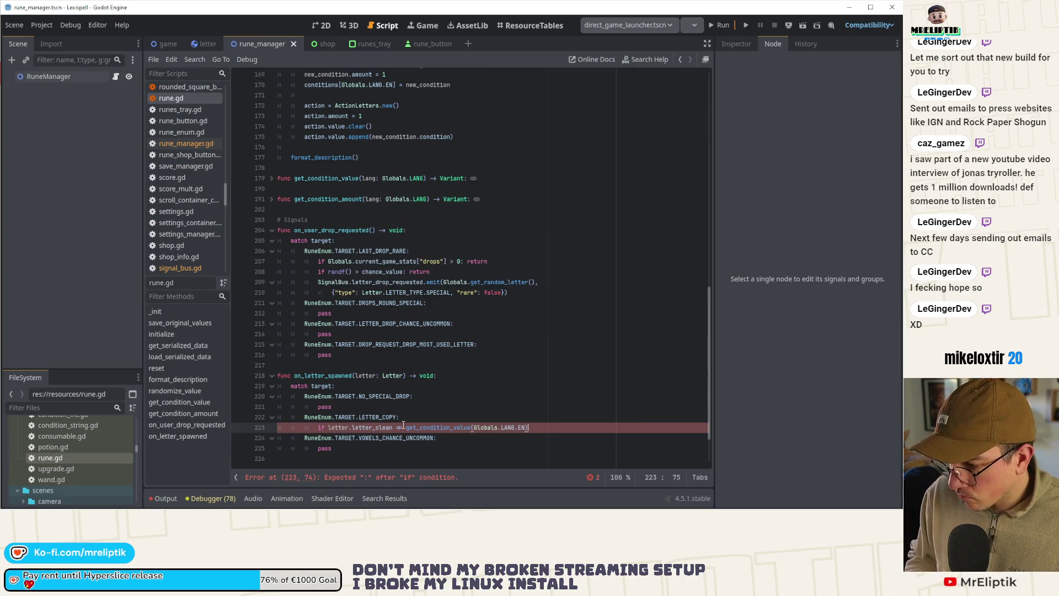
{"action": "left_click", "coordinate": [444, 428]}
{"action": "left_click", "coordinate": [444, 428], "text": "ctrl"}
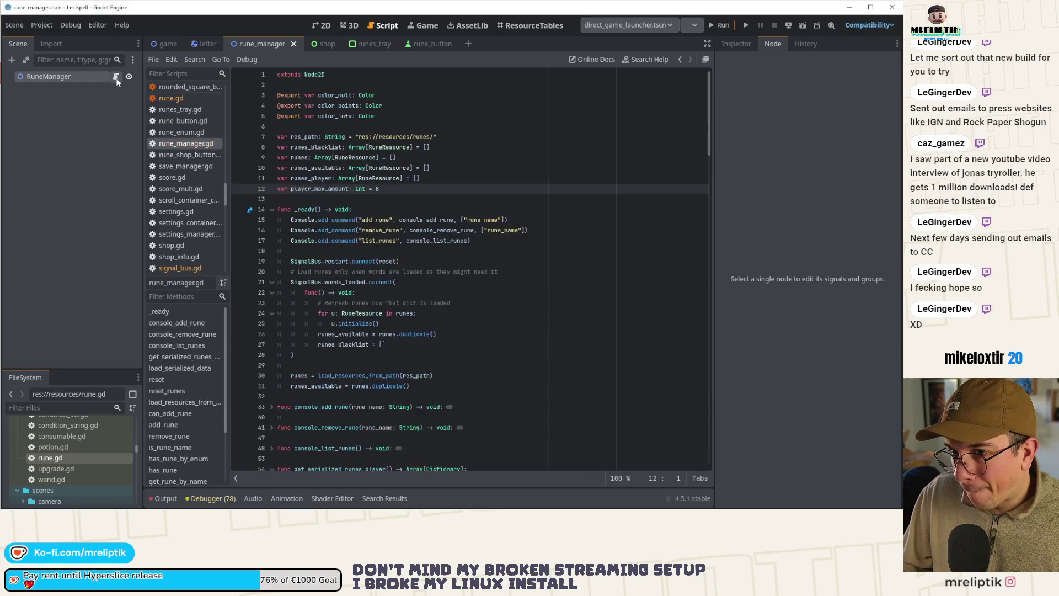
End the letter_clean check with ': return' and add 'if randf() > chance_value: return' below it.
{"action": "left_click", "coordinate": [405, 411]}
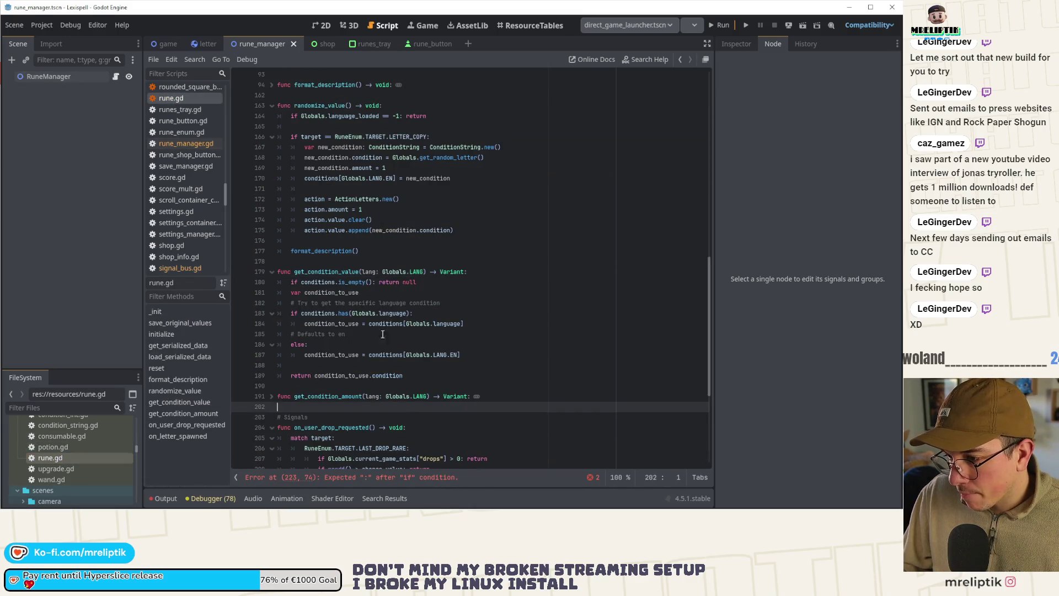
{"action": "scroll", "coordinate": [402, 436], "scroll_direction": "down", "scroll_amount": 5}
{"action": "left_click", "coordinate": [412, 477]}
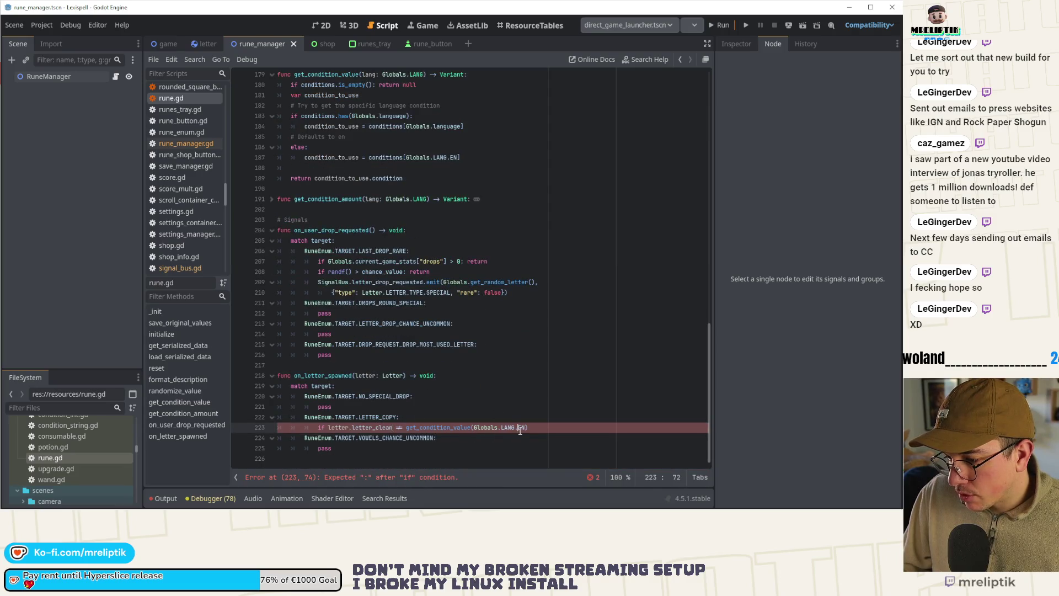
{"action": "left_click", "coordinate": [552, 428]}
{"action": "type", "text": ": return"}
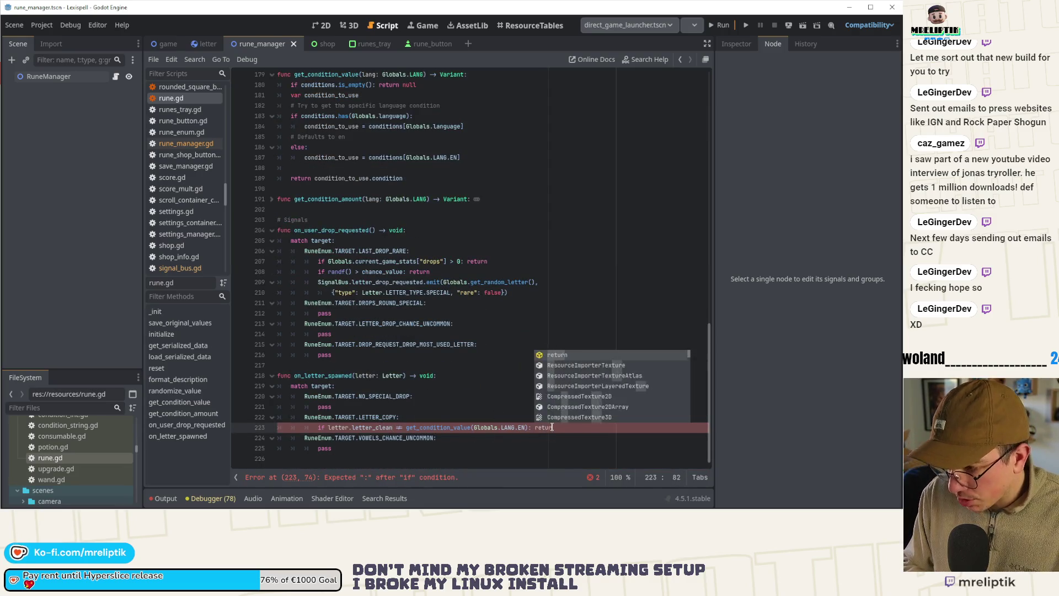
{"action": "key", "text": "ctrl+s"}
{"action": "key", "text": "Return"}
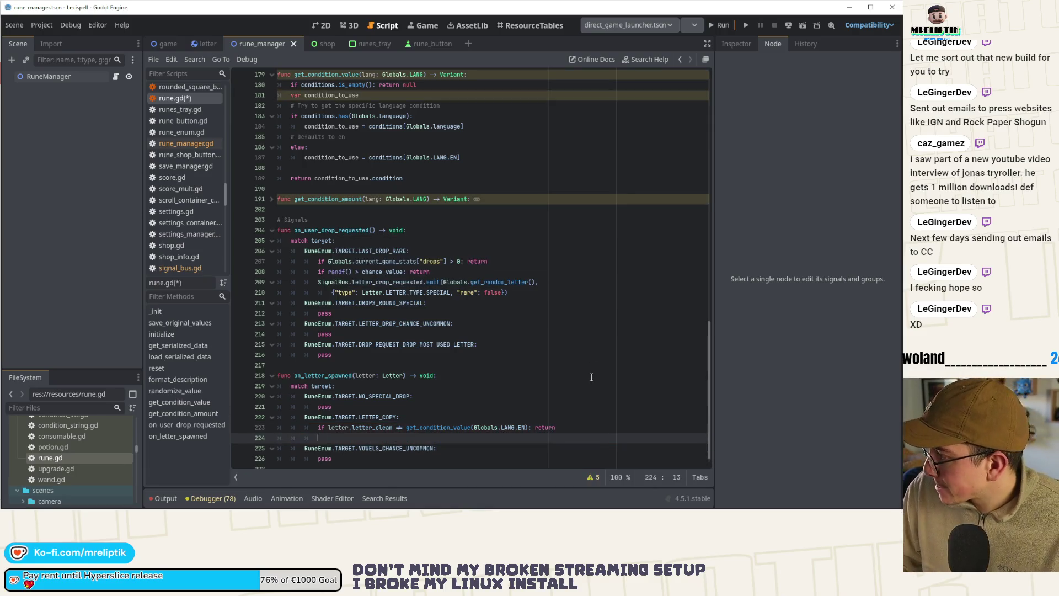
{"action": "type", "text": "if randf"}
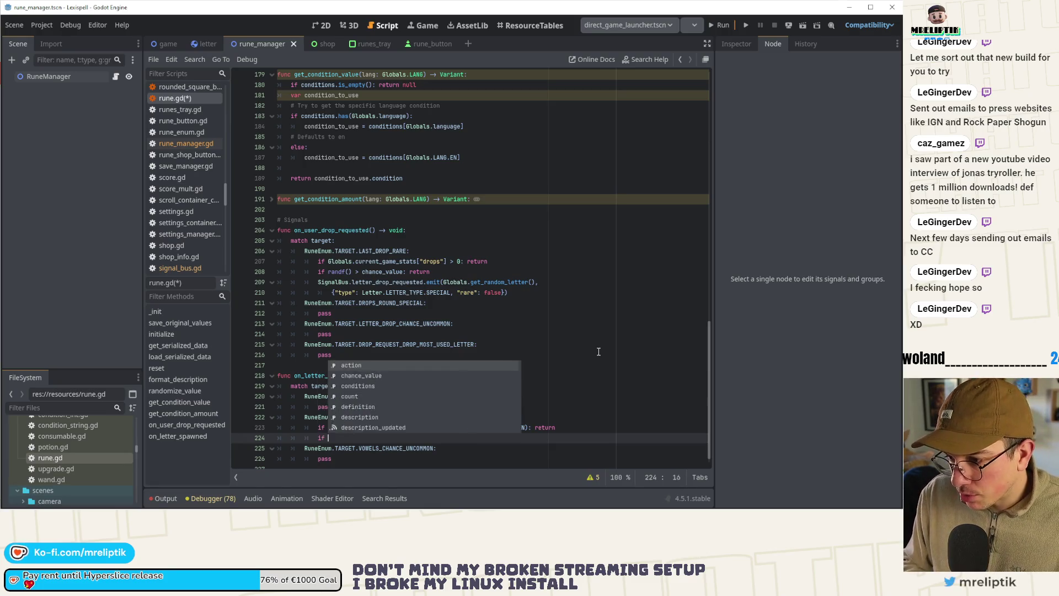
{"action": "type", "text": "()"}
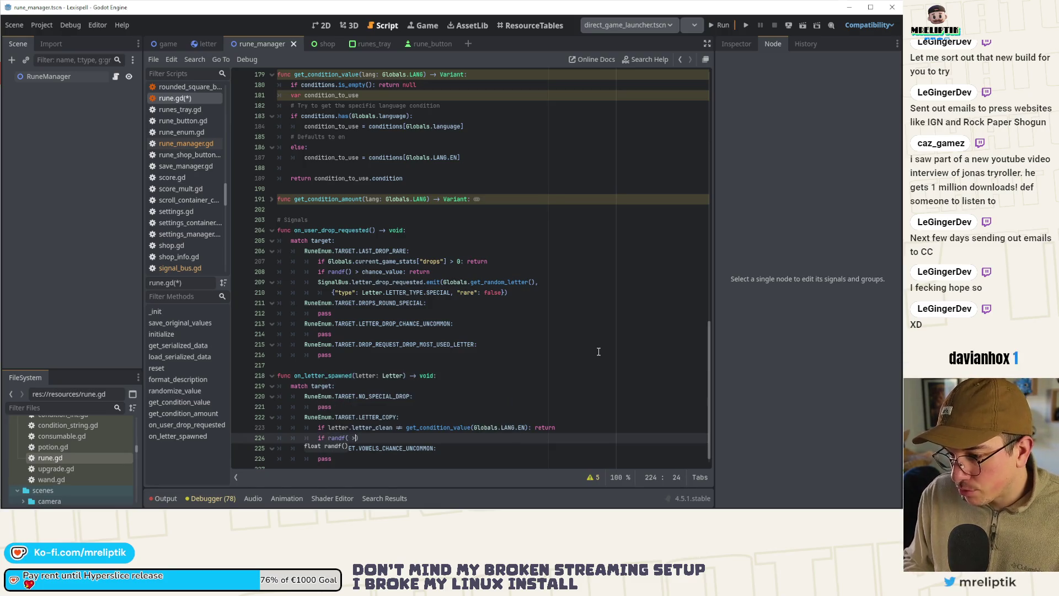
{"action": "type", "text": " > chance_value"}
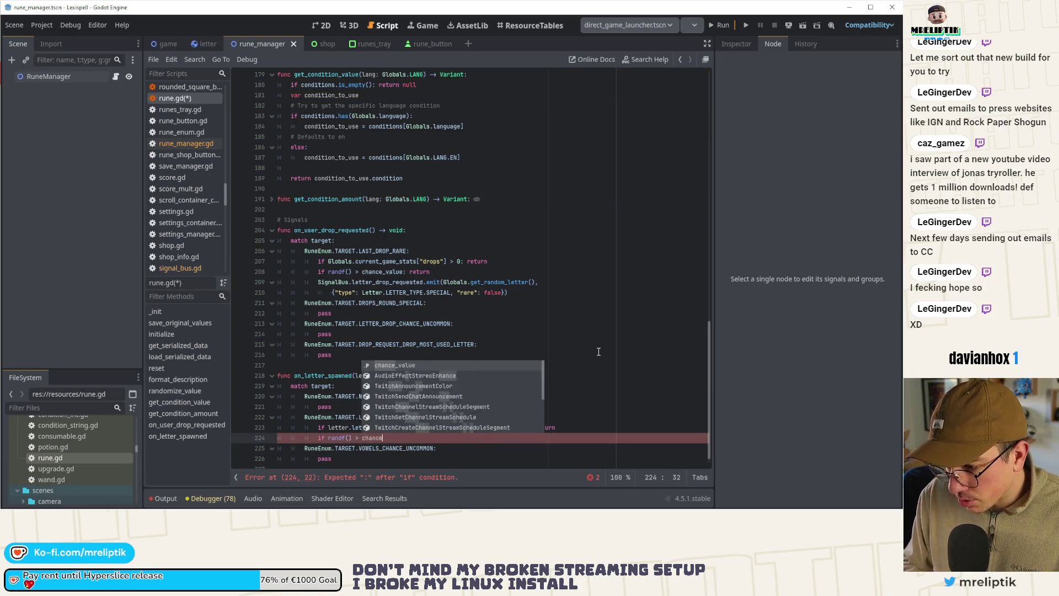
{"action": "type", "text": ": reutrn"}
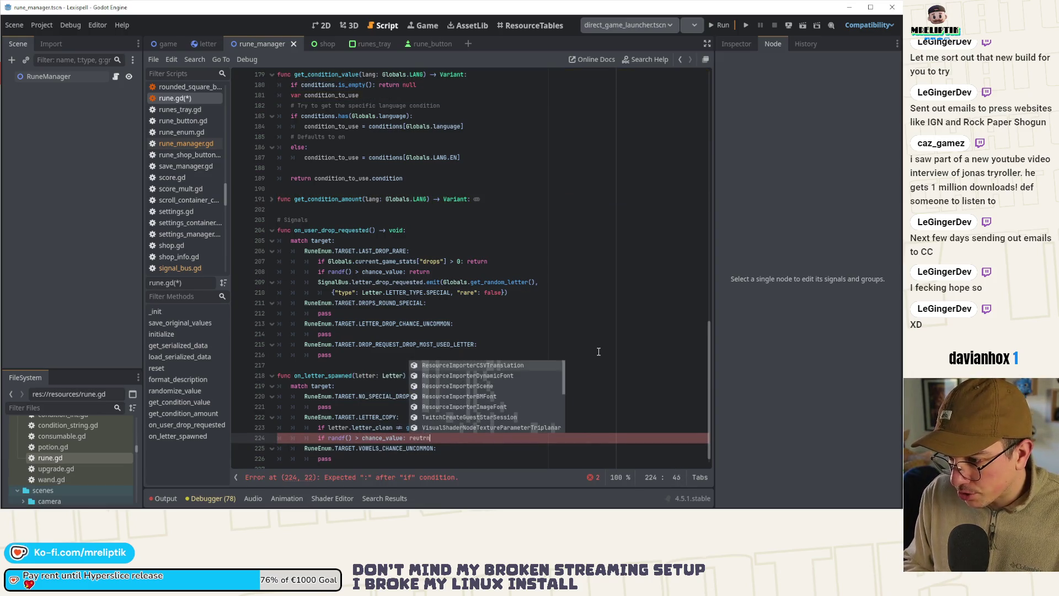
{"action": "key", "text": "BackSpace"}
{"action": "key", "text": "BackSpace"}
{"action": "key", "text": "BackSpace"}
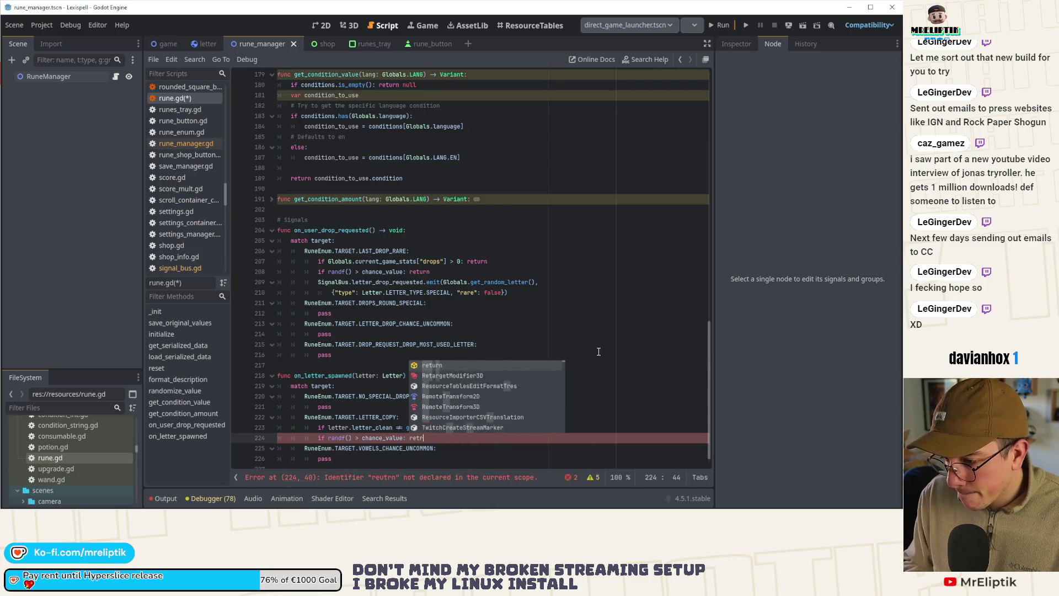
{"action": "type", "text": "turn"}
{"action": "key", "text": "ctrl+s"}
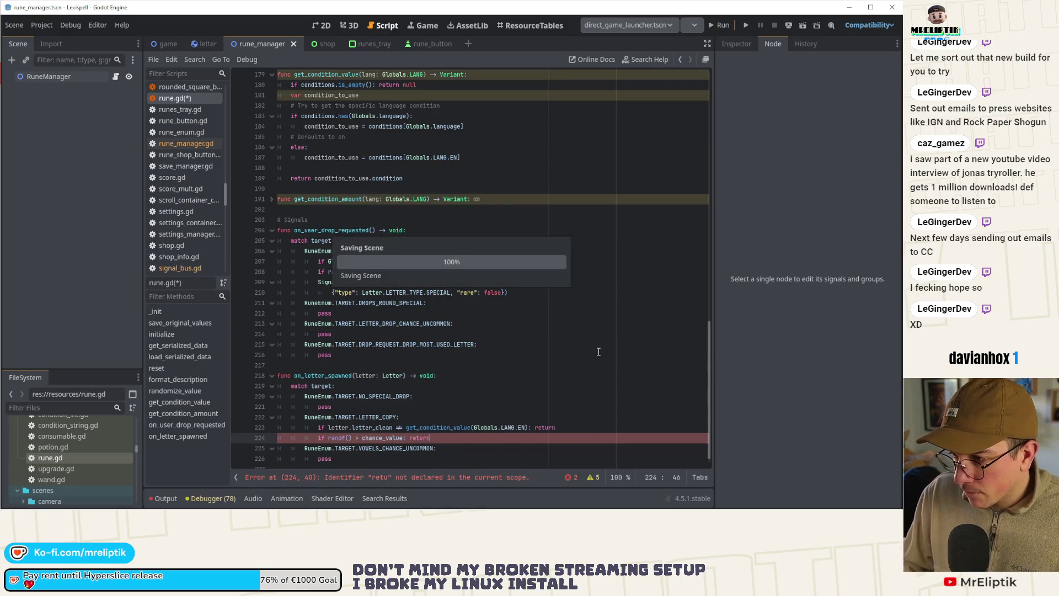
Copy the letter drop emit call into LETTER_COPY and change SPECIAL to NORMAL.
{"action": "left_click", "coordinate": [520, 299]}
{"action": "left_click_drag", "start_coordinate": [513, 293], "coordinate": [316, 286]}
{"action": "key", "text": "ctrl+c"}
{"action": "left_click", "coordinate": [445, 443]}
{"action": "key", "text": "Return"}
{"action": "key", "text": "ctrl+v"}
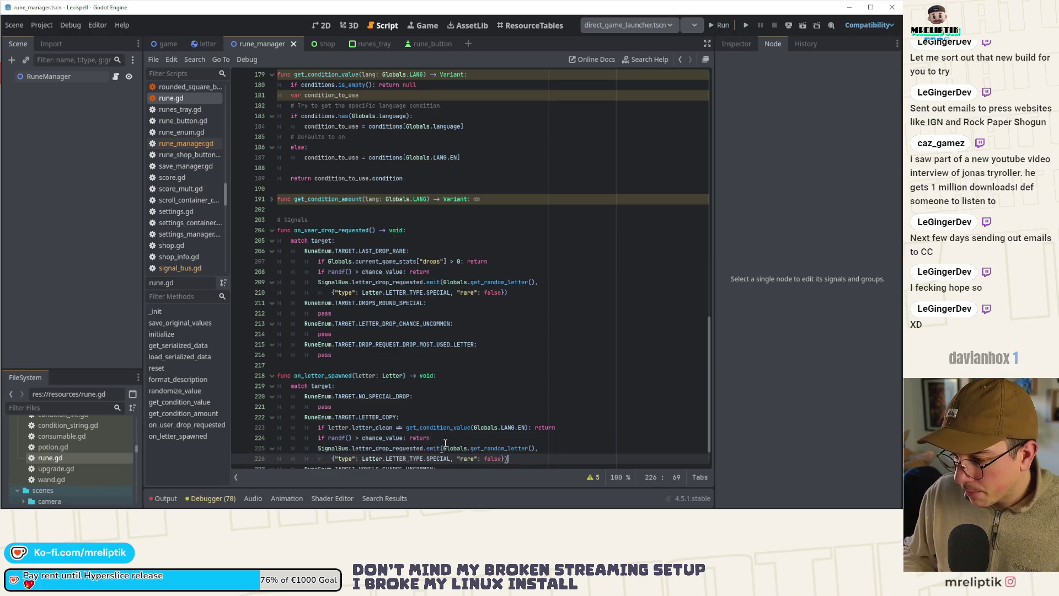
{"action": "double_click", "coordinate": [439, 459]}
{"action": "type", "text": "NOR"}
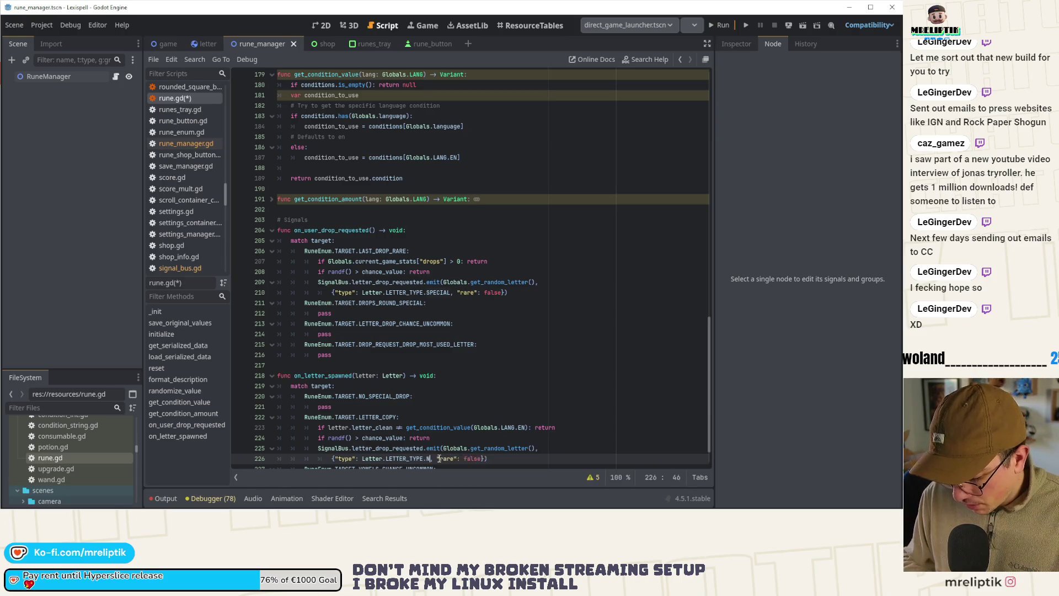
{"action": "key", "text": "Return"}
{"action": "key", "text": "ctrl+s"}
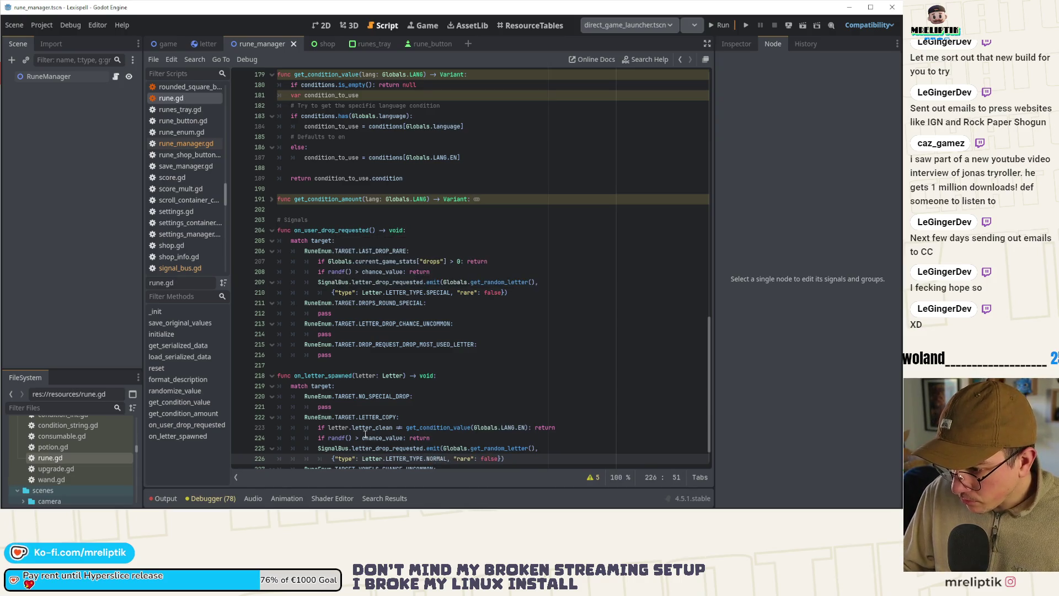
Replace get_random_letter() in the pasted emit with letter.letter_clean and save.
{"action": "scroll", "coordinate": [385, 428], "scroll_direction": "down", "scroll_amount": 1}
{"action": "left_click_drag", "start_coordinate": [393, 399], "coordinate": [326, 397]}
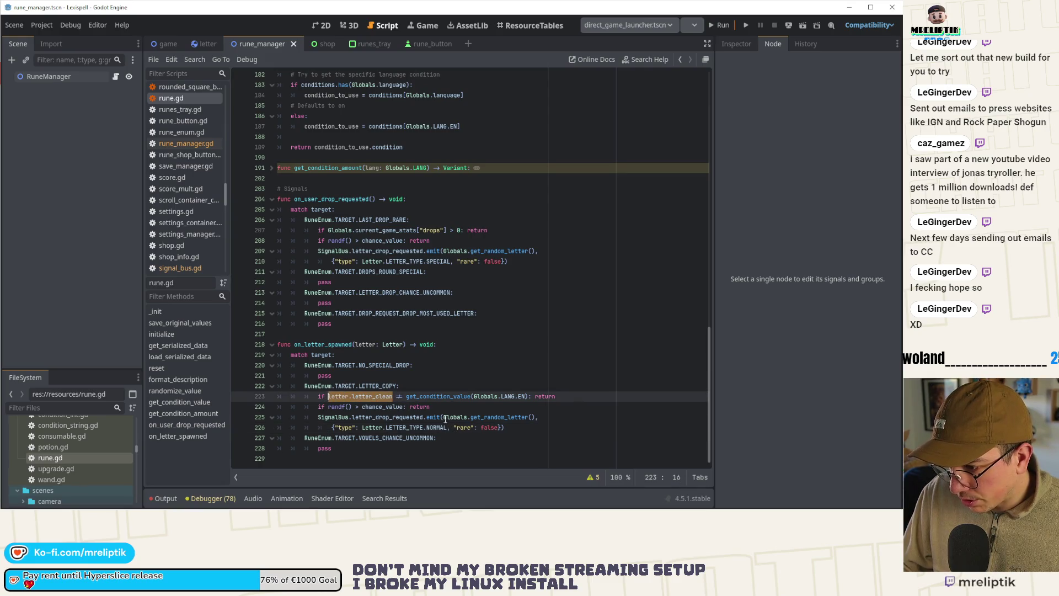
{"action": "left_click_drag", "start_coordinate": [445, 418], "coordinate": [535, 418]}
{"action": "key", "text": "ctrl+v"}
{"action": "key", "text": "ctrl+s"}
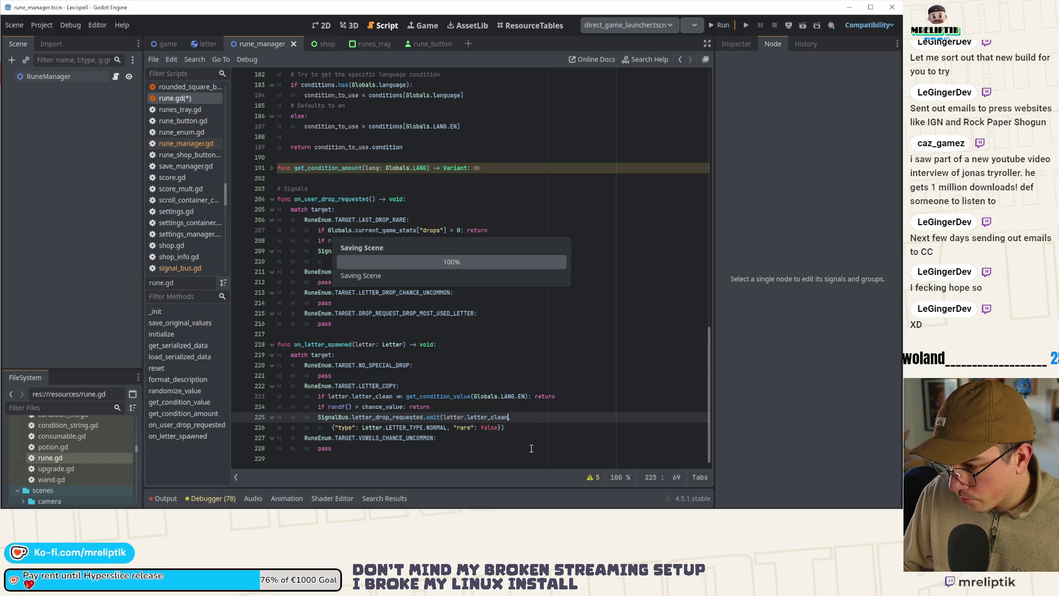
Replace pass in the vowels case with 'if not letter.letter_clean in Globals.vowels: return'.
{"action": "type", "text": ","}
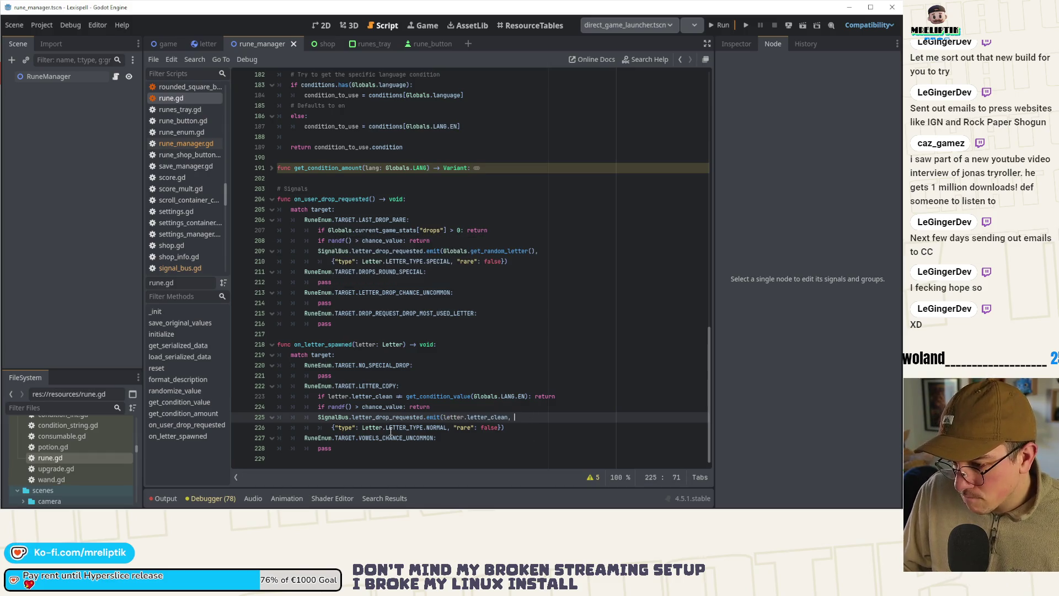
{"action": "left_click", "coordinate": [392, 446]}
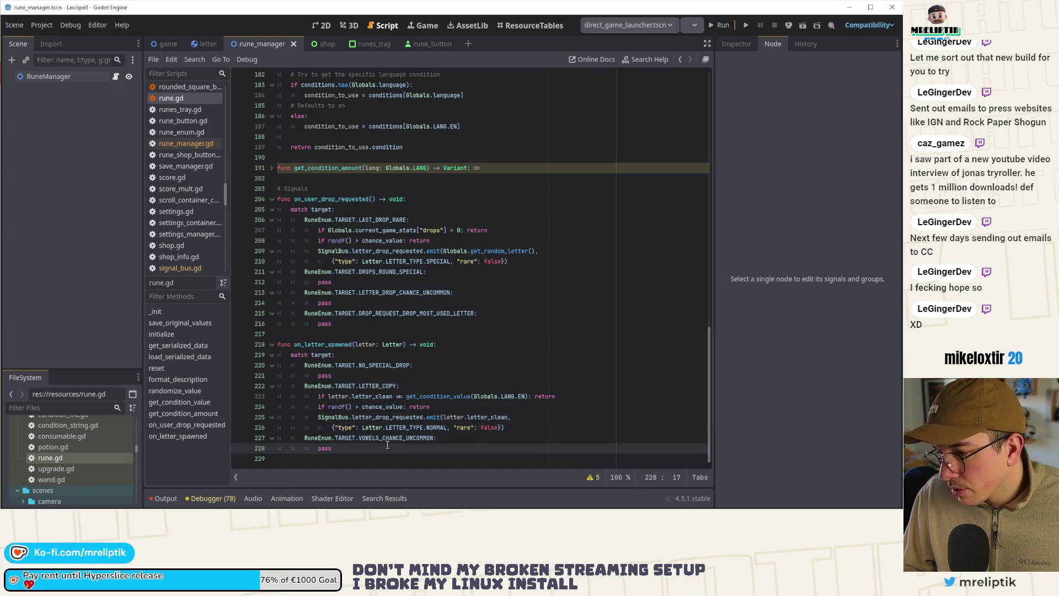
{"action": "double_click", "coordinate": [387, 448]}
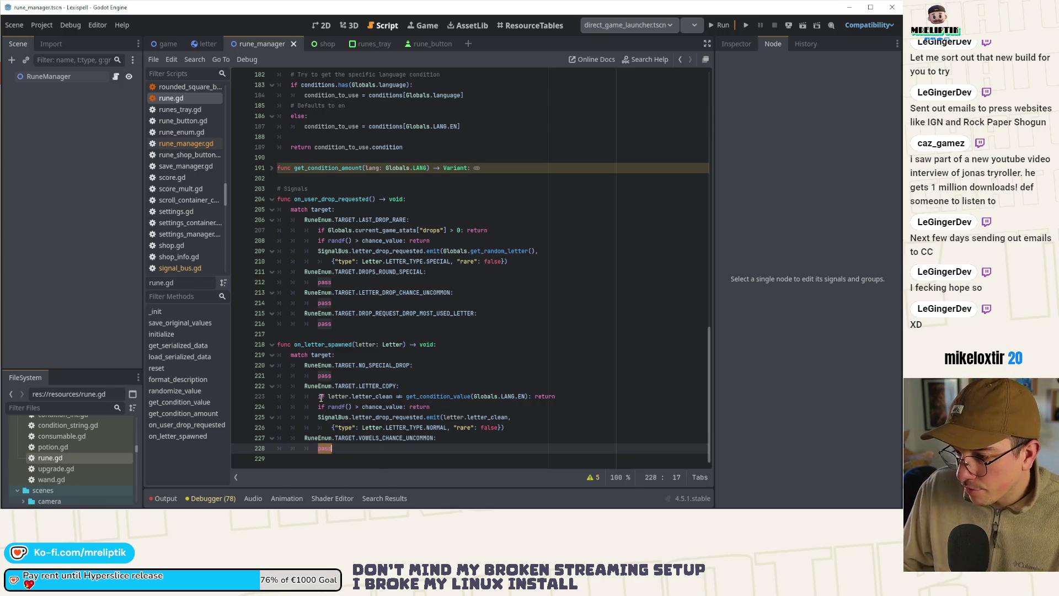
{"action": "left_click_drag", "start_coordinate": [321, 396], "coordinate": [391, 397]}
{"action": "key", "text": "ctrl+c"}
{"action": "double_click", "coordinate": [359, 449]}
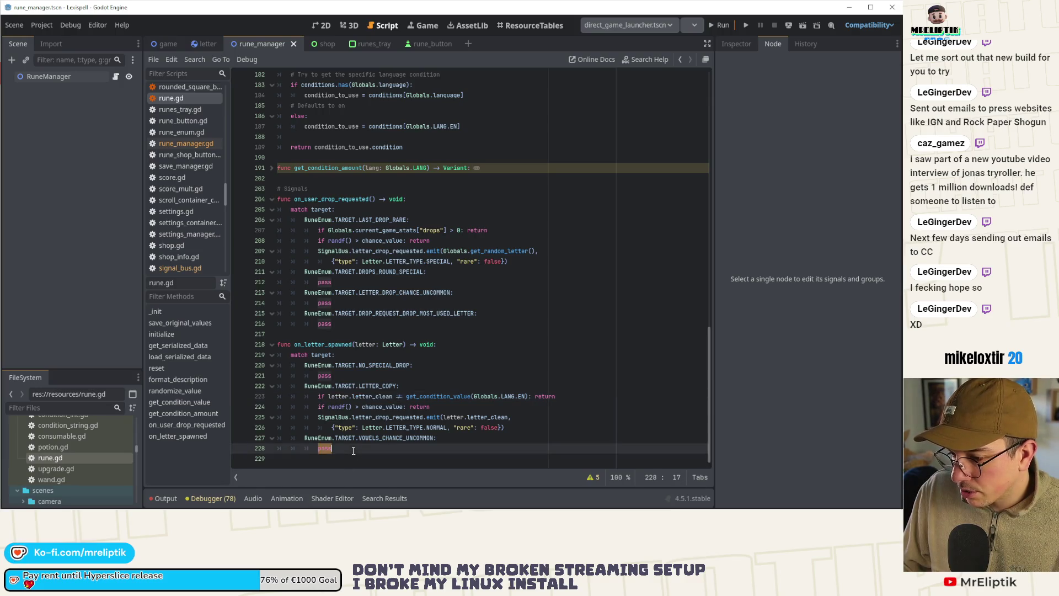
{"action": "key", "text": "ctrl+v"}
{"action": "type", "text": "in Glo"}
{"action": "key", "text": "Return"}
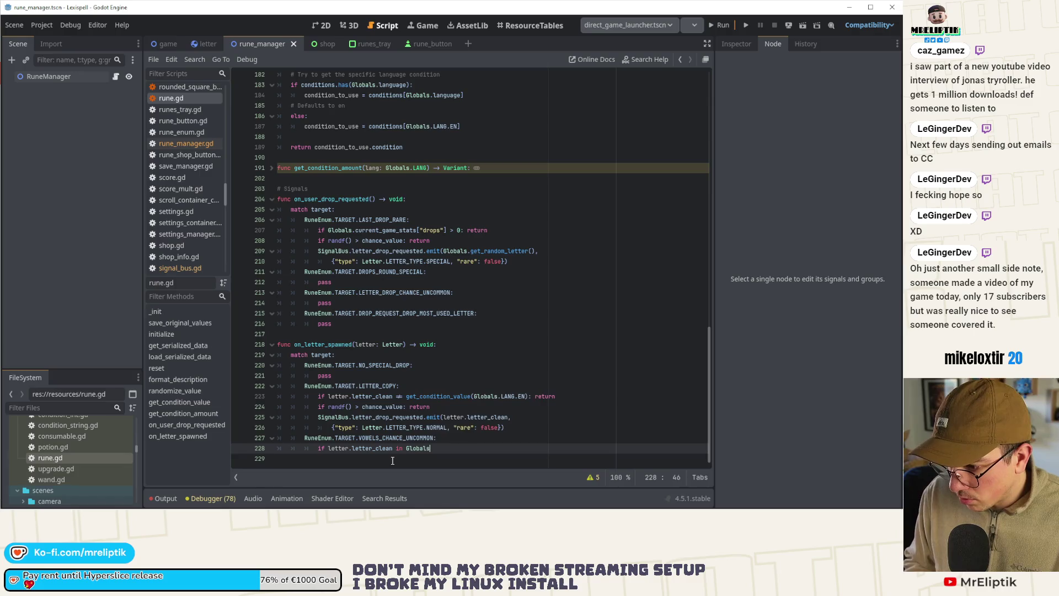
{"action": "type", "text": ".vowels"}
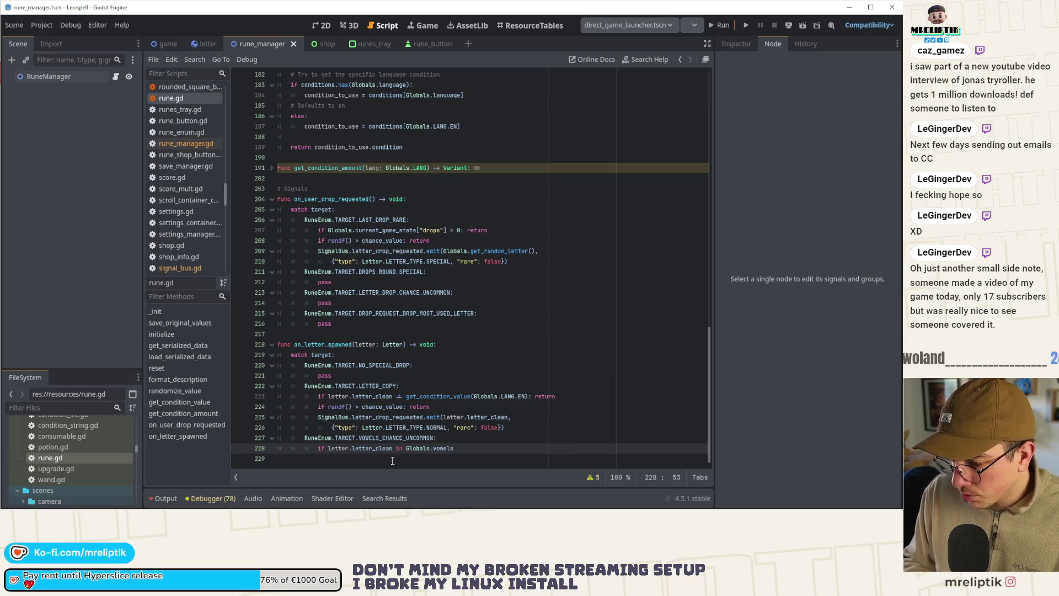
{"action": "type", "text": ":"}
{"action": "key", "text": "ctrl+Left"}
{"action": "key", "text": "ctrl+Left"}
{"action": "key", "text": "ctrl+Left"}
{"action": "type", "text": "not"}
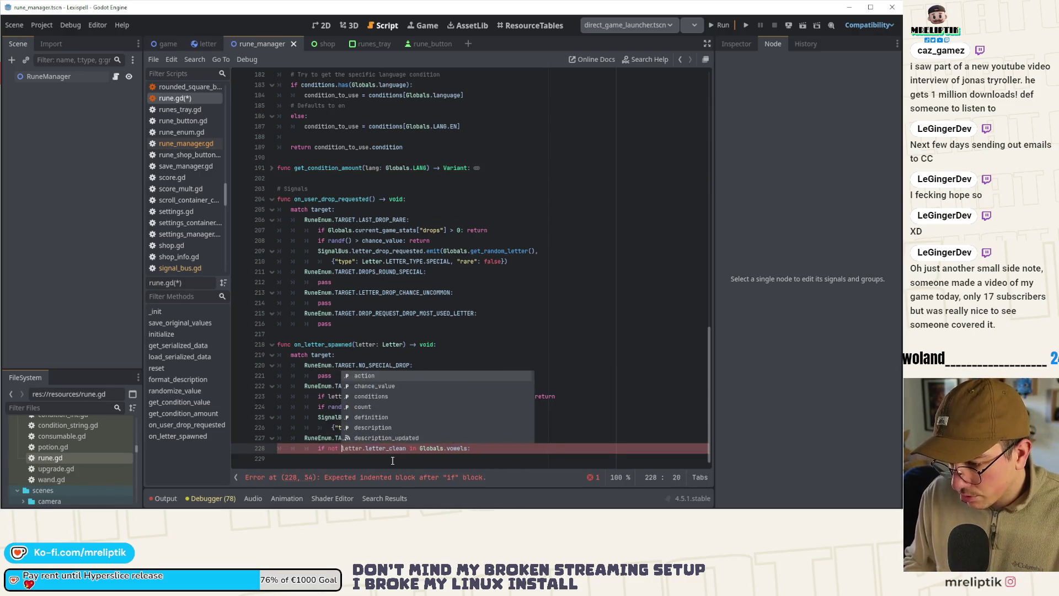
{"action": "key", "text": "ctrl+Right"}
{"action": "key", "text": "ctrl+Right"}
{"action": "key", "text": "ctrl+Right"}
{"action": "type", "text": "return"}
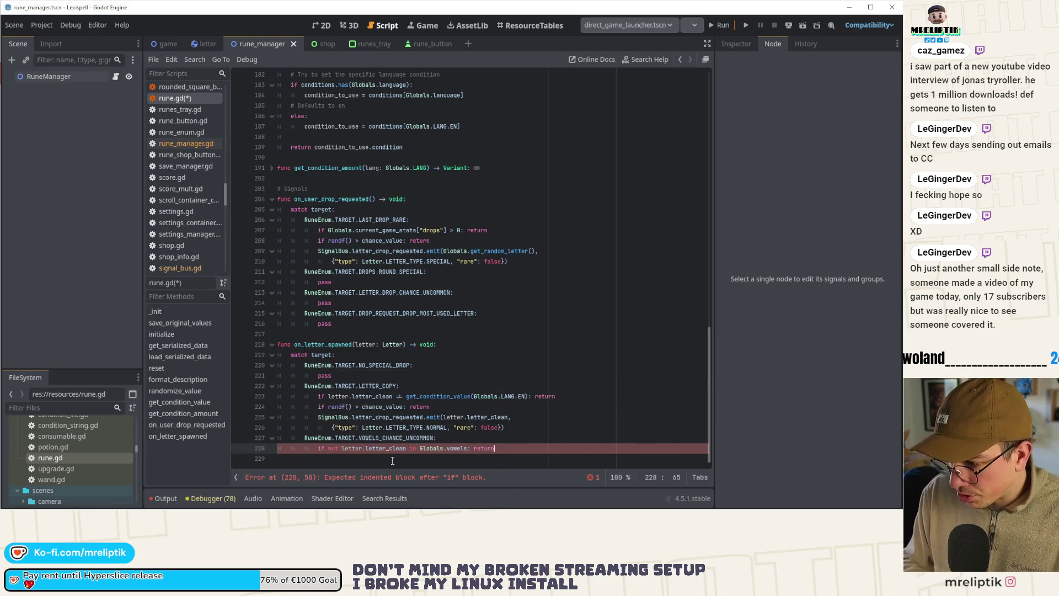
{"action": "key", "text": "ctrl+s"}
Duplicate the randf() chance check line into the vowels case and save.
{"action": "key", "text": "Up"}
{"action": "key", "text": "Up"}
{"action": "key", "text": "Up"}
{"action": "key", "text": "Down"}
{"action": "key", "text": "ctrl+c"}
{"action": "key", "text": "Down"}
{"action": "key", "text": "Down"}
{"action": "key", "text": "Down"}
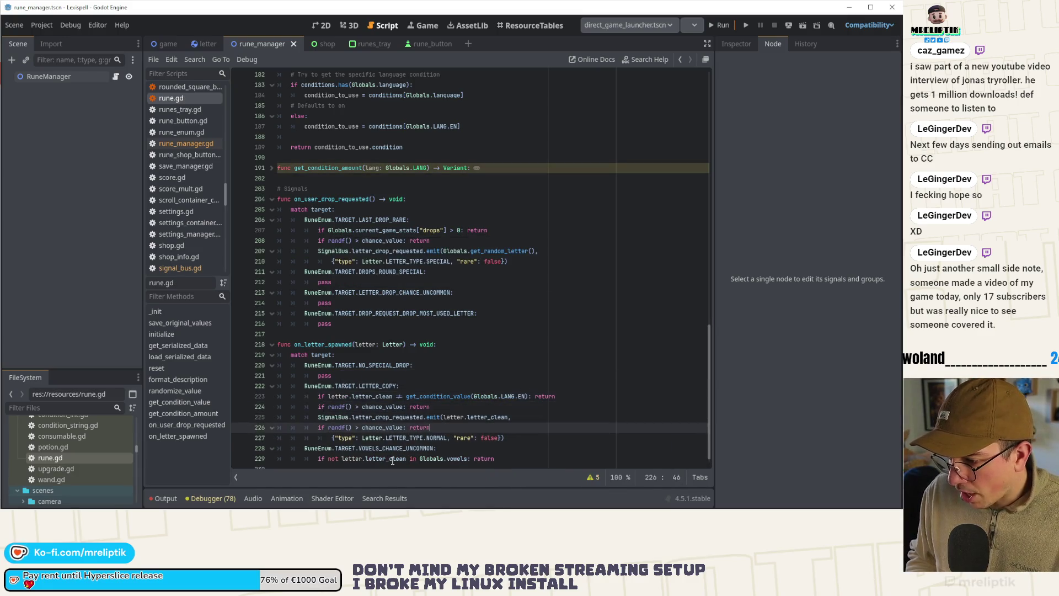
{"action": "key", "text": "End"}
{"action": "key", "text": "Return"}
{"action": "key", "text": "ctrl+v"}
{"action": "key", "text": "ctrl+s"}
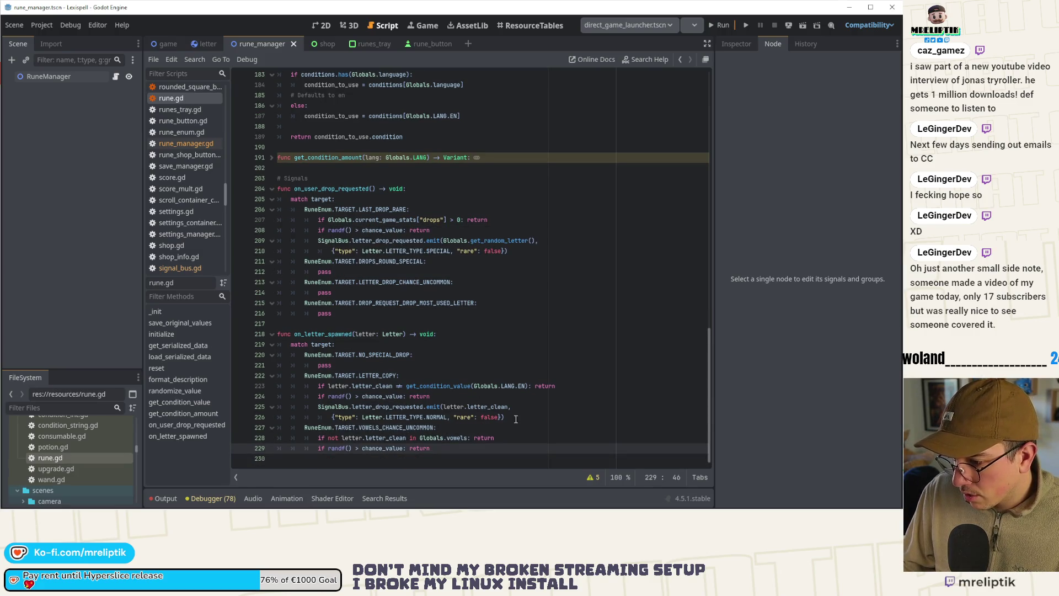
Paste the NORMAL letter_drop_requested emit call below the vowels chance check.
{"action": "left_click_drag", "start_coordinate": [504, 418], "coordinate": [315, 407]}
{"action": "key", "text": "ctrl+c"}
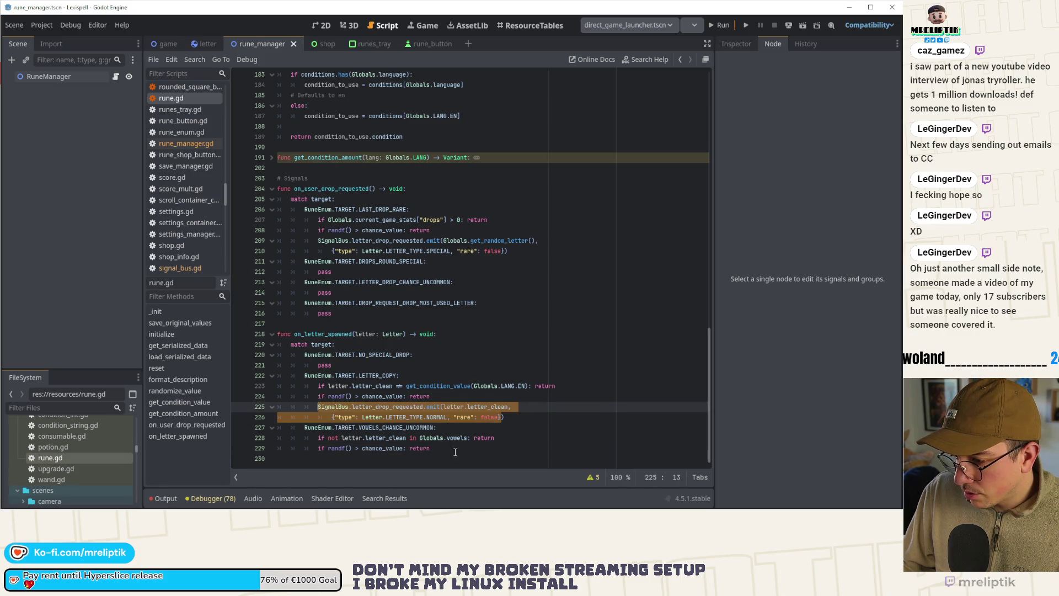
{"action": "left_click", "coordinate": [455, 448]}
{"action": "key", "text": "Return"}
{"action": "key", "text": "ctrl+v"}
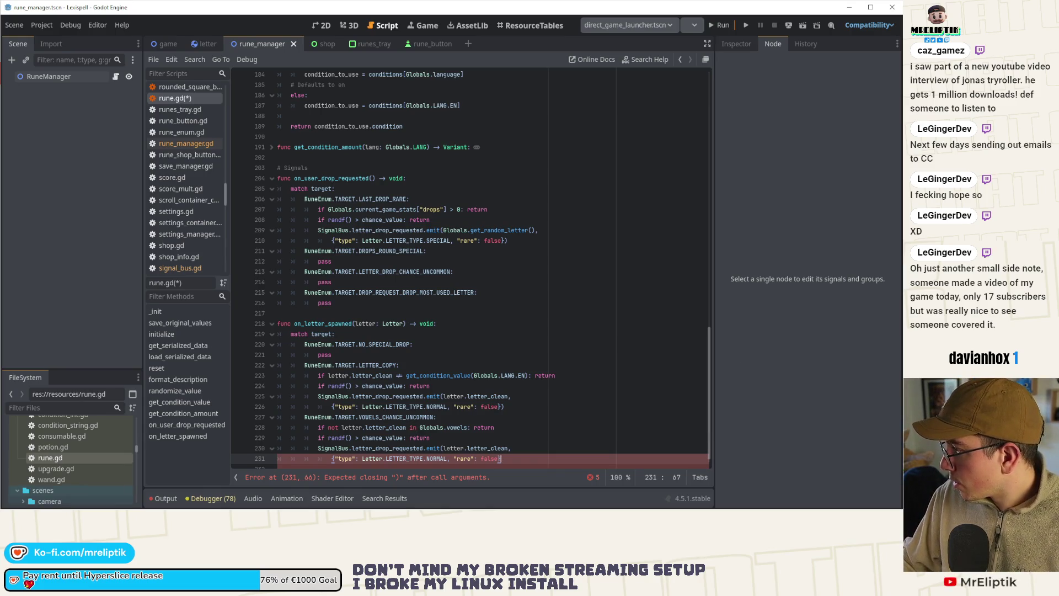
Add a 'for i in range(action.amount' loop line before the emit call and save.
{"action": "scroll", "coordinate": [358, 451], "scroll_direction": "down", "scroll_amount": 1}
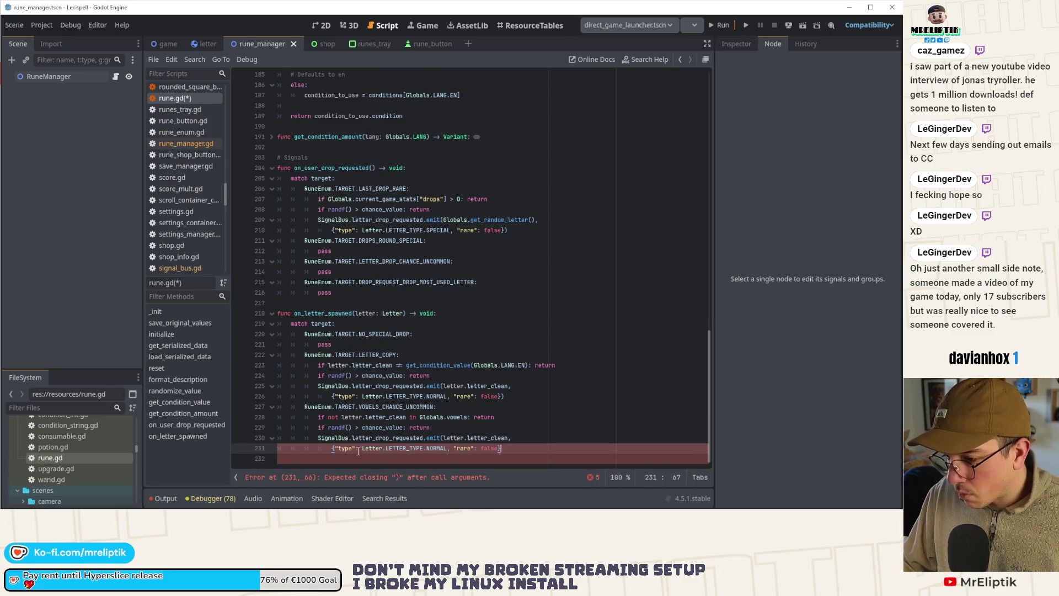
{"action": "left_click", "coordinate": [465, 430]}
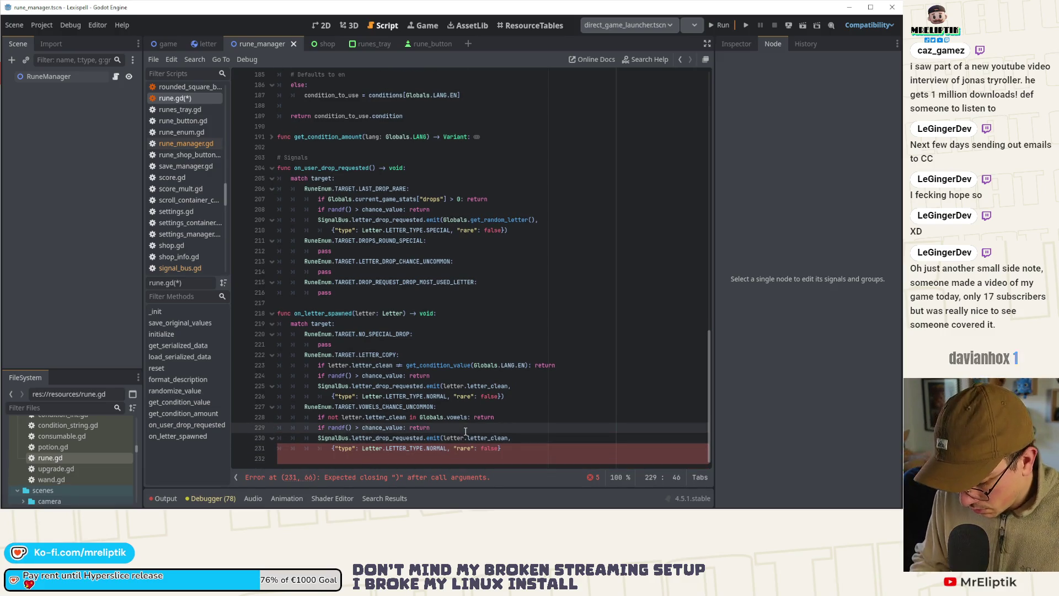
{"action": "key", "text": "Return"}
{"action": "type", "text": "for i in "}
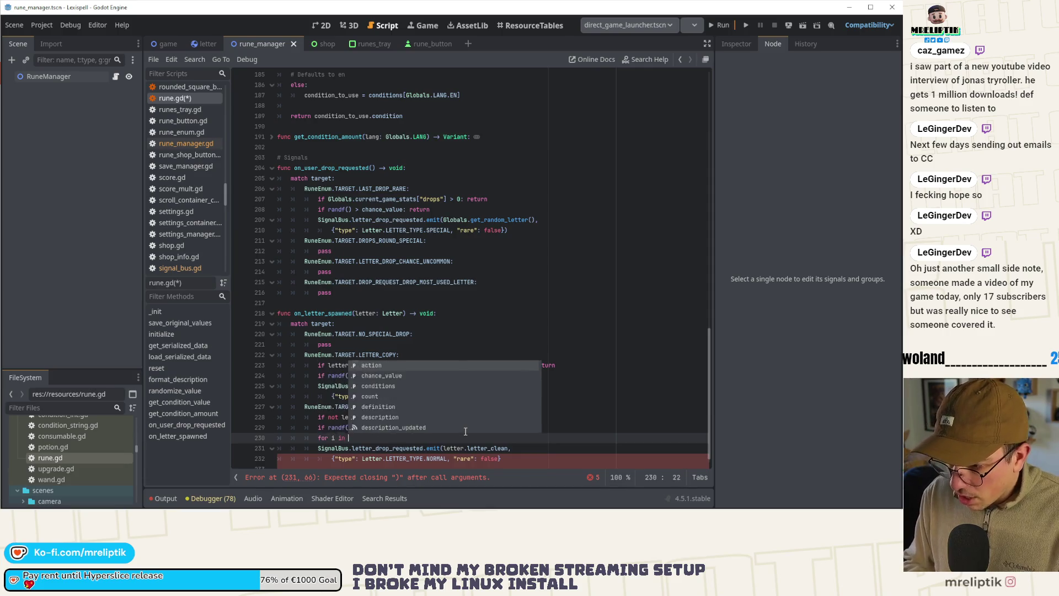
{"action": "type", "text": "range("}
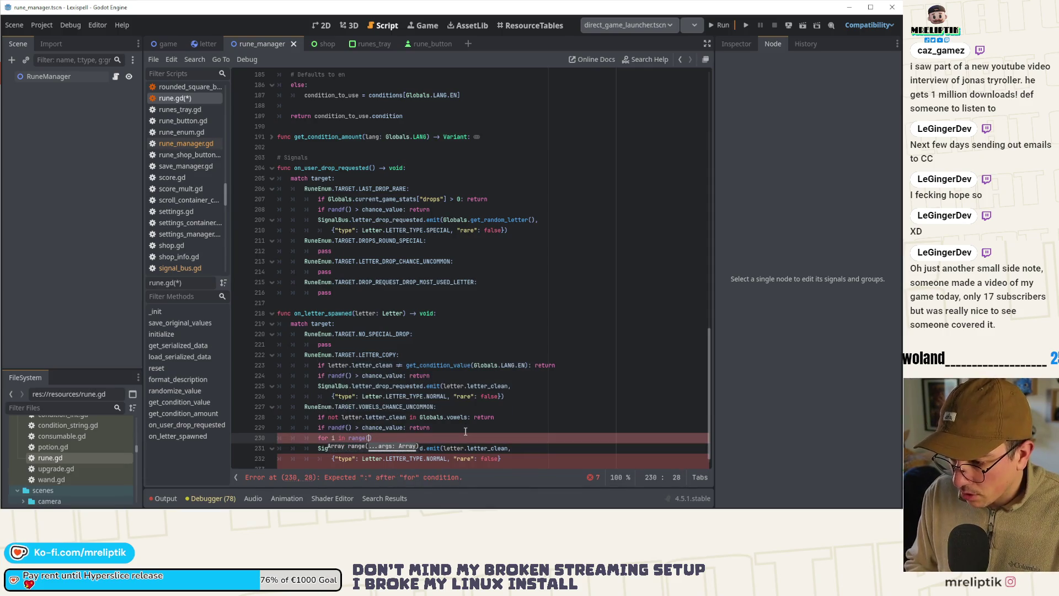
{"action": "type", "text": "val"}
{"action": "key", "text": "BackSpace"}
{"action": "key", "text": "BackSpace"}
{"action": "key", "text": "BackSpace"}
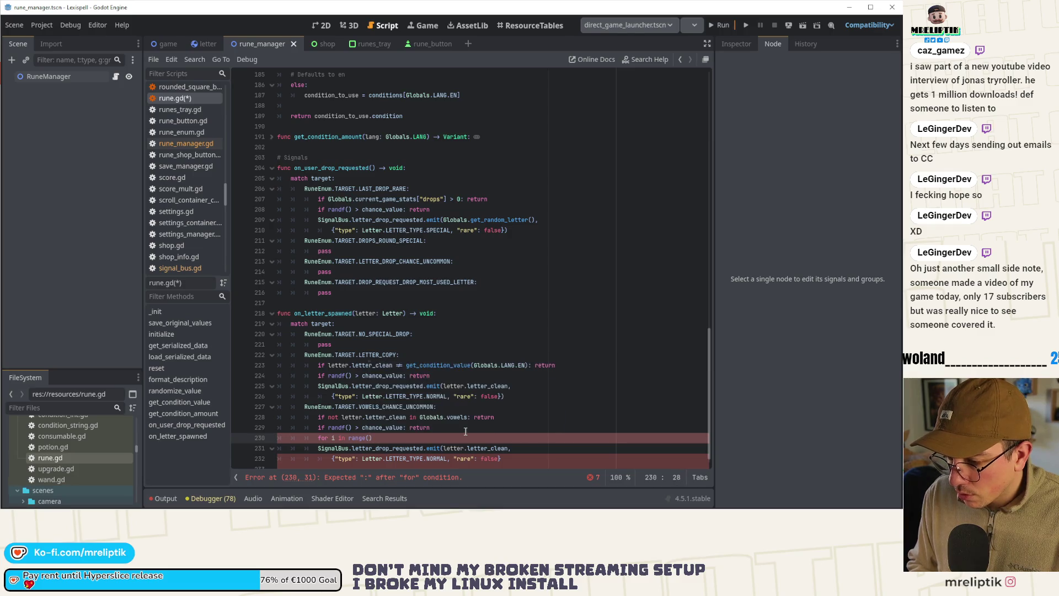
{"action": "type", "text": "action.v"}
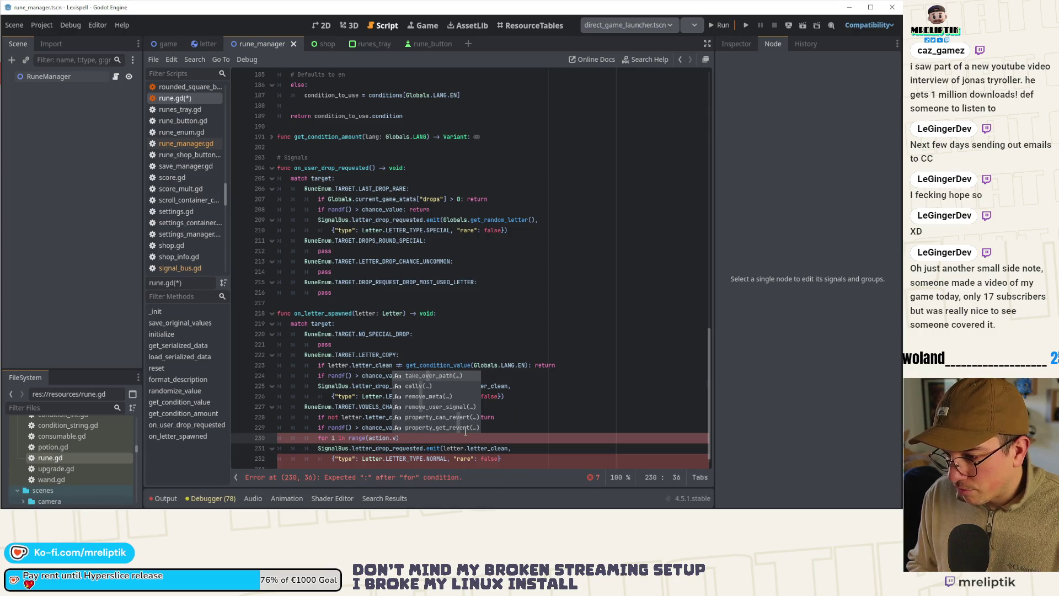
{"action": "key", "text": "BackSpace"}
{"action": "type", "text": "amou"}
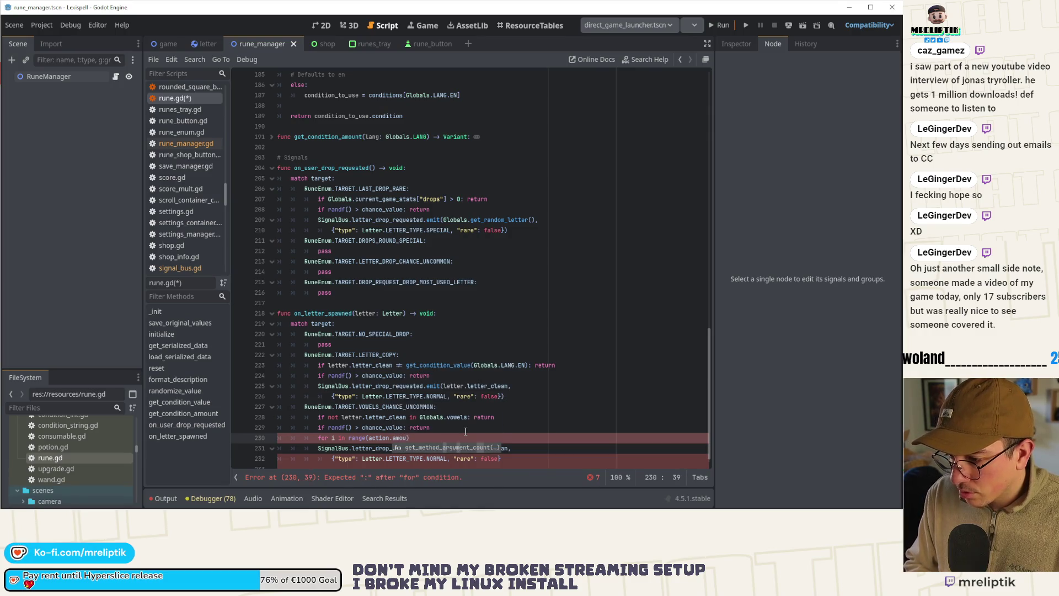
{"action": "type", "text": "nt"}
{"action": "key", "text": "ctrl+s"}
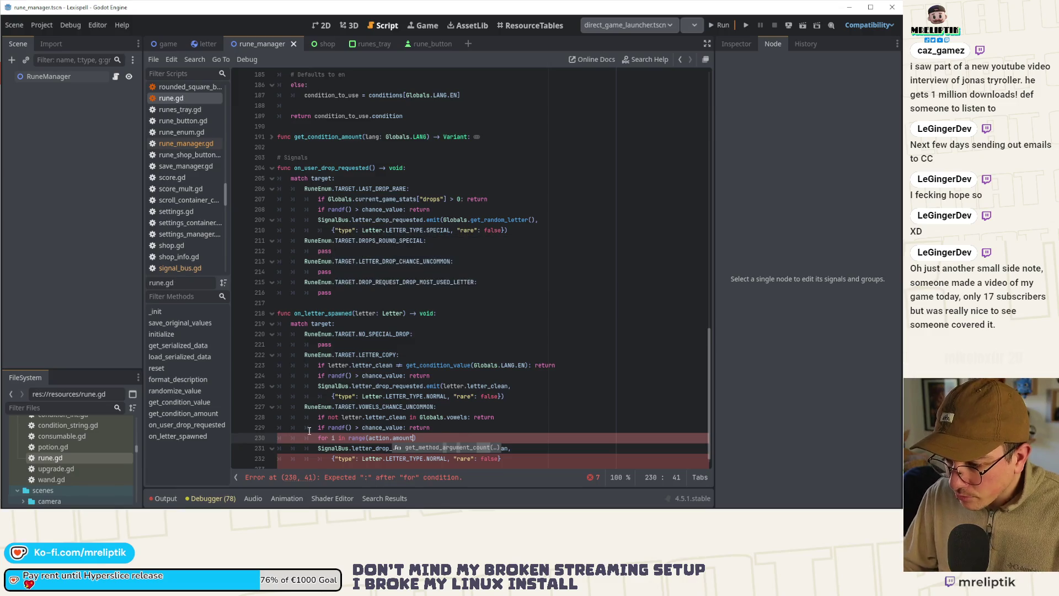
Scroll up in the FileSystem dock and open action_letters.gd to check its fields.
{"action": "scroll", "coordinate": [71, 452], "scroll_direction": "up", "scroll_amount": 2}
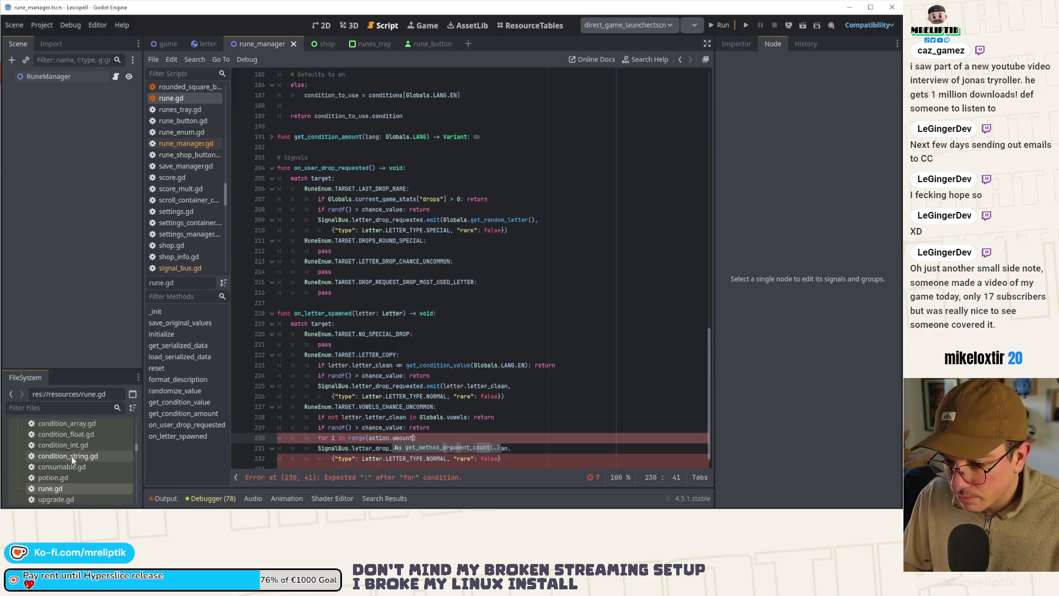
{"action": "scroll", "coordinate": [72, 458], "scroll_direction": "up", "scroll_amount": 2}
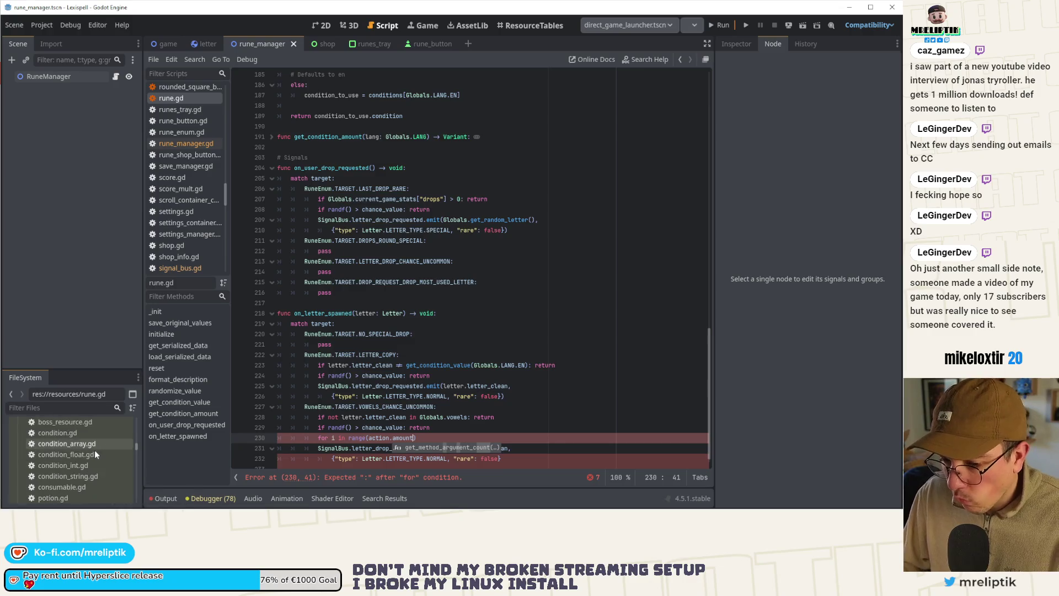
{"action": "scroll", "coordinate": [94, 450], "scroll_direction": "up", "scroll_amount": 2}
{"action": "double_click", "coordinate": [76, 442]}
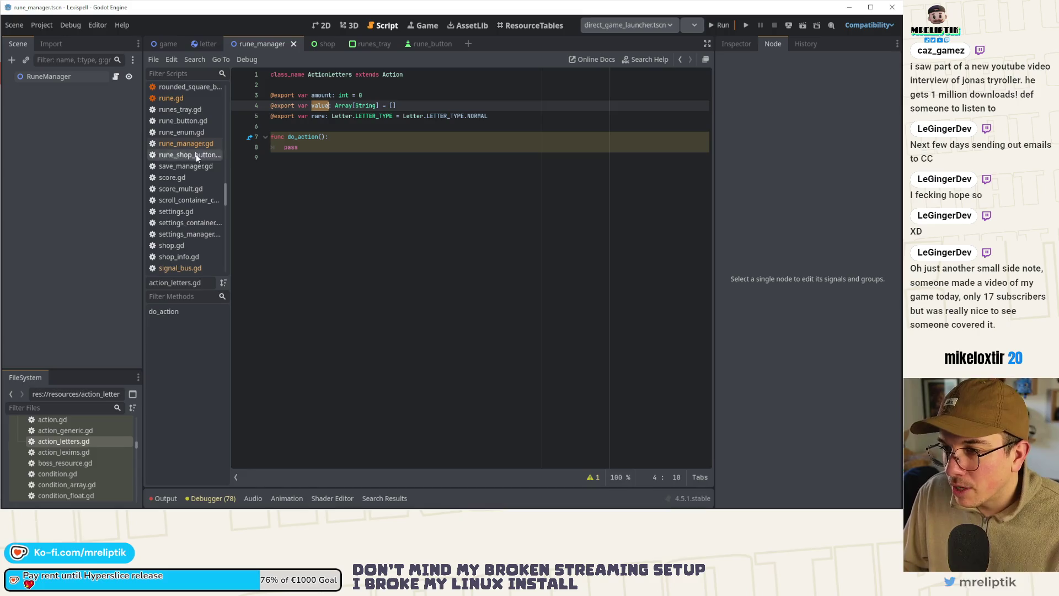
Look through RuneManager's script and condition.gd, then reopen rune.gd in the script editor.
{"action": "left_click", "coordinate": [116, 76]}
{"action": "scroll", "coordinate": [410, 406], "scroll_direction": "down", "scroll_amount": 5}
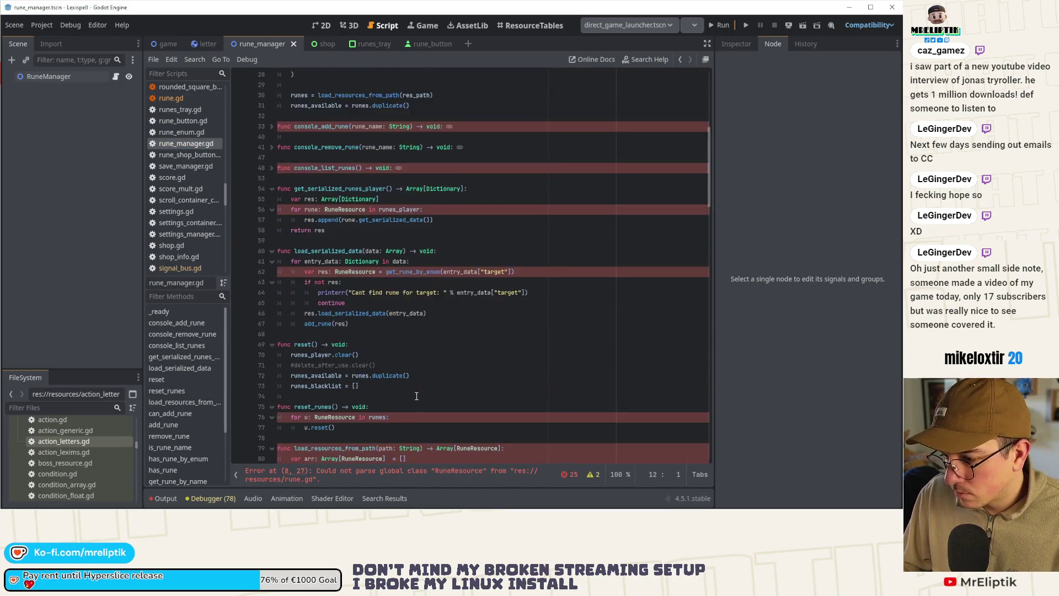
{"action": "left_click", "coordinate": [411, 473]}
{"action": "left_click", "coordinate": [71, 473]}
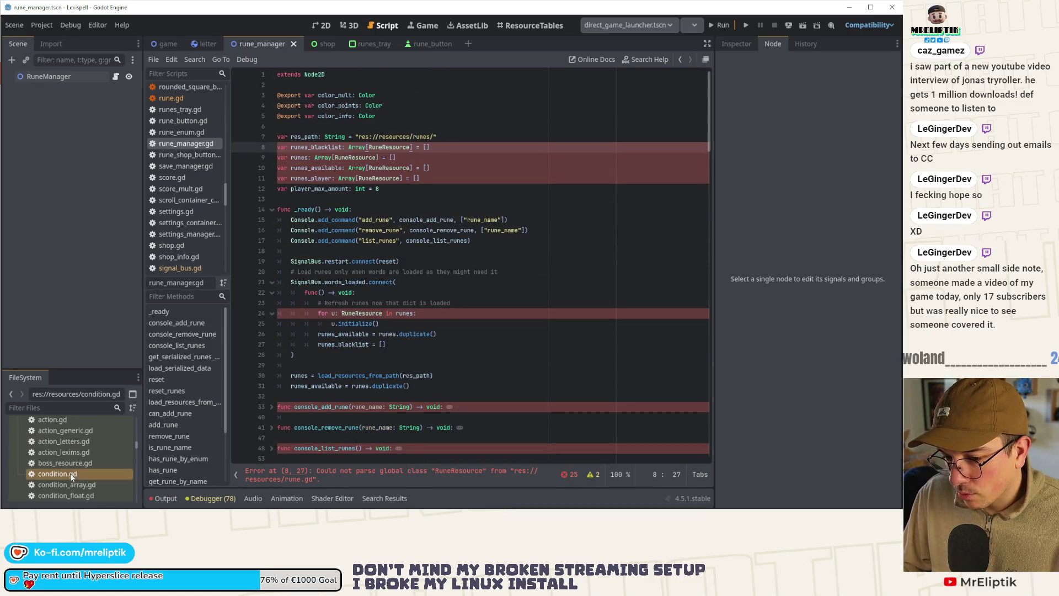
{"action": "scroll", "coordinate": [74, 420], "scroll_direction": "up", "scroll_amount": 1}
{"action": "scroll", "coordinate": [74, 448], "scroll_direction": "down", "scroll_amount": 3}
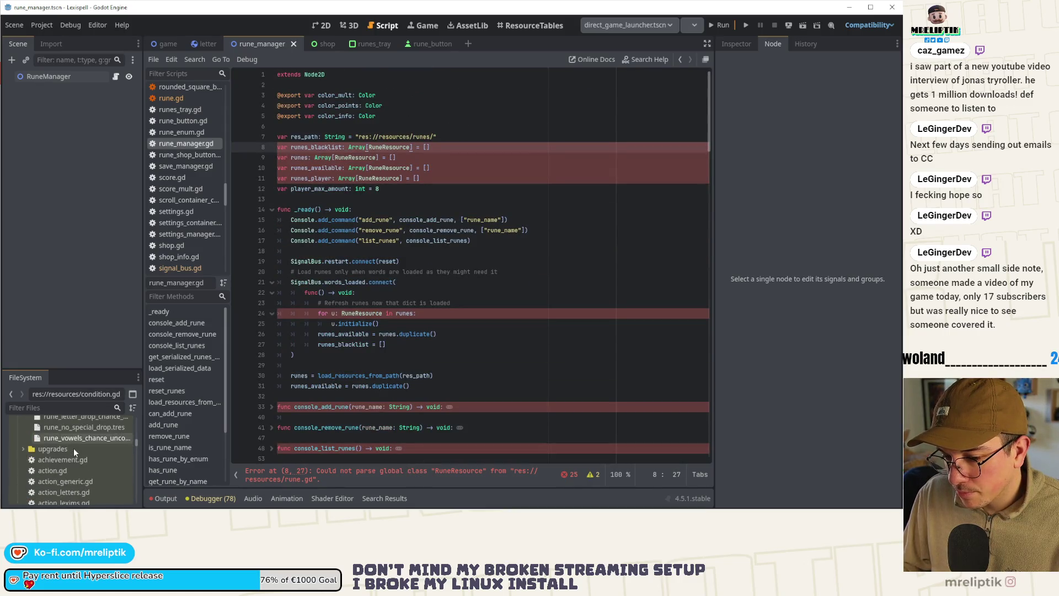
{"action": "scroll", "coordinate": [64, 462], "scroll_direction": "down", "scroll_amount": 1}
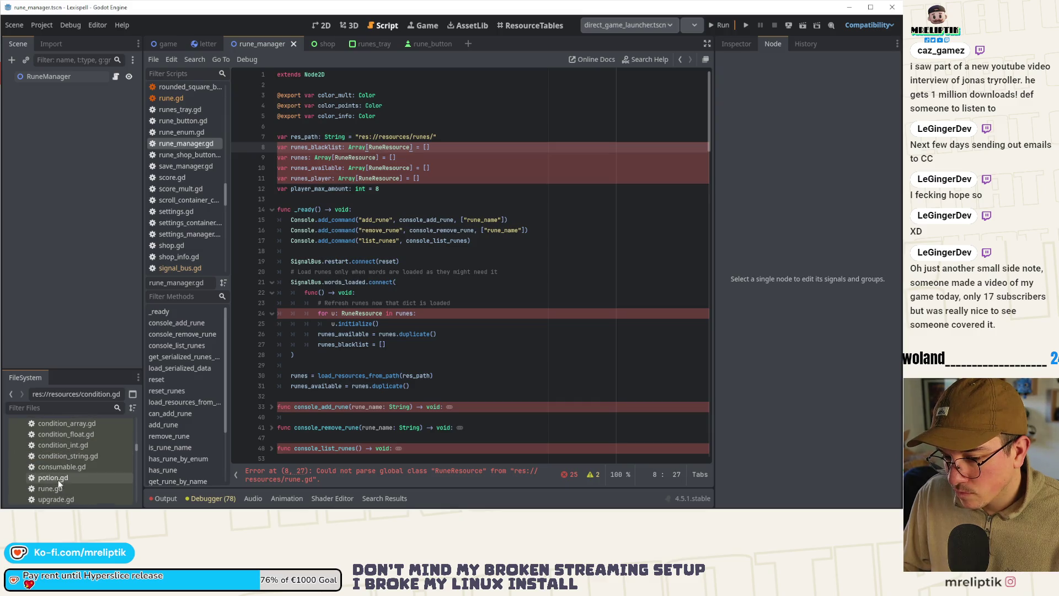
{"action": "double_click", "coordinate": [52, 488]}
{"action": "scroll", "coordinate": [464, 390], "scroll_direction": "down", "scroll_amount": 1}
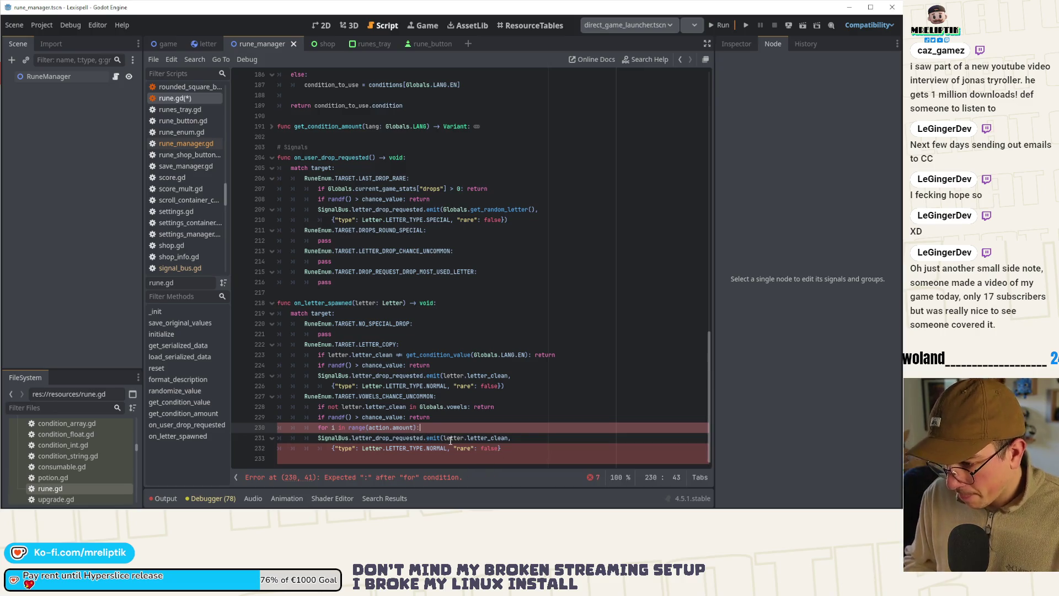
Indent the emit into the loop and add 'var to_spawn: String = action.value.pick_random()'.
{"action": "left_click_drag", "start_coordinate": [319, 438], "coordinate": [353, 449]}
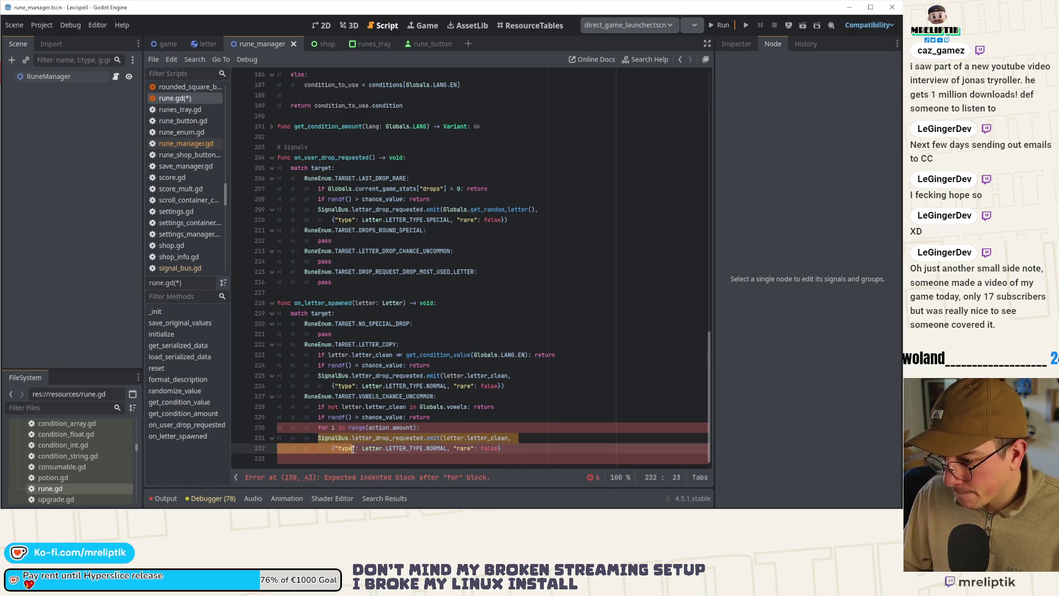
{"action": "key", "text": "Tab"}
{"action": "left_click", "coordinate": [440, 439]}
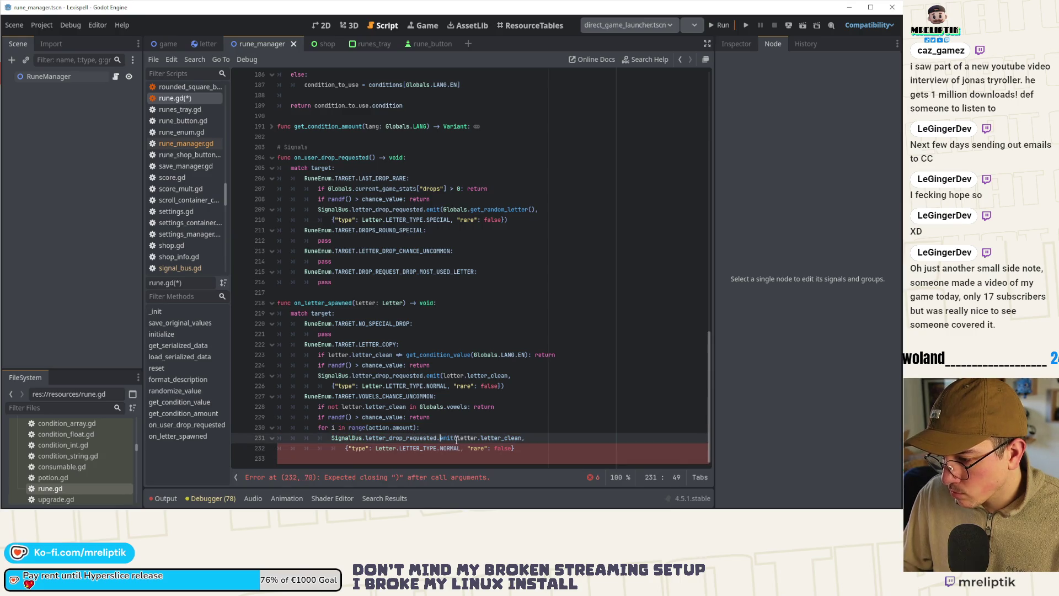
{"action": "left_click", "coordinate": [448, 430]}
{"action": "key", "text": "Return"}
{"action": "type", "text": "value"}
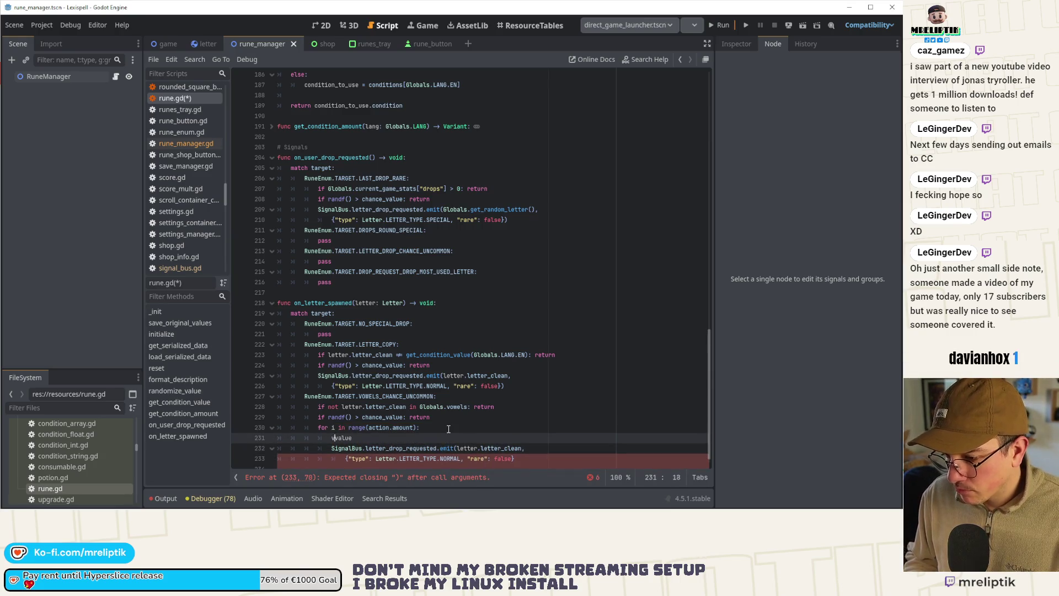
{"action": "key", "text": "Home"}
{"action": "type", "text": "var"}
{"action": "key", "text": "Escape"}
{"action": "type", "text": "action"}
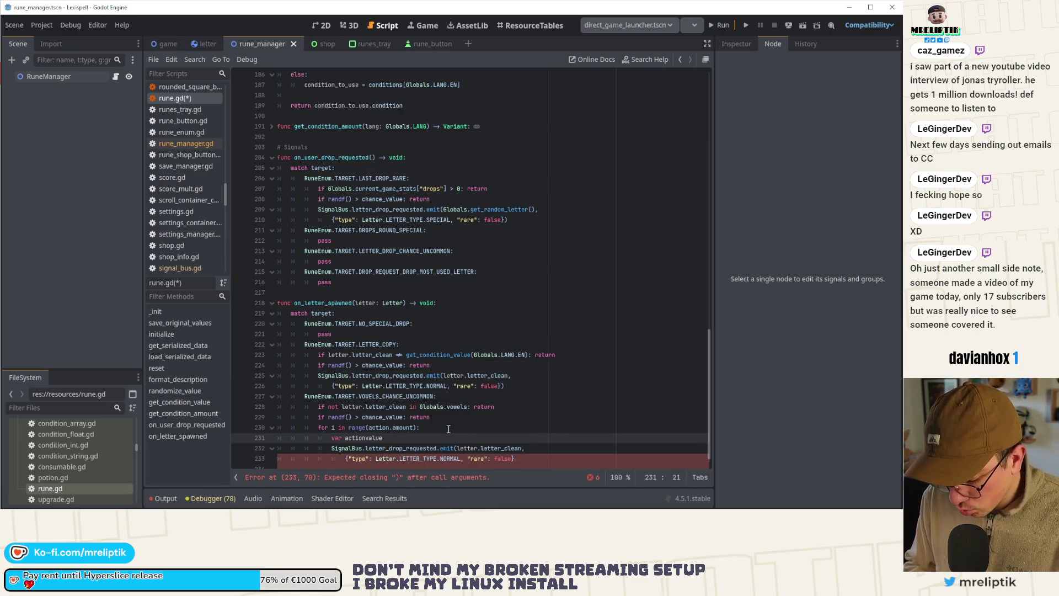
{"action": "type", "text": "tos"}
{"action": "key", "text": "BackSpace"}
{"action": "type", "text": "_spawn: St"}
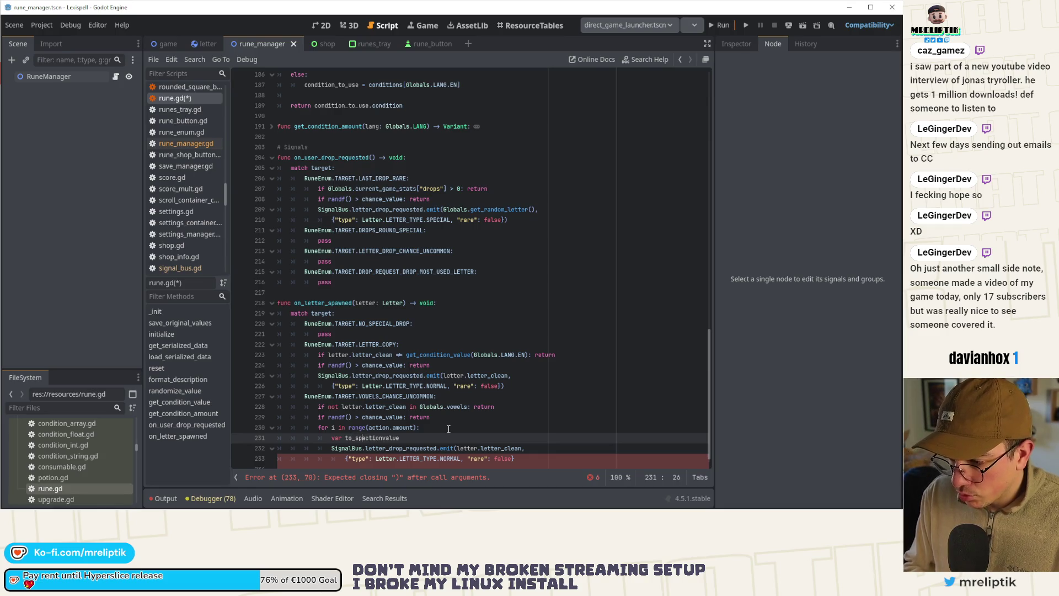
{"action": "type", "text": "ring ="}
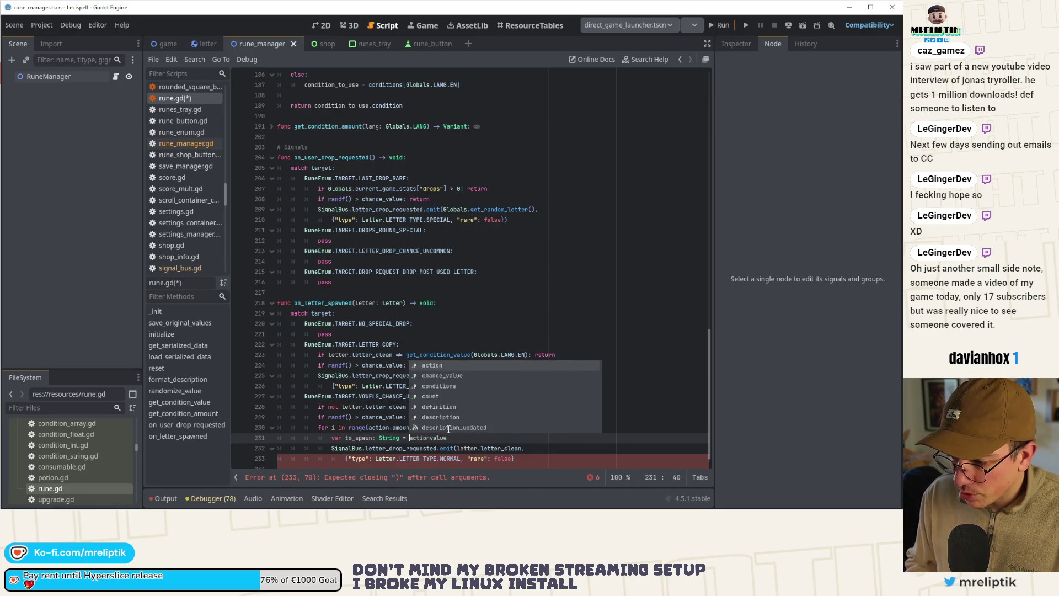
{"action": "key", "text": "Right"}
{"action": "key", "text": "Right"}
{"action": "key", "text": "Right"}
{"action": "key", "text": "Right"}
{"action": "type", "text": "."}
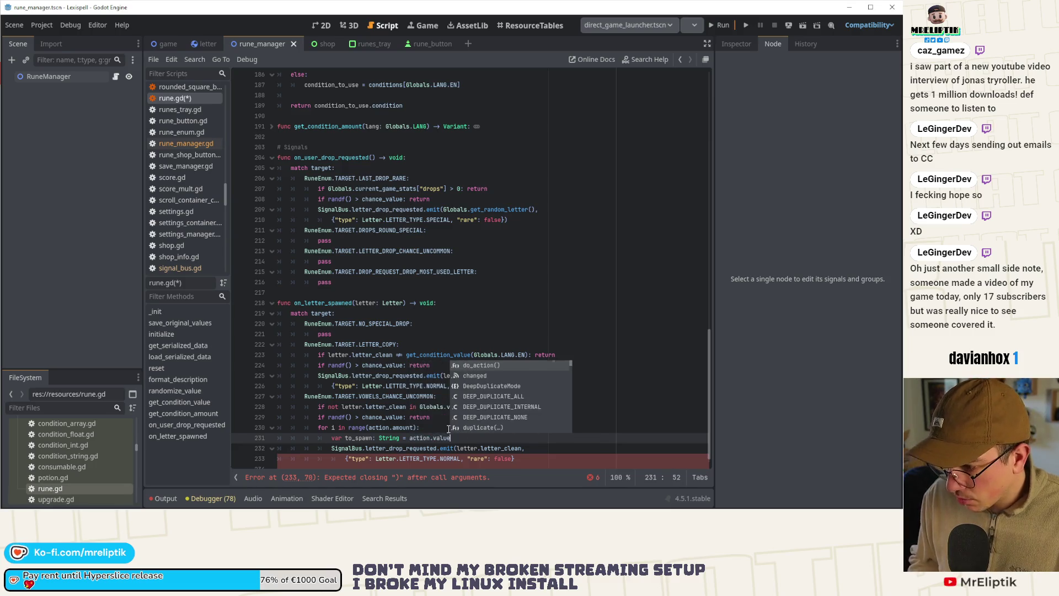
{"action": "key", "text": "End"}
{"action": "type", "text": ".pick"}
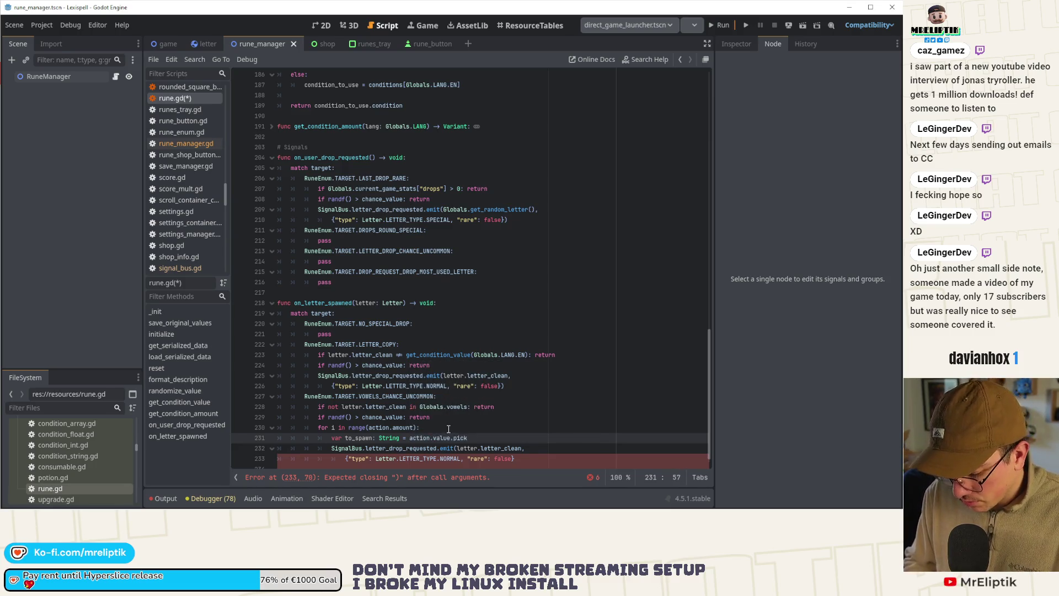
{"action": "type", "text": "_random("}
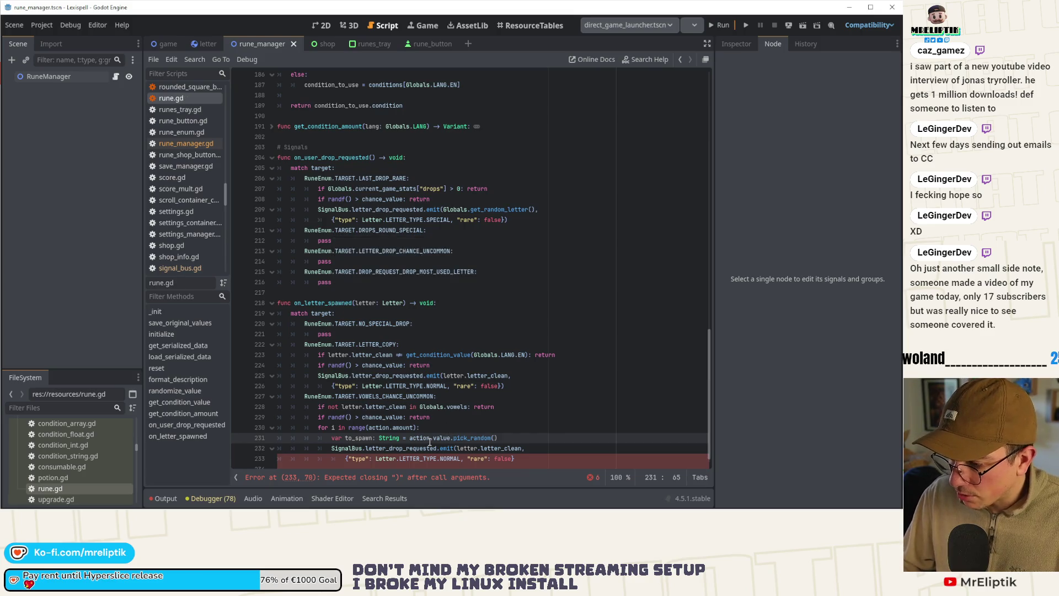
Emit to_spawn instead of letter.letter_clean, add the closing ')', and save rune.gd.
{"action": "left_click", "coordinate": [461, 449]}
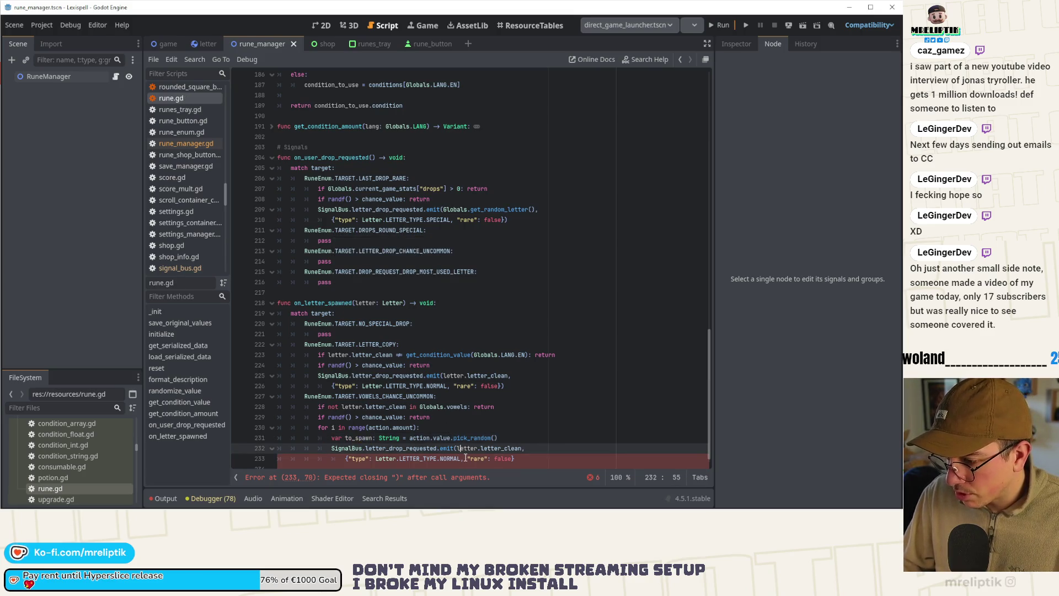
{"action": "key", "text": "ctrl+shift+Right"}
{"action": "key", "text": "ctrl+shift+Right"}
{"action": "type", "text": "to_spawn"}
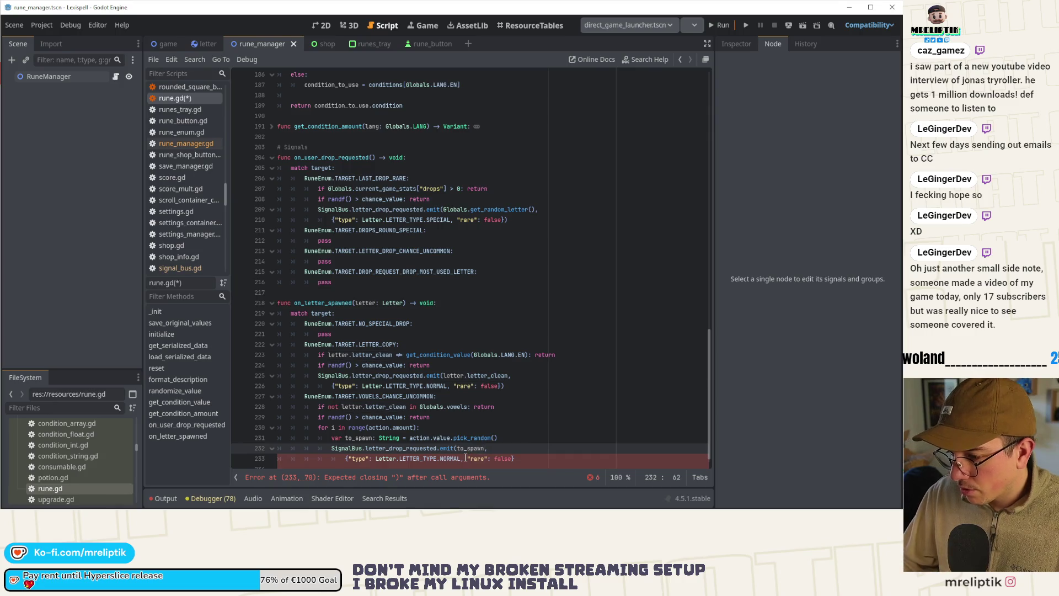
{"action": "scroll", "coordinate": [337, 456], "scroll_direction": "down", "scroll_amount": 1}
{"action": "left_click", "coordinate": [346, 448]}
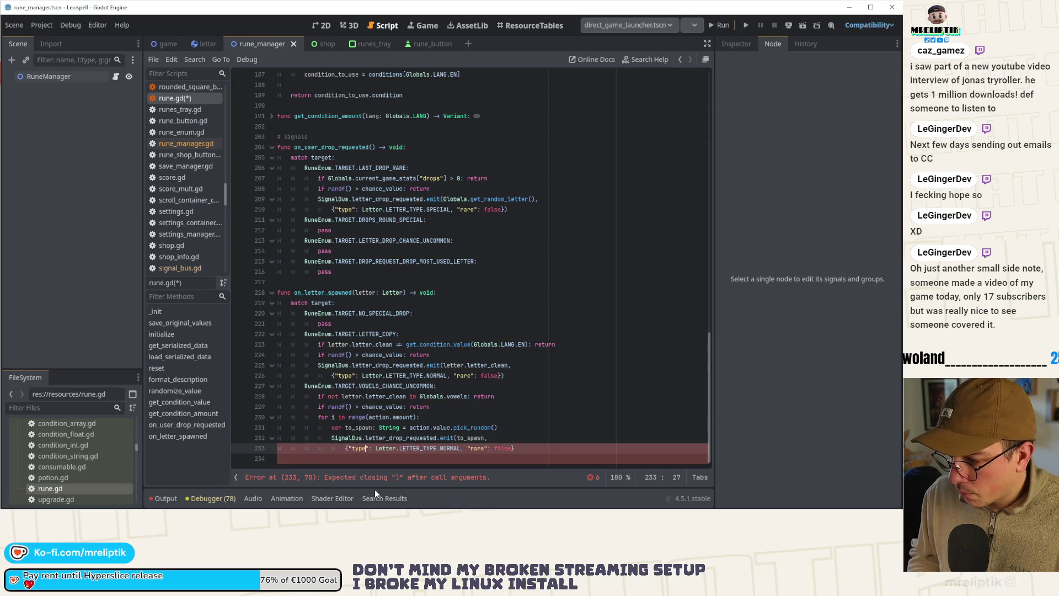
{"action": "key", "text": "End"}
{"action": "type", "text": ")"}
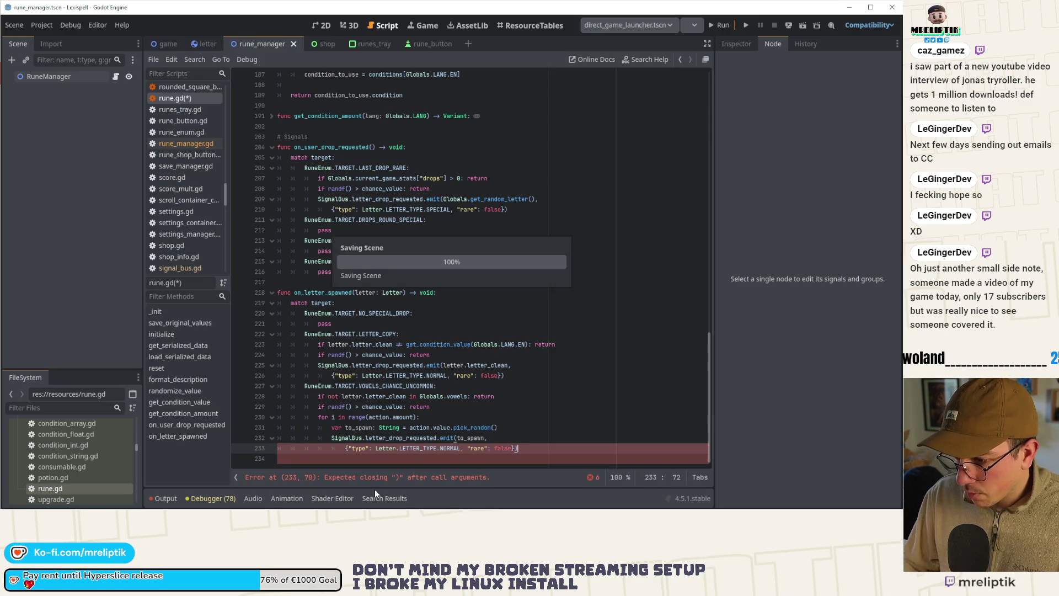
{"action": "key", "text": "ctrl+s"}
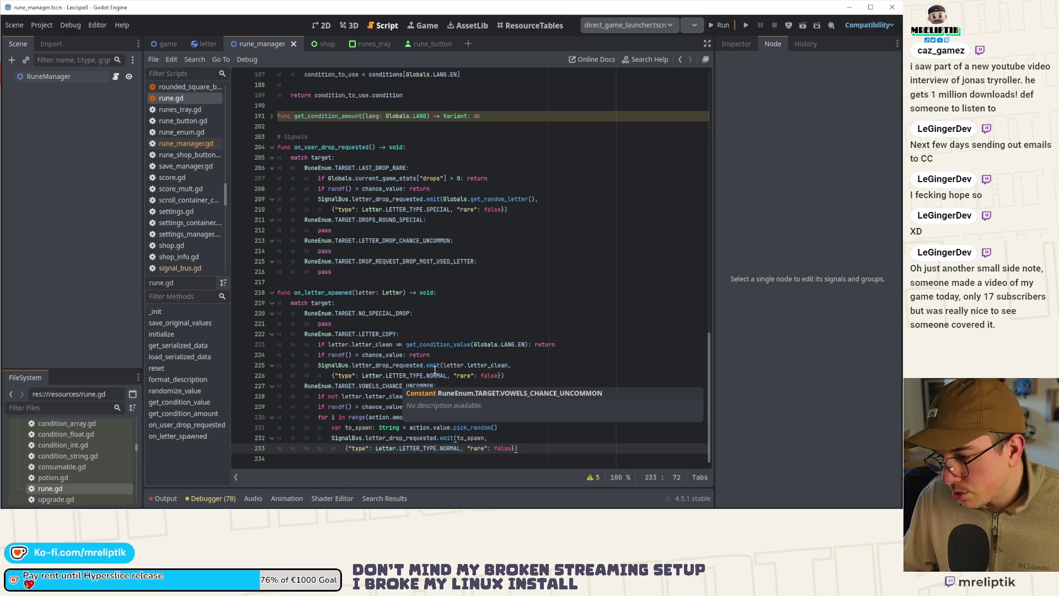
{"action": "double_click", "coordinate": [355, 327]}
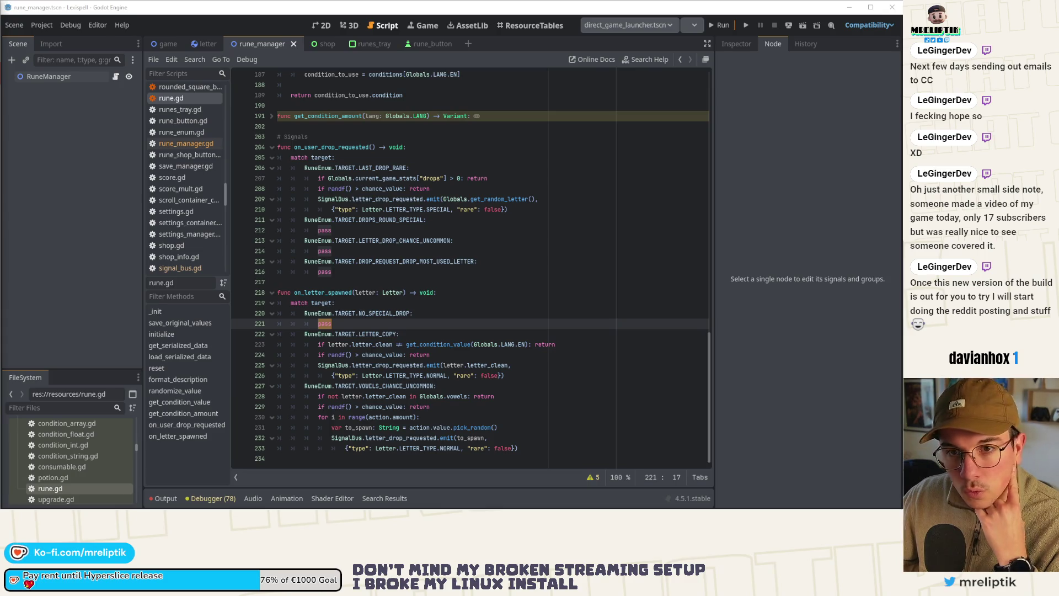
{"action": "left_click", "coordinate": [361, 323]}
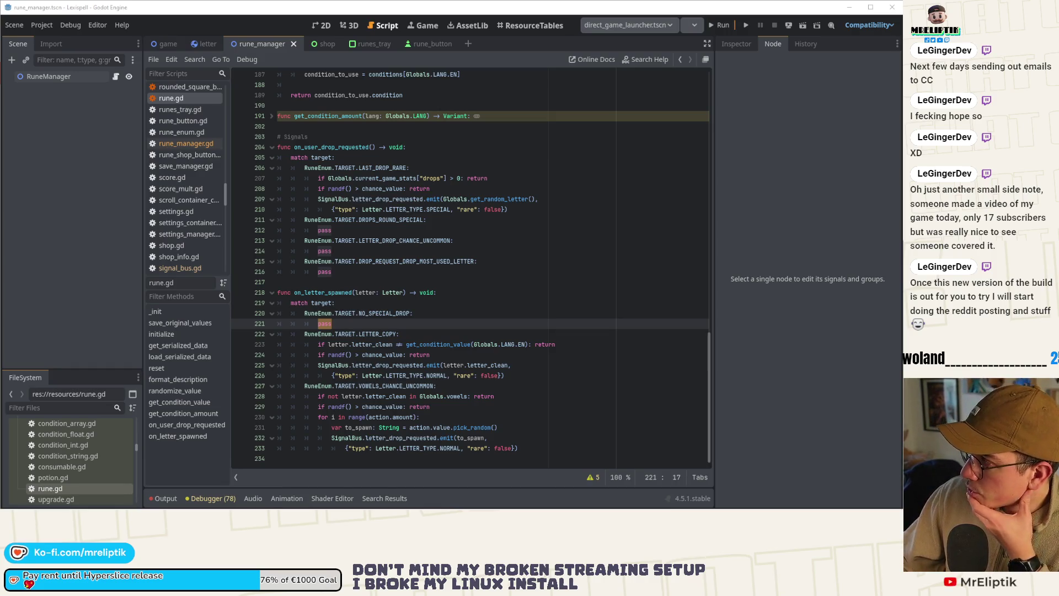
{"action": "mouse_move", "coordinate": [8, 509]}
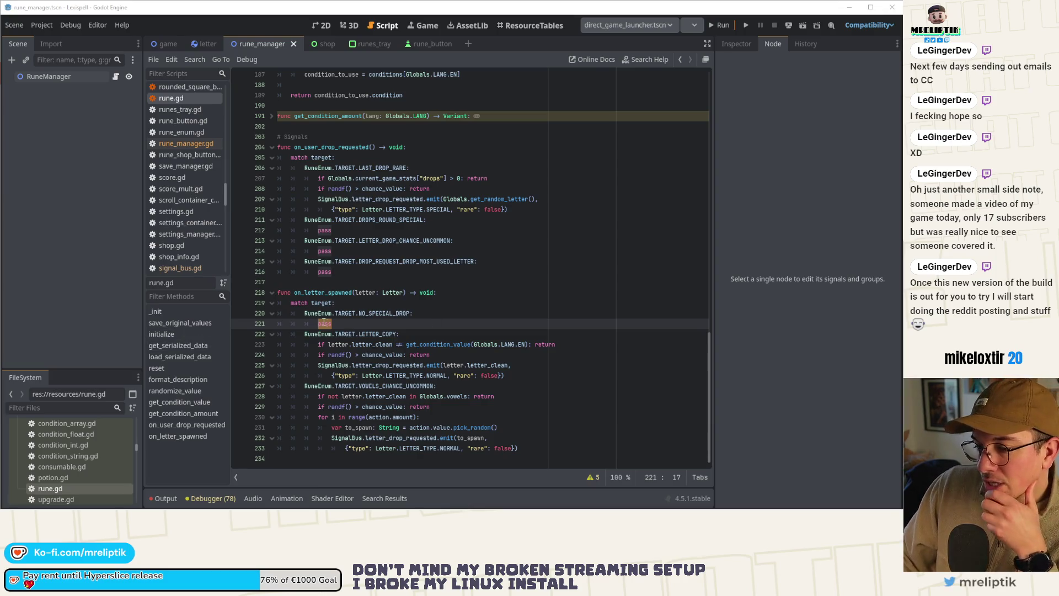
{"action": "scroll", "coordinate": [380, 321], "scroll_direction": "up", "scroll_amount": 2}
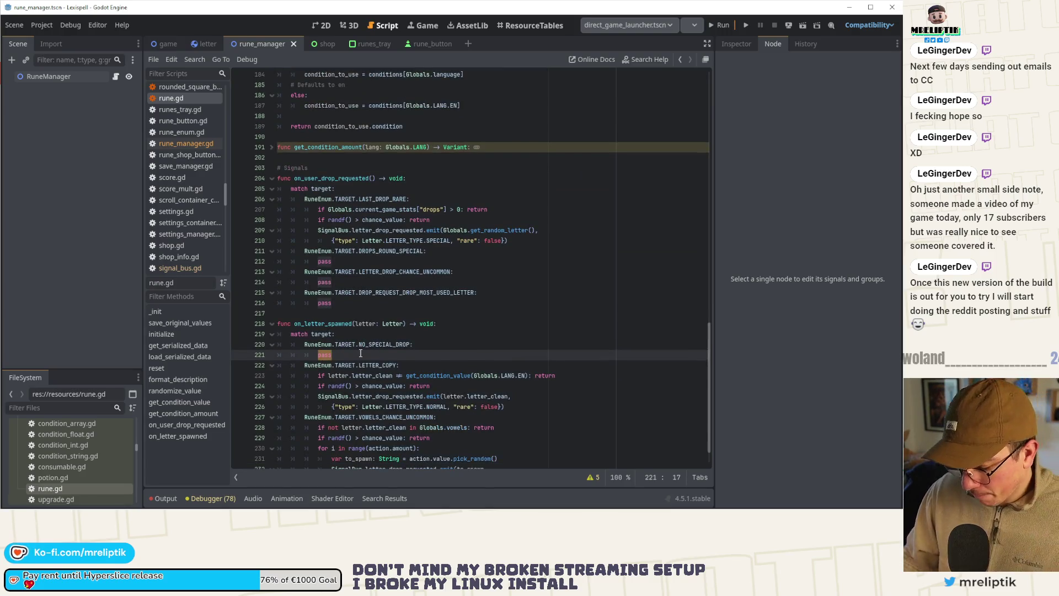
Replace pass under NO_SPECIAL_DROP with a new line and 'count += 1', then save.
{"action": "key", "text": "Return"}
{"action": "type", "text": "count += 1"}
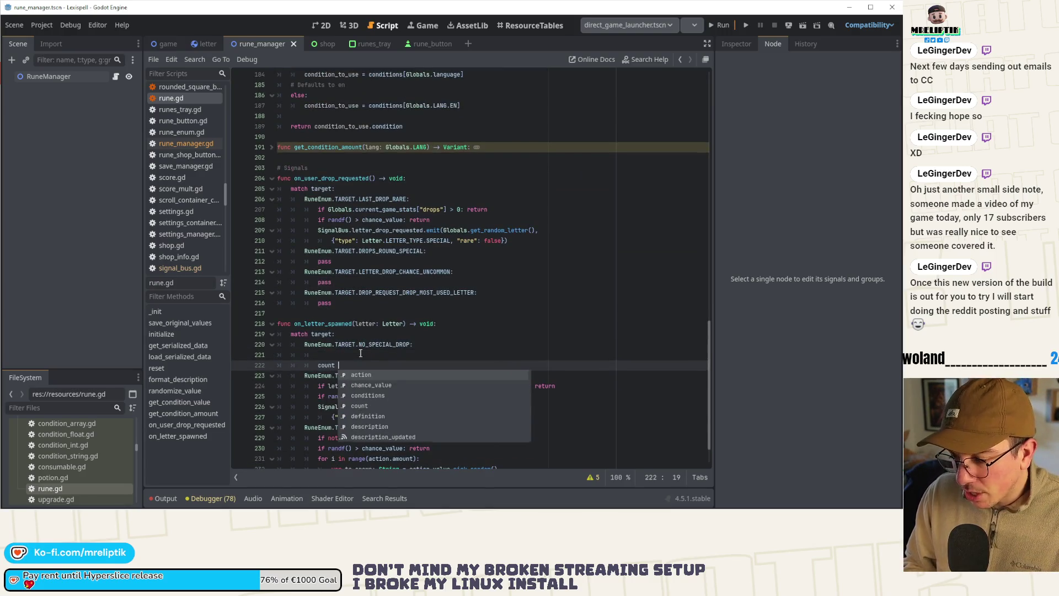
{"action": "key", "text": "ctrl+s"}
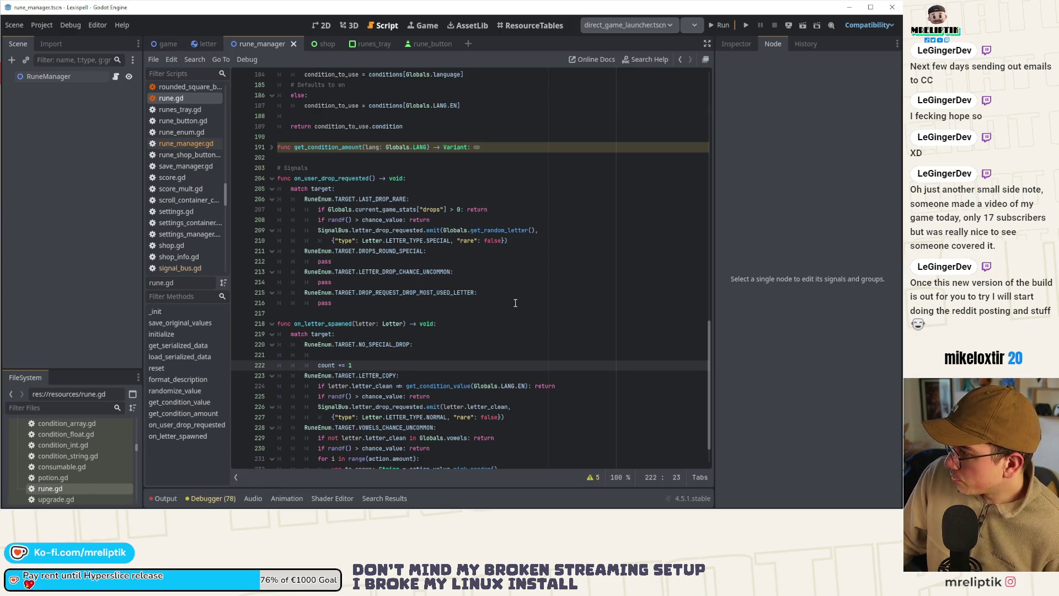
{"action": "scroll", "coordinate": [405, 365], "scroll_direction": "down", "scroll_amount": 2}
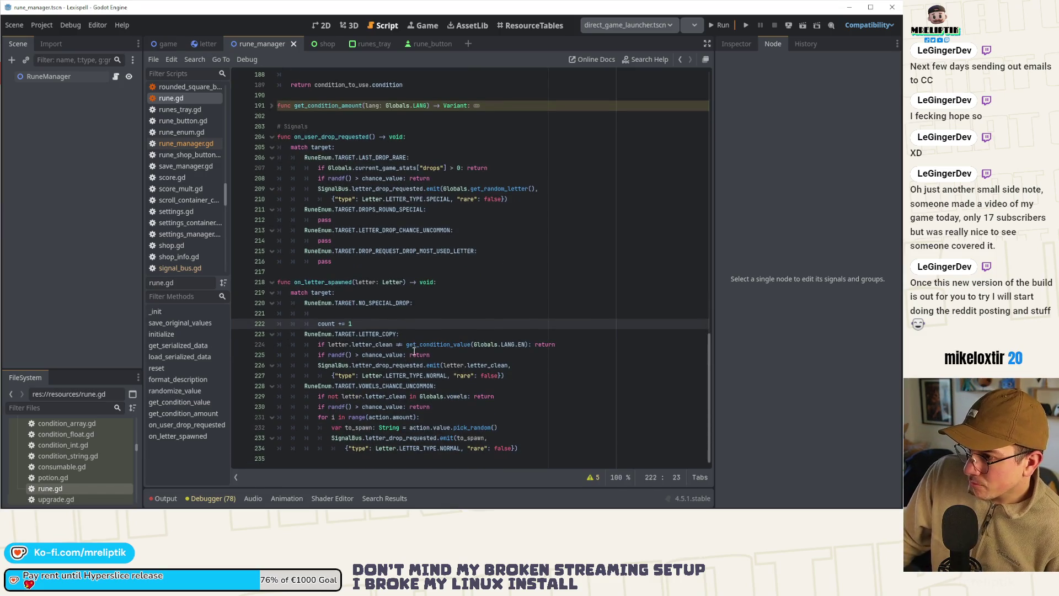
{"action": "double_click", "coordinate": [407, 210]}
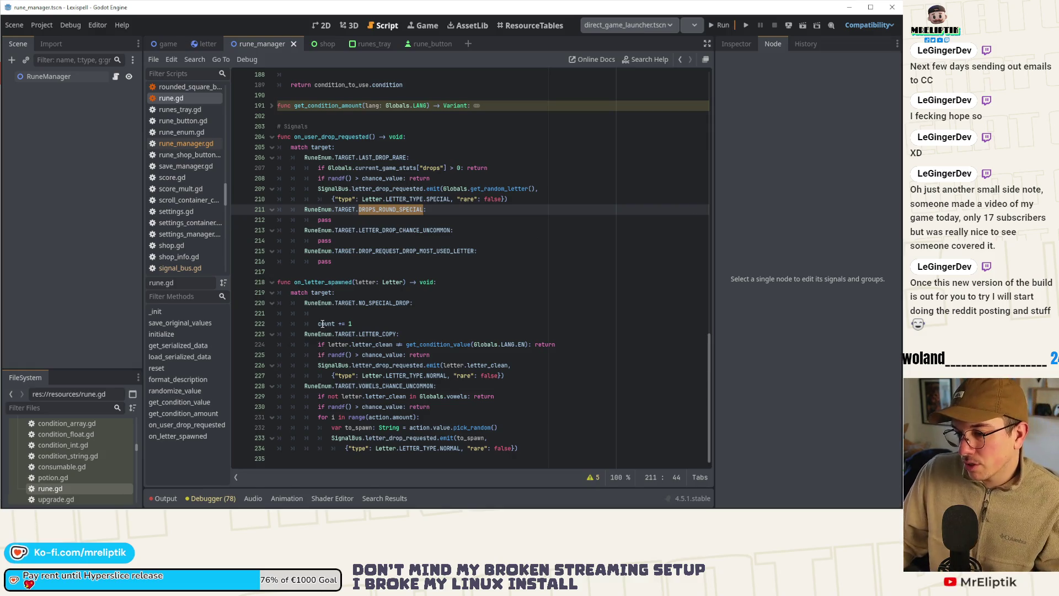
{"action": "mouse_move", "coordinate": [318, 325]}
{"action": "left_mouse_down"}
{"action": "mouse_move", "coordinate": [360, 331]}
{"action": "mouse_move", "coordinate": [353, 324]}
{"action": "left_mouse_up"}
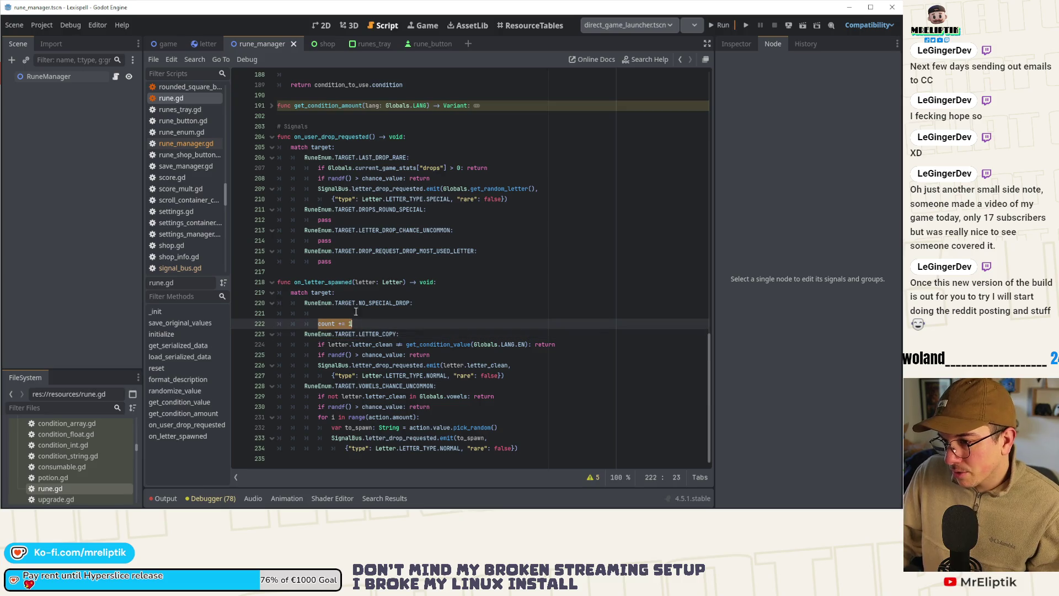
Replace the pass placeholder in DROPS_ROUND_SPECIAL with count += 1.
{"action": "key", "text": "ctrl+c"}
{"action": "double_click", "coordinate": [352, 224]}
{"action": "key", "text": "ctrl+v"}
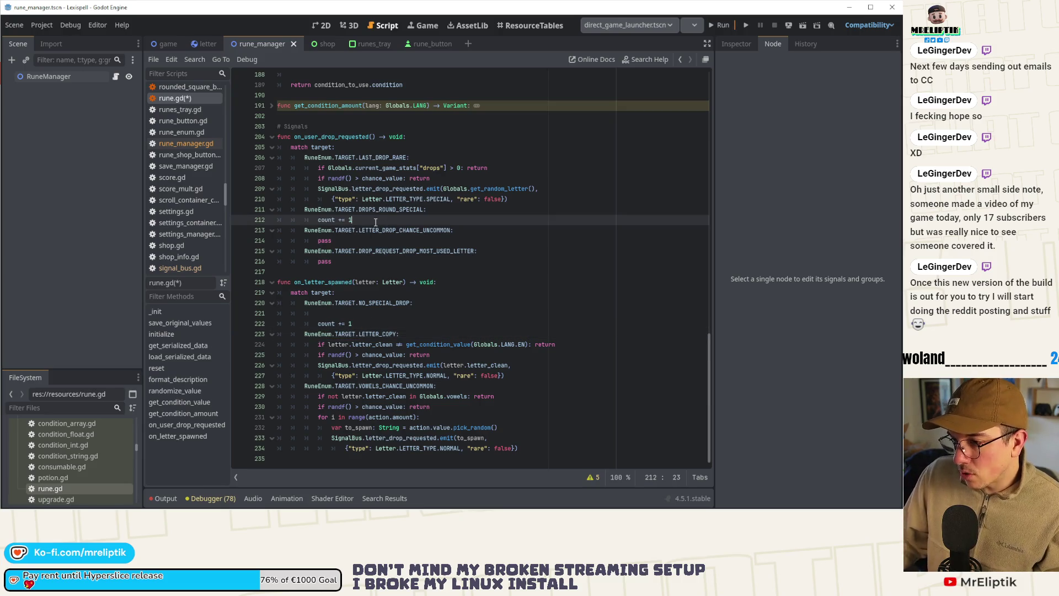
{"action": "key", "text": "Return"}
Add the condition if count <= get_condition_amount(Globals.LANG.EN) below the increment.
{"action": "type", "text": "if "}
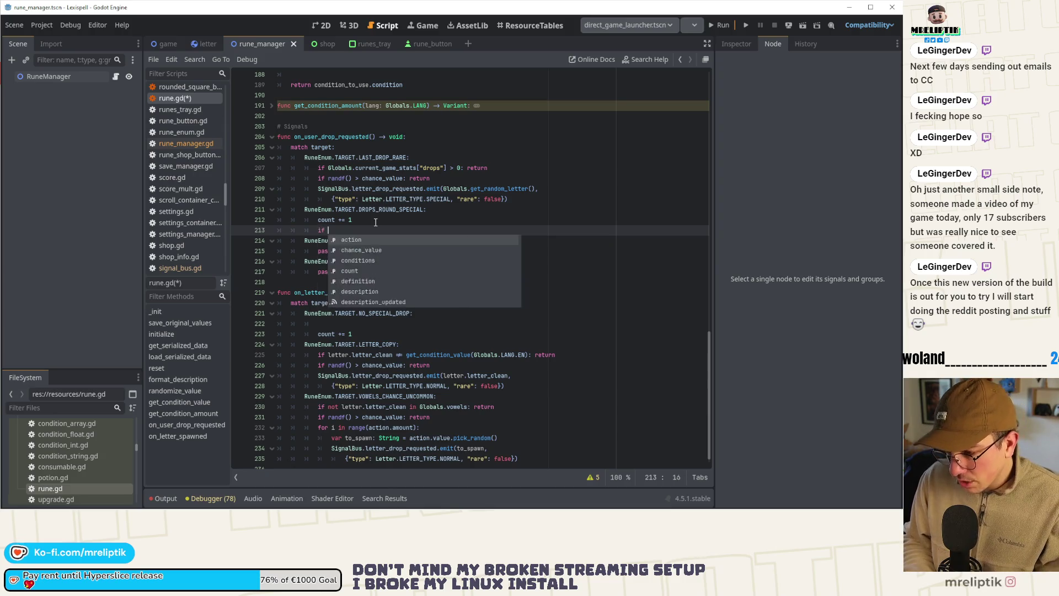
{"action": "type", "text": "count <"}
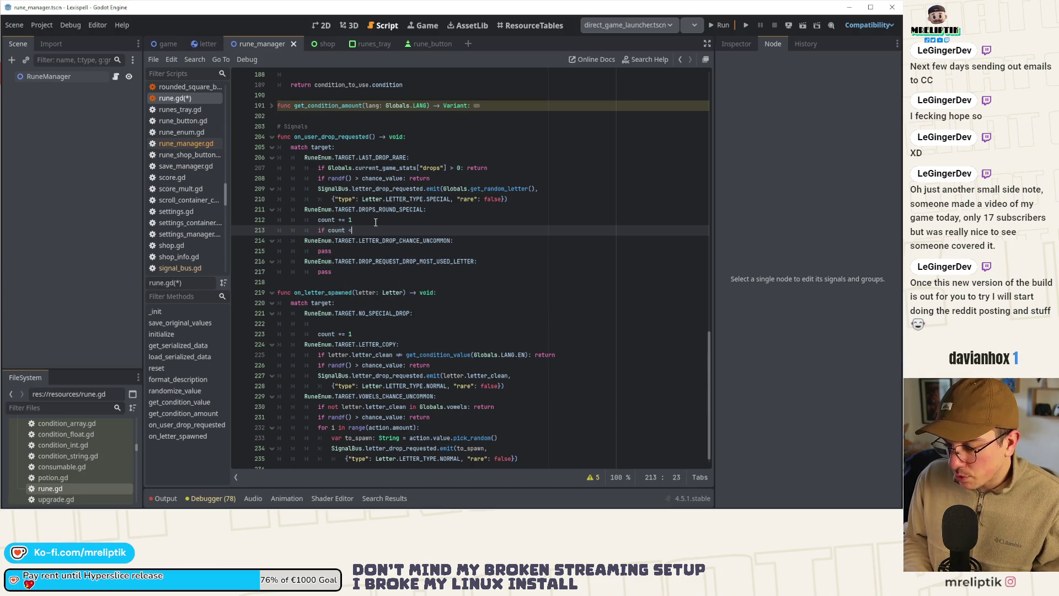
{"action": "type", "text": "= co"}
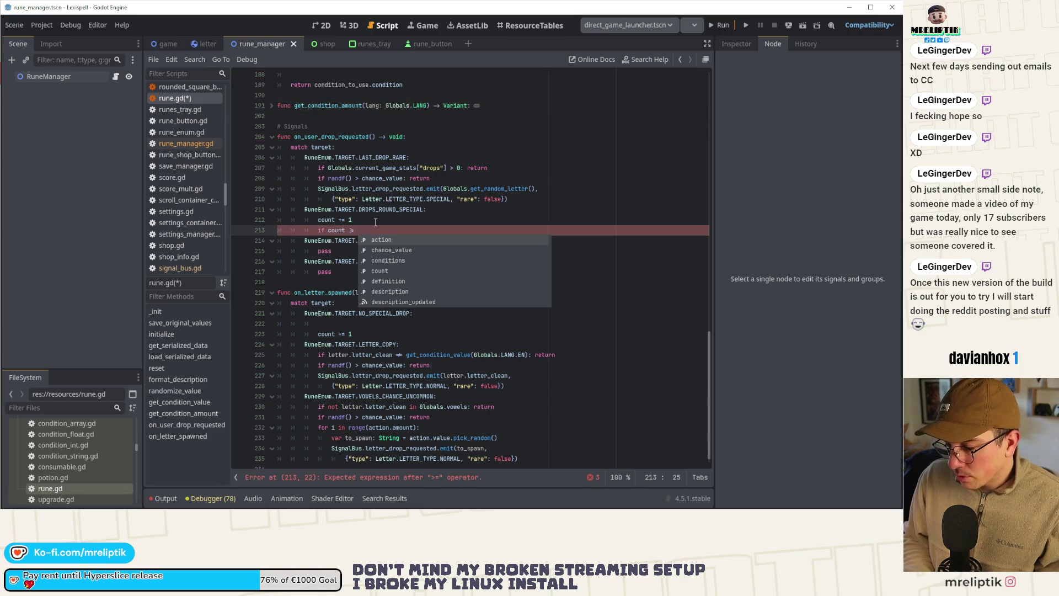
{"action": "key", "text": "BackSpace"}
{"action": "key", "text": "BackSpace"}
{"action": "type", "text": "get_"}
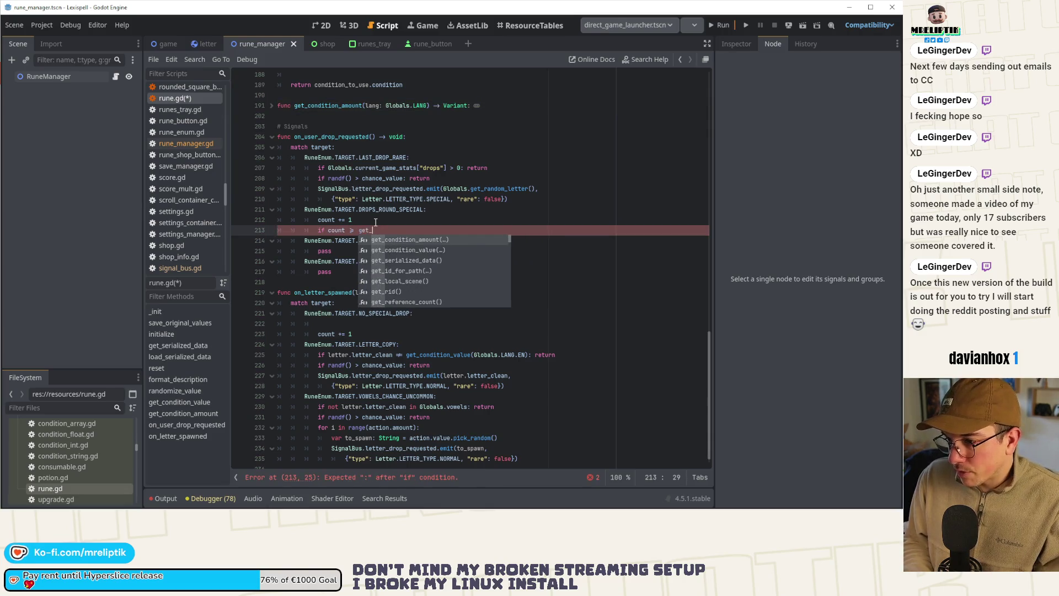
{"action": "key", "text": "Down"}
{"action": "key", "text": "Return"}
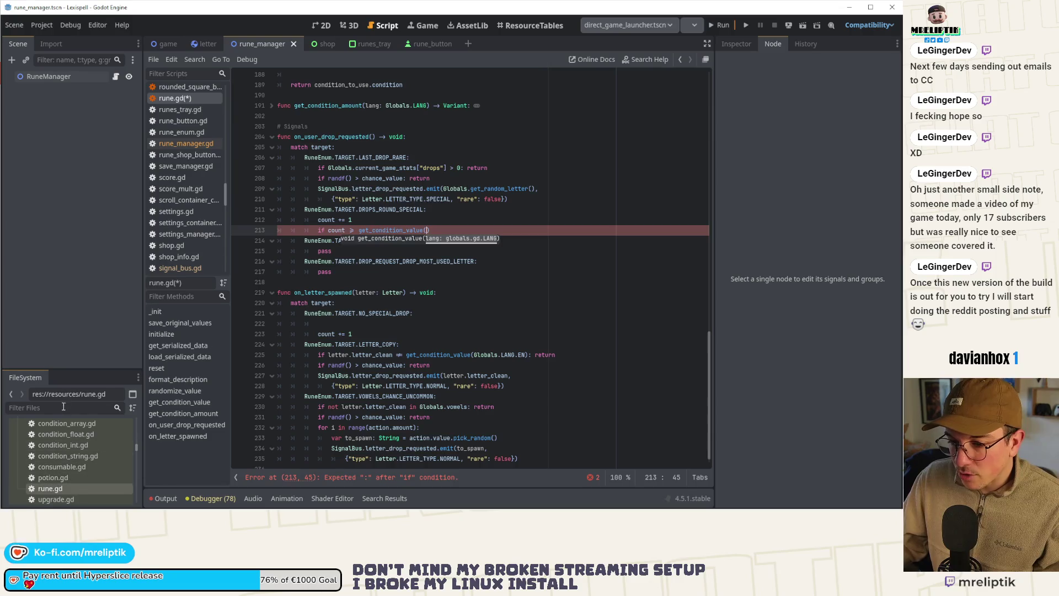
{"action": "left_click_drag", "start_coordinate": [98, 368], "coordinate": [98, 253]}
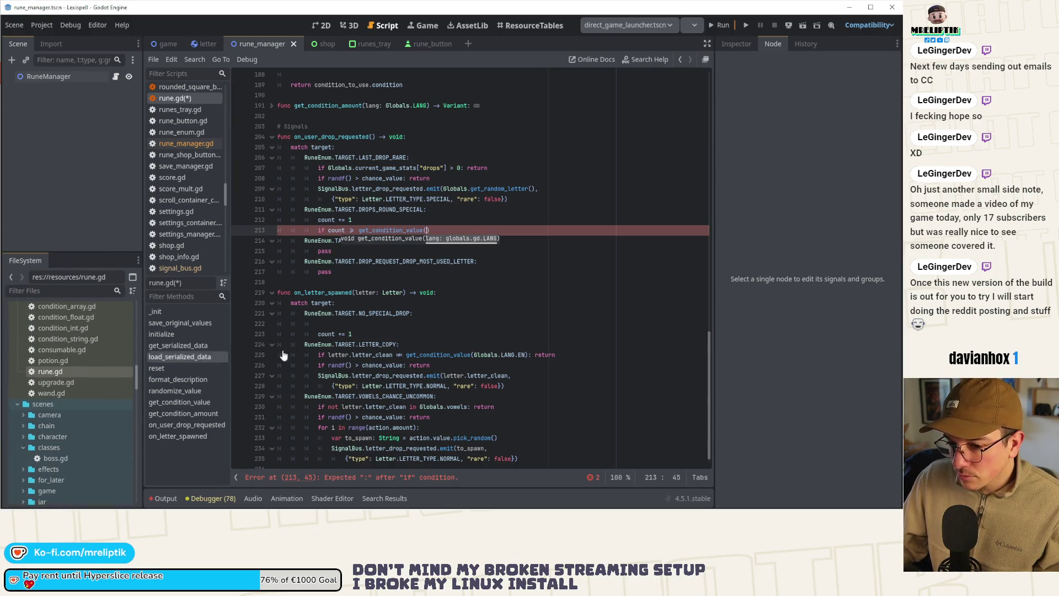
{"action": "double_click", "coordinate": [391, 229]}
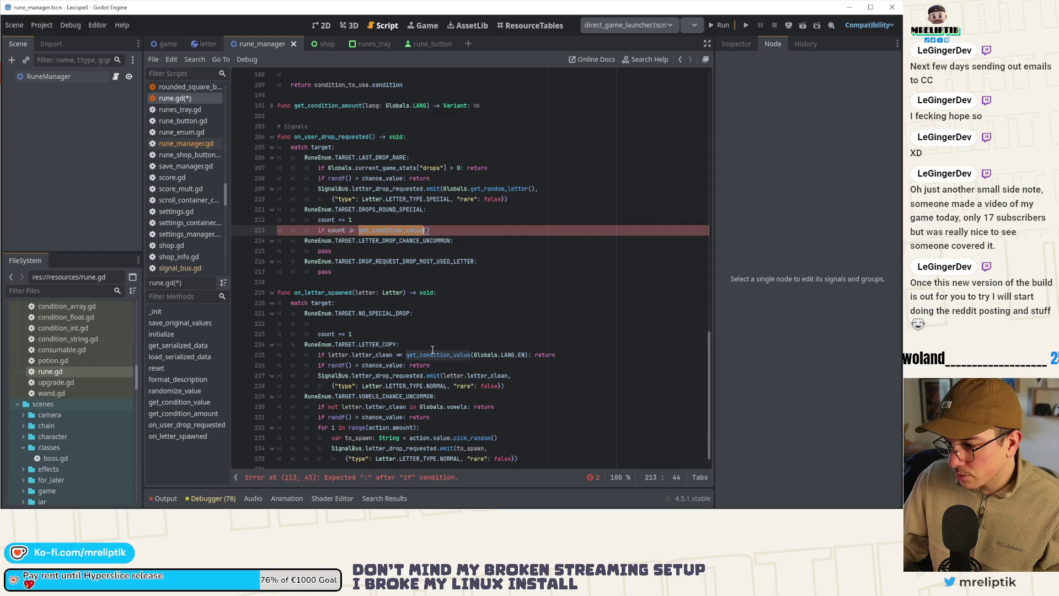
{"action": "type", "text": "get_"}
{"action": "key", "text": "Up"}
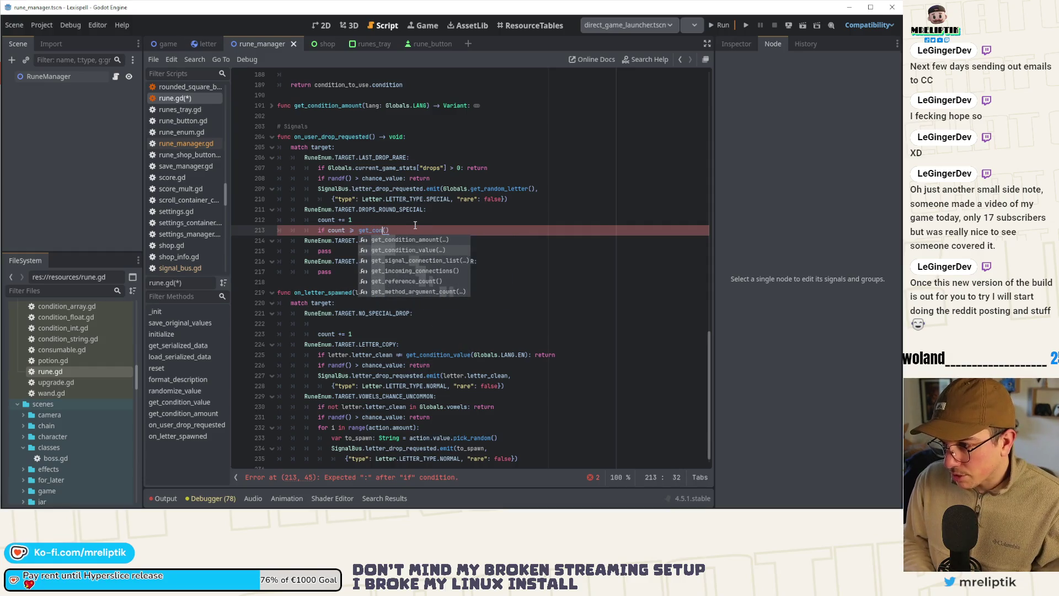
{"action": "key", "text": "Return"}
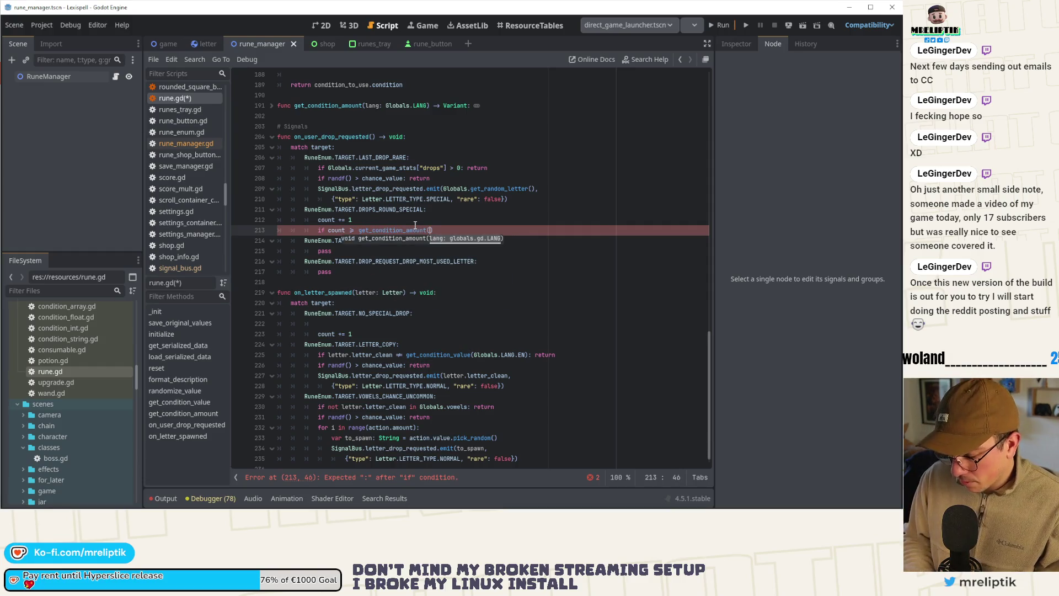
{"action": "type", "text": "Globals.LA"}
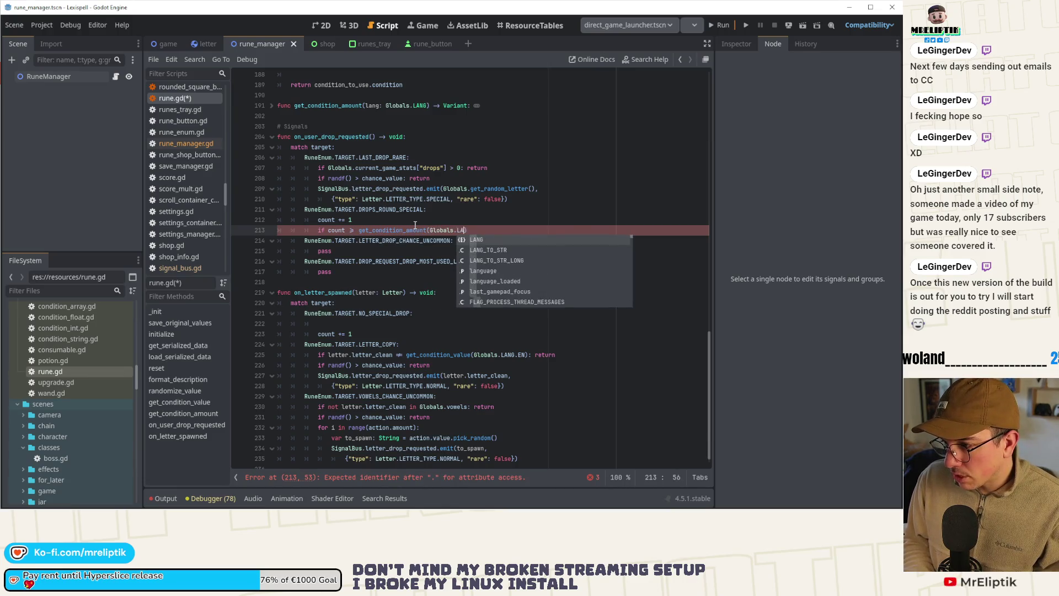
{"action": "type", "text": "NG.EN):"}
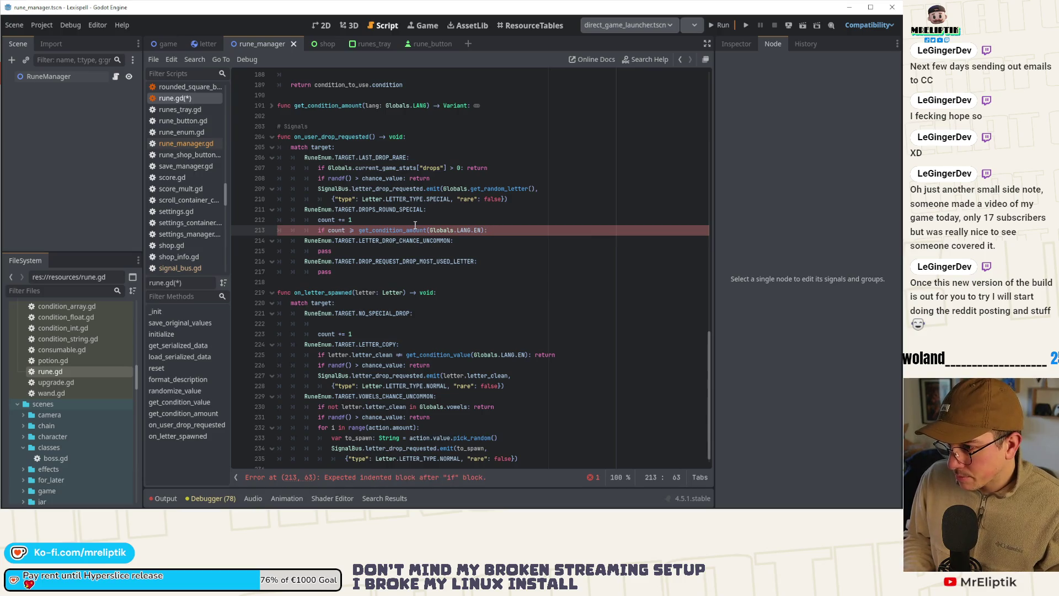
{"action": "key", "text": "Return"}
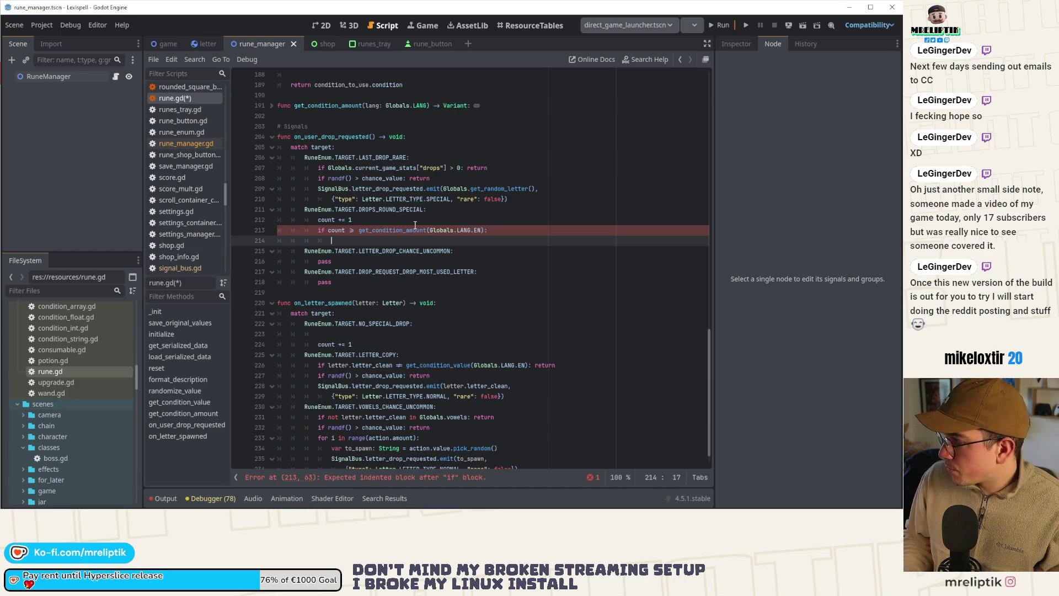
Under the if, emit the copied SignalBus letter call as SPECIAL, reset count = 0, and save.
{"action": "scroll", "coordinate": [406, 346], "scroll_direction": "down", "scroll_amount": 1}
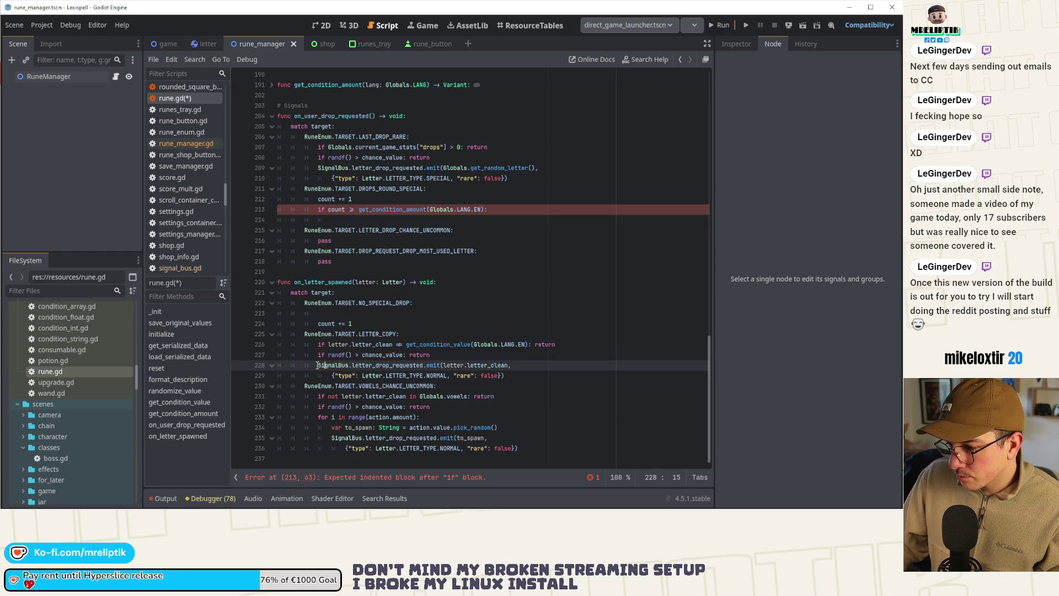
{"action": "left_click_drag", "start_coordinate": [317, 363], "coordinate": [527, 375]}
{"action": "key", "text": "ctrl+c"}
{"action": "left_click", "coordinate": [519, 220]}
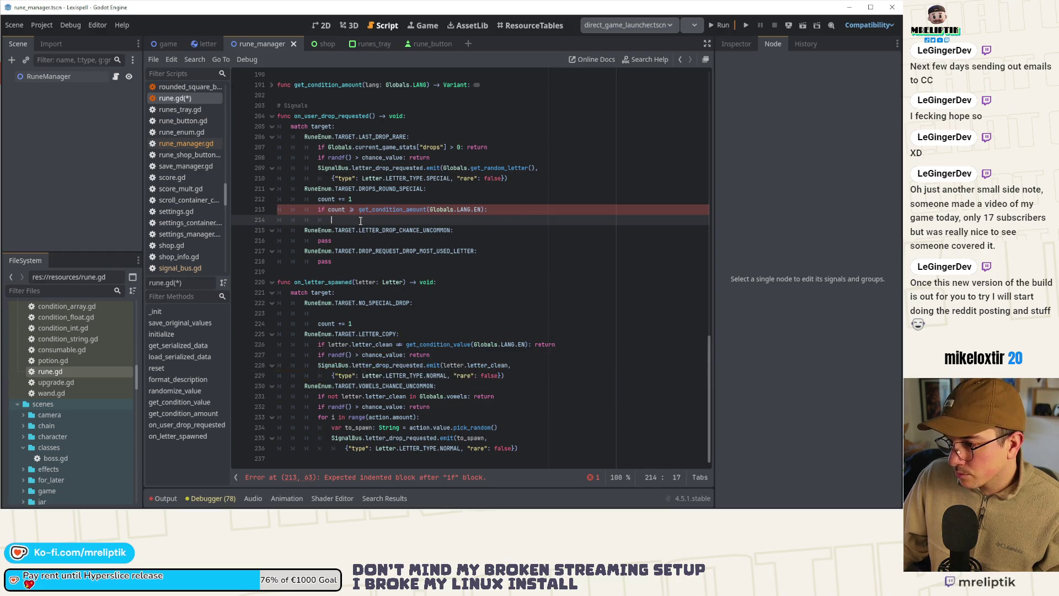
{"action": "key", "text": "ctrl+v"}
{"action": "key", "text": "Return"}
{"action": "type", "text": "count ="}
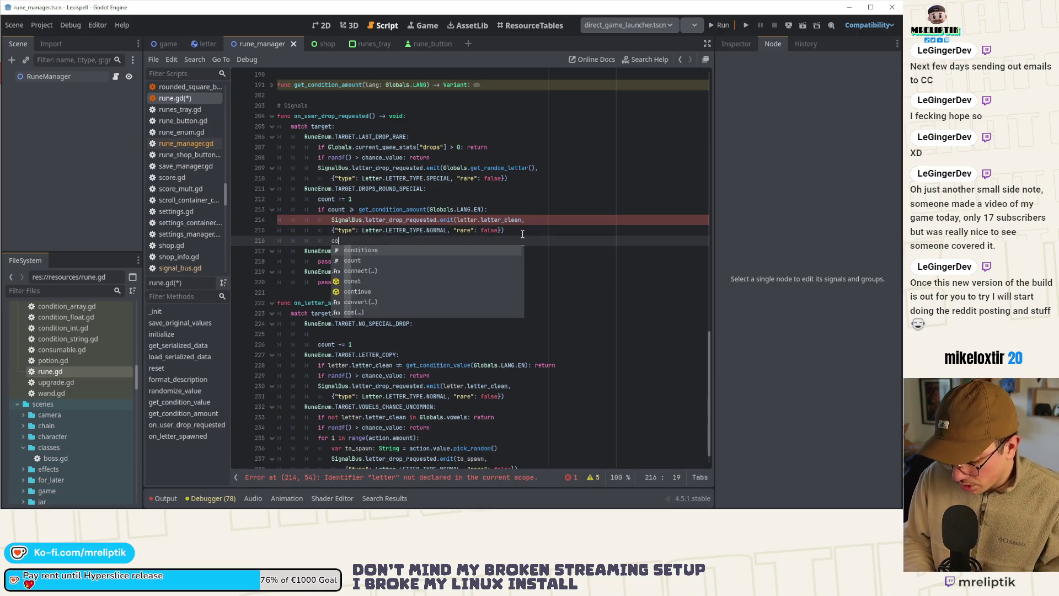
{"action": "type", "text": " 0"}
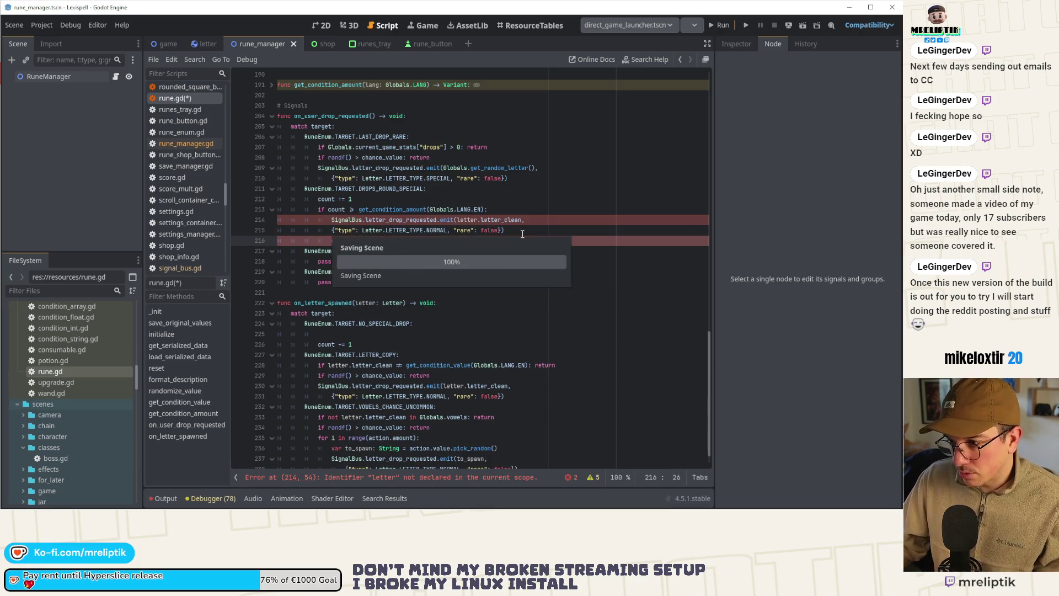
{"action": "left_click", "coordinate": [423, 231]}
{"action": "key", "text": "ctrl+shift+Right"}
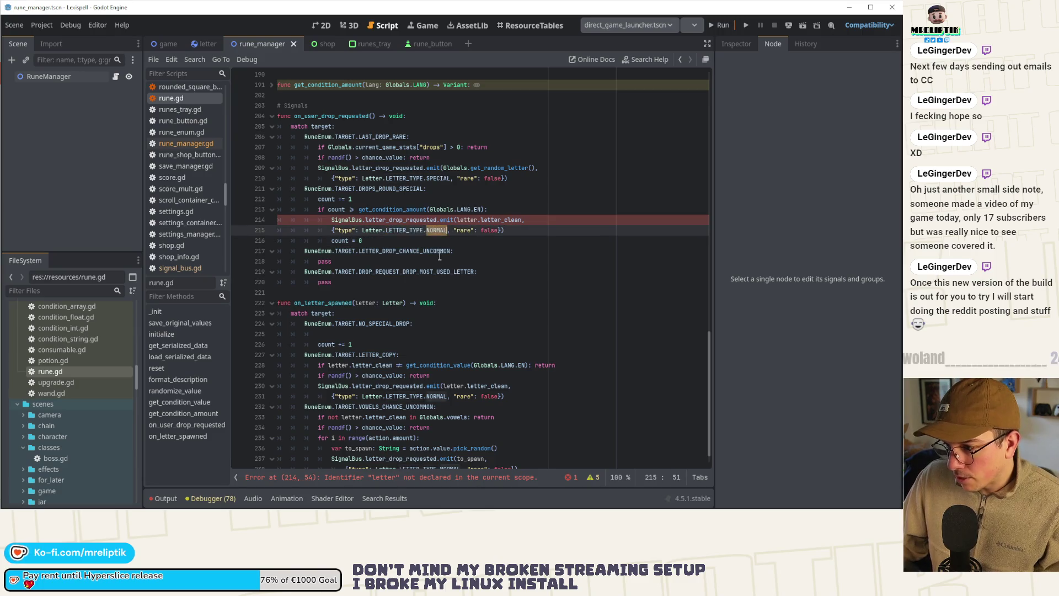
{"action": "type", "text": "SP"}
{"action": "key", "text": "Return"}
{"action": "key", "text": "ctrl+s"}
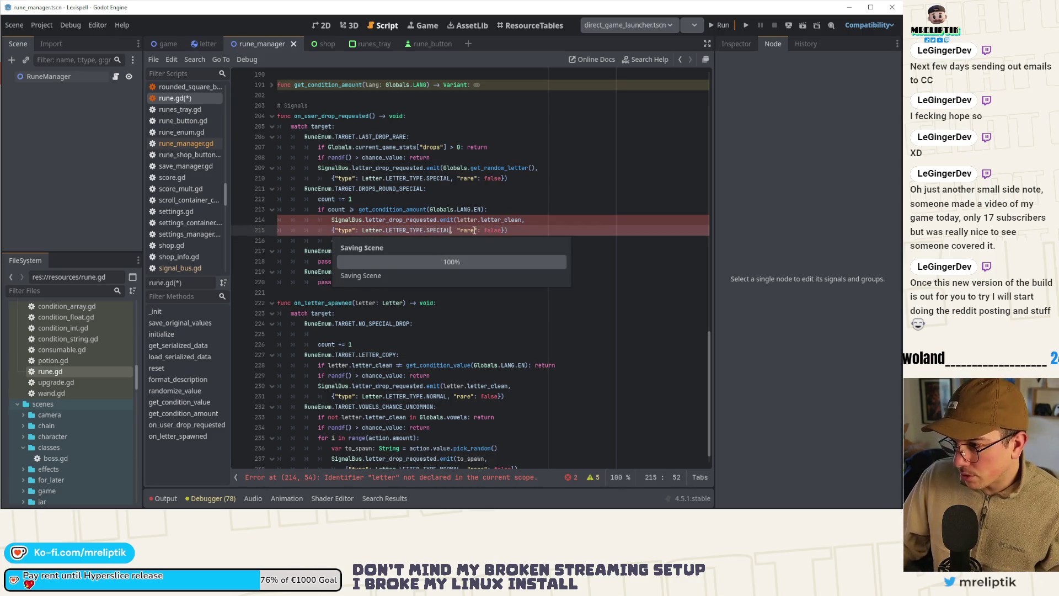
Replace the emitted letter.letter_clean with Globals.get_random_letter().
{"action": "left_click_drag", "start_coordinate": [458, 220], "coordinate": [521, 220]}
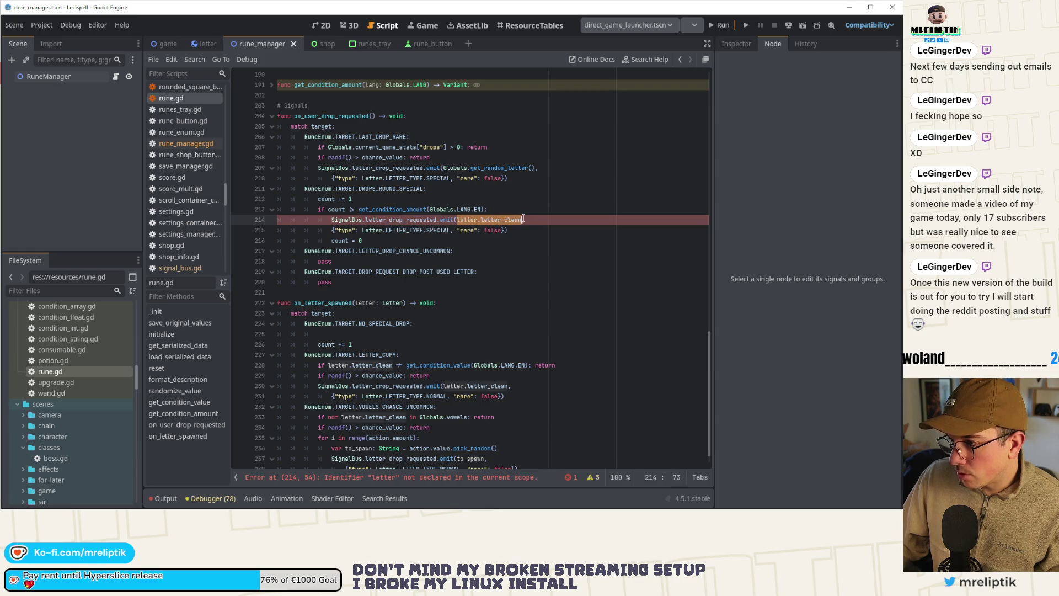
{"action": "type", "text": "Gl"}
{"action": "key", "text": "Return"}
{"action": "type", "text": ".ge"}
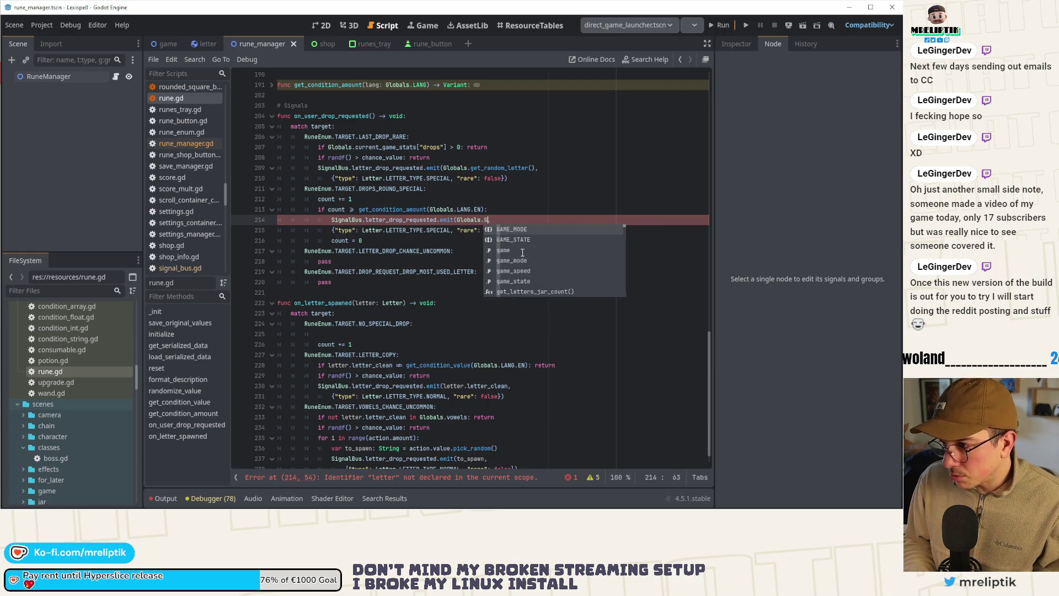
{"action": "type", "text": "t_rand"}
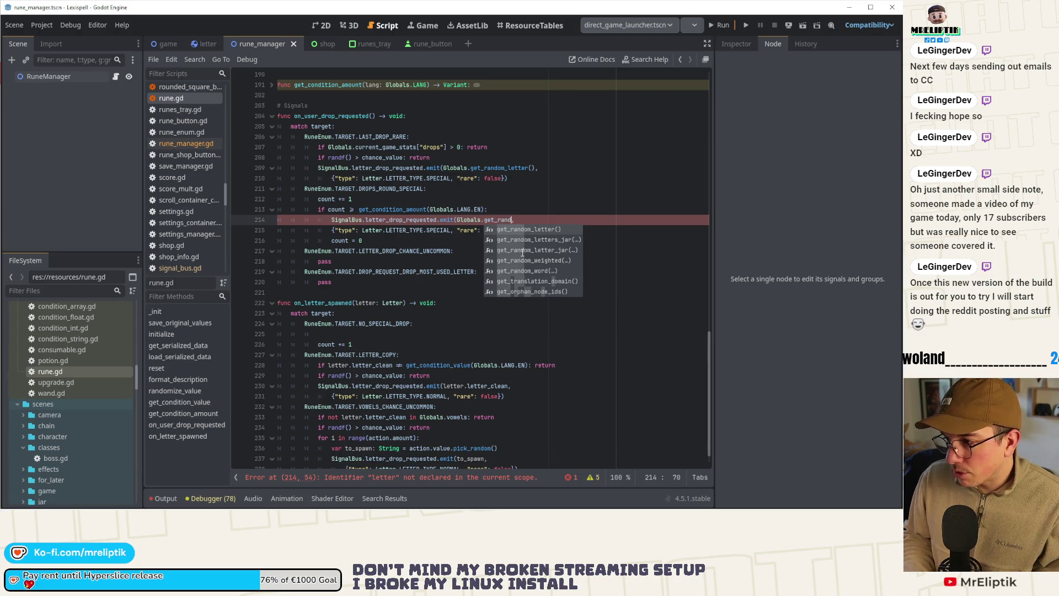
{"action": "key", "text": "Return"}
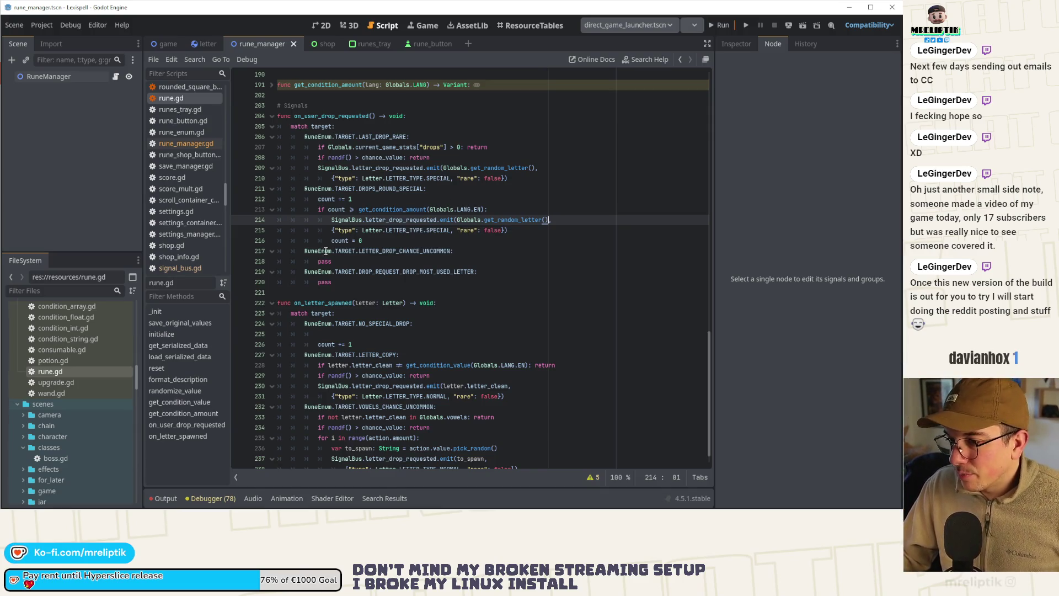
Cut the LETTER_DROP_CHANCE_UNCOMMON case out of this function.
{"action": "double_click", "coordinate": [413, 260]}
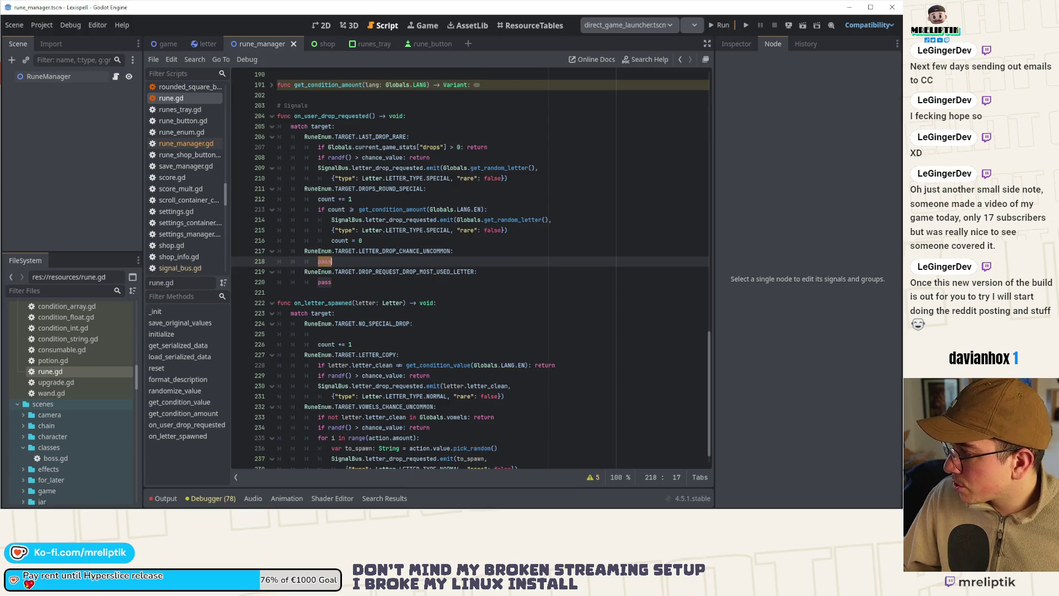
{"action": "mouse_move", "coordinate": [333, 261]}
{"action": "left_mouse_down"}
{"action": "mouse_move", "coordinate": [364, 270]}
{"action": "mouse_move", "coordinate": [363, 241]}
{"action": "left_mouse_up"}
{"action": "key", "text": "BackSpace"}
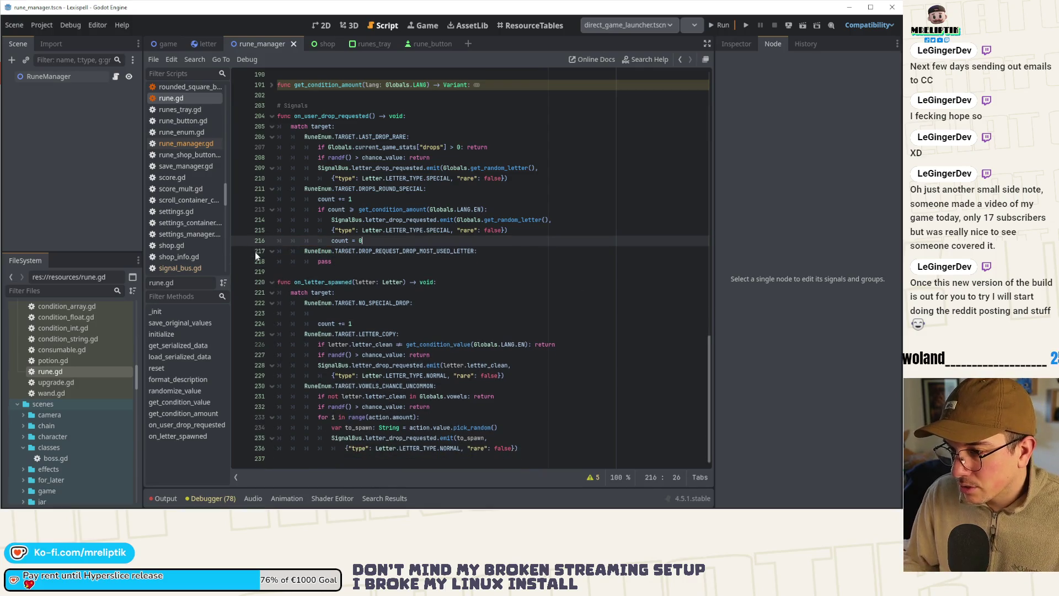
Paste the LETTER_DROP_CHANCE_UNCOMMON case at the end of on_letter_spawned and fix its indentation.
{"action": "left_click", "coordinate": [340, 462]}
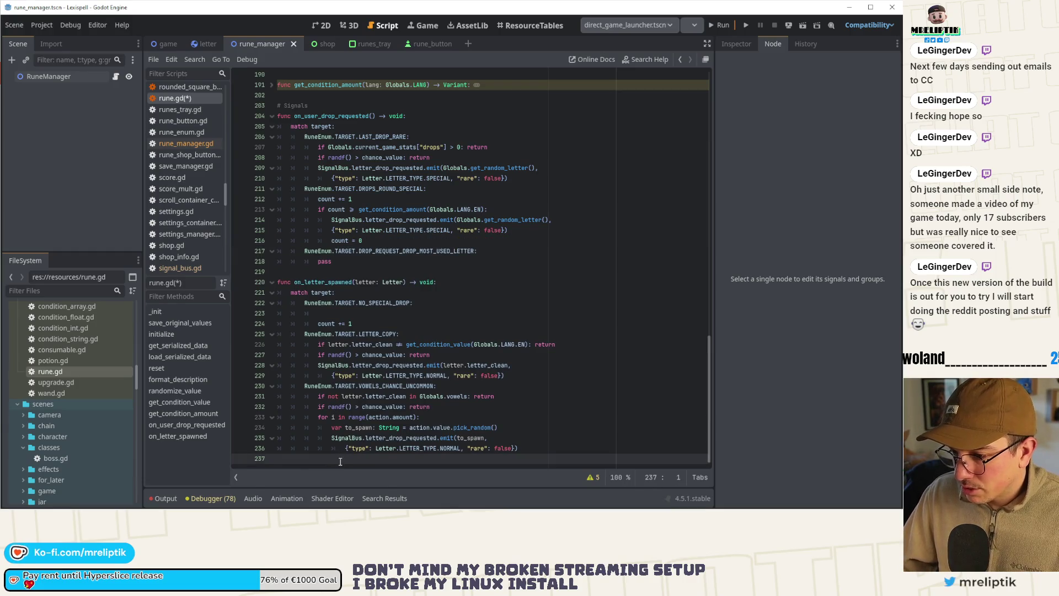
{"action": "key", "text": "Return"}
{"action": "key", "text": "Return"}
{"action": "key", "text": "Up"}
{"action": "key", "text": "Up"}
{"action": "key", "text": "Tab"}
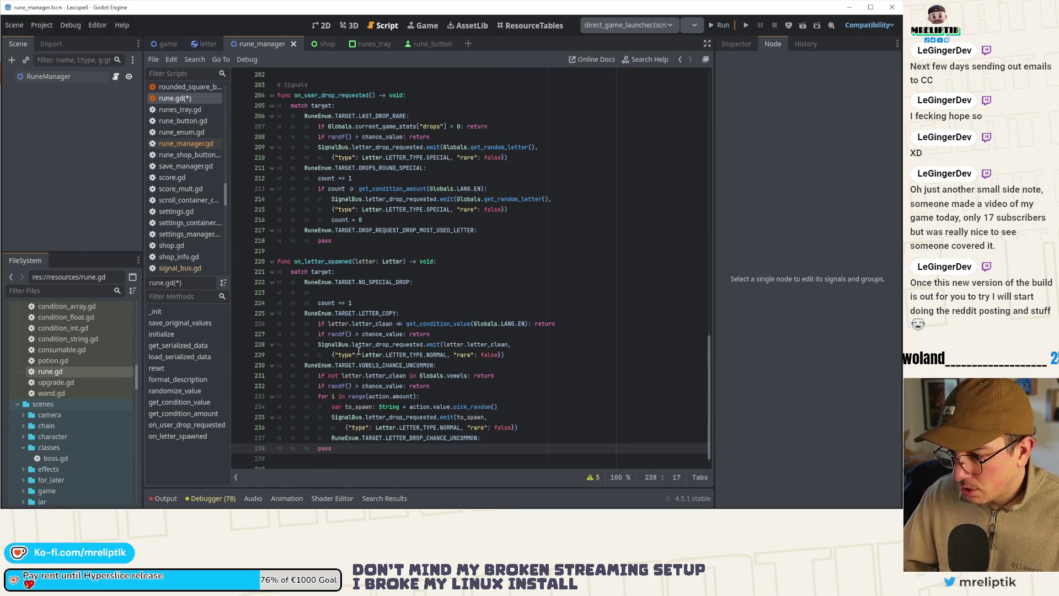
{"action": "key", "text": "ctrl+v"}
{"action": "left_click", "coordinate": [355, 369]}
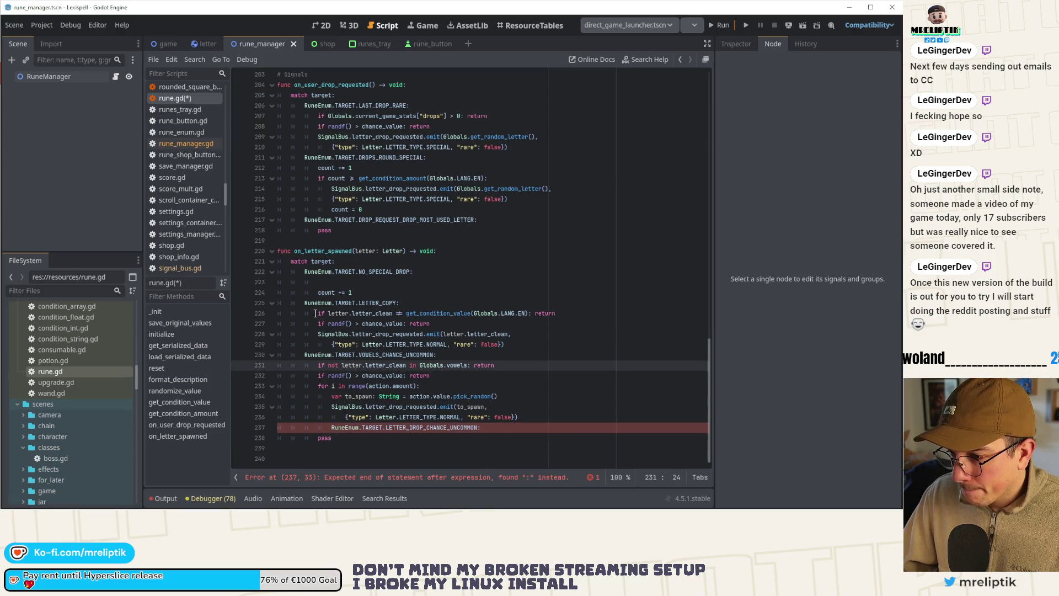
{"action": "left_click_drag", "start_coordinate": [317, 313], "coordinate": [570, 317]}
{"action": "double_click", "coordinate": [346, 442]}
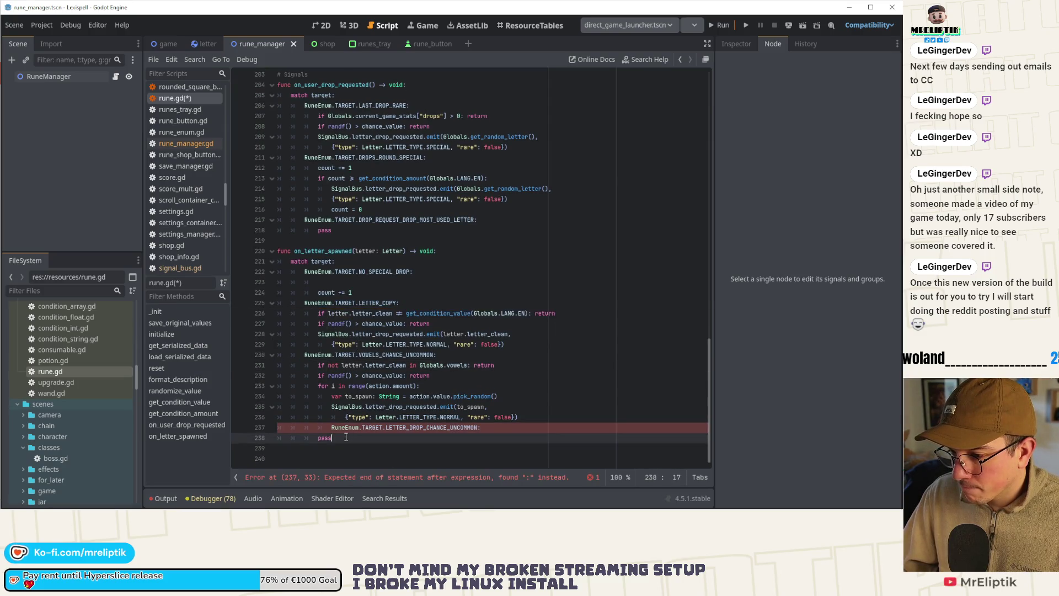
{"action": "left_click", "coordinate": [333, 428]}
{"action": "key", "text": "BackSpace"}
{"action": "key", "text": "BackSpace"}
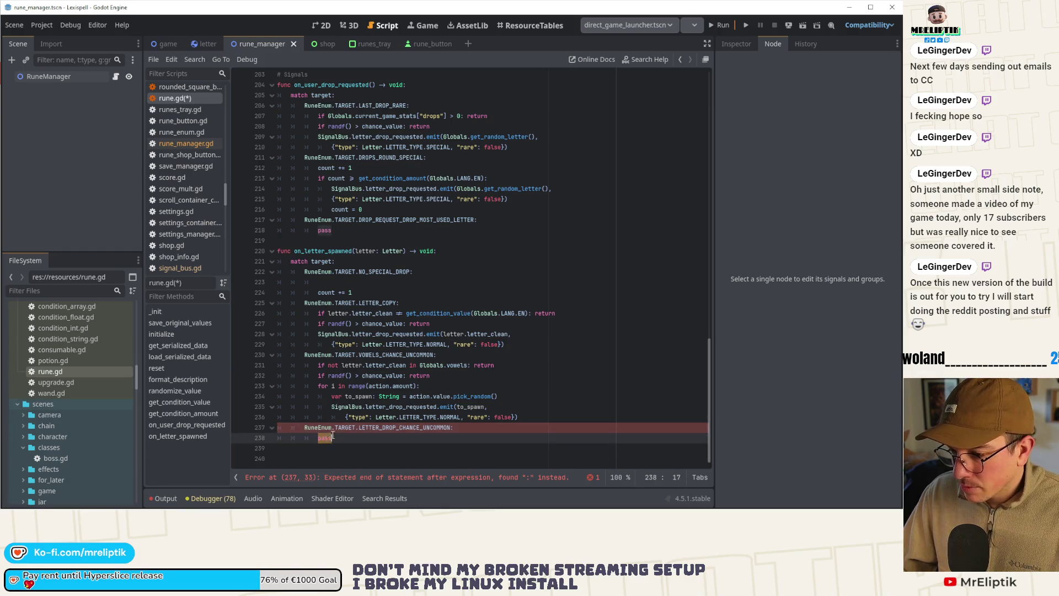
Replace its pass with the letter_clean check rewritten as 'if not ... in', and save.
{"action": "double_click", "coordinate": [325, 438]}
{"action": "key", "text": "ctrl+v"}
{"action": "double_click", "coordinate": [359, 438]}
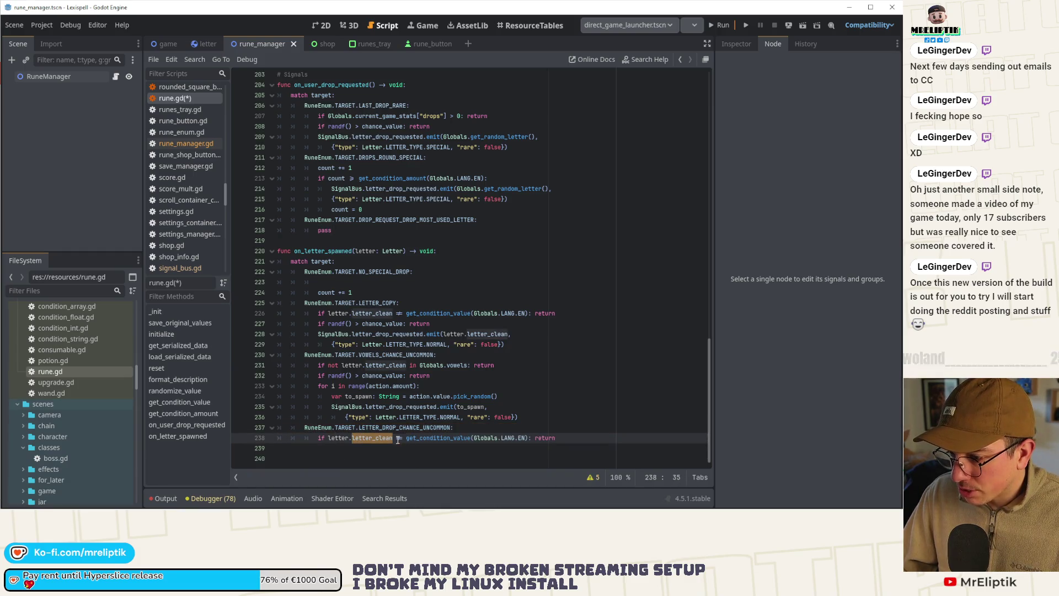
{"action": "left_click", "coordinate": [397, 437]}
{"action": "key", "text": "BackSpace"}
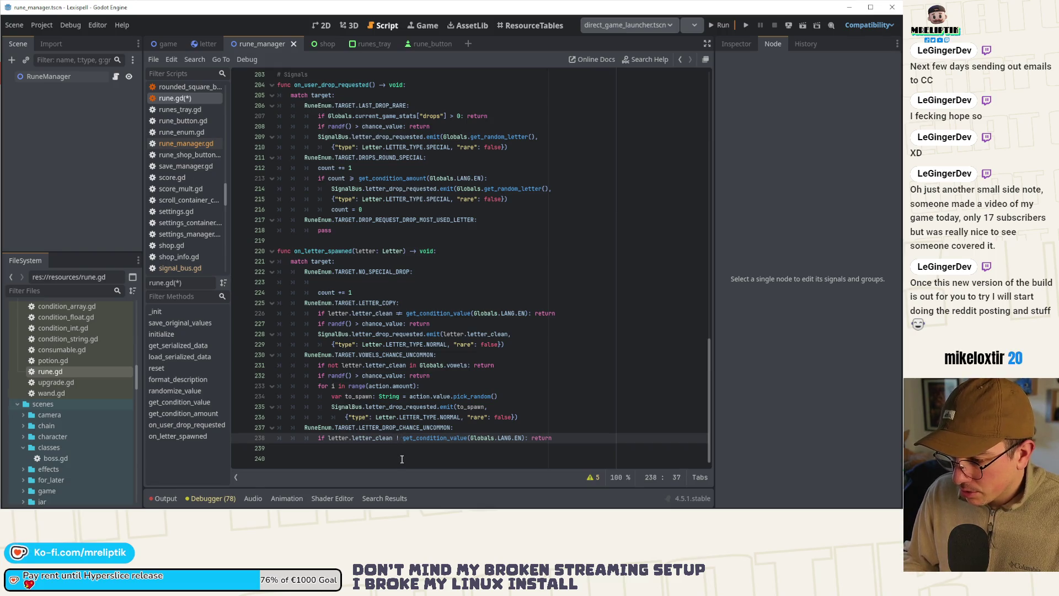
{"action": "type", "text": "!"}
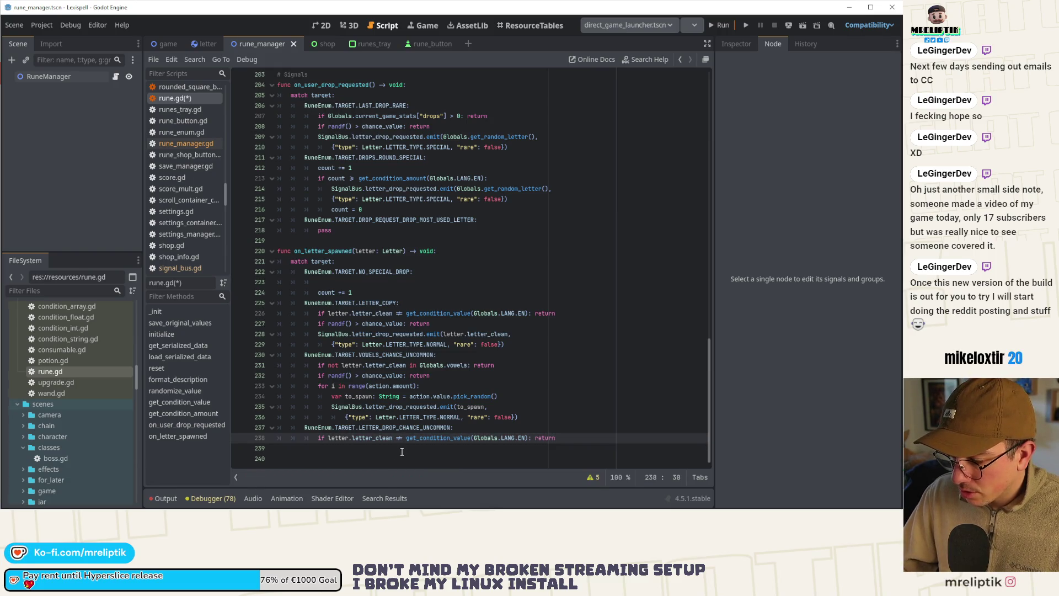
{"action": "key", "text": "BackSpace"}
{"action": "key", "text": "BackSpace"}
{"action": "type", "text": "in"}
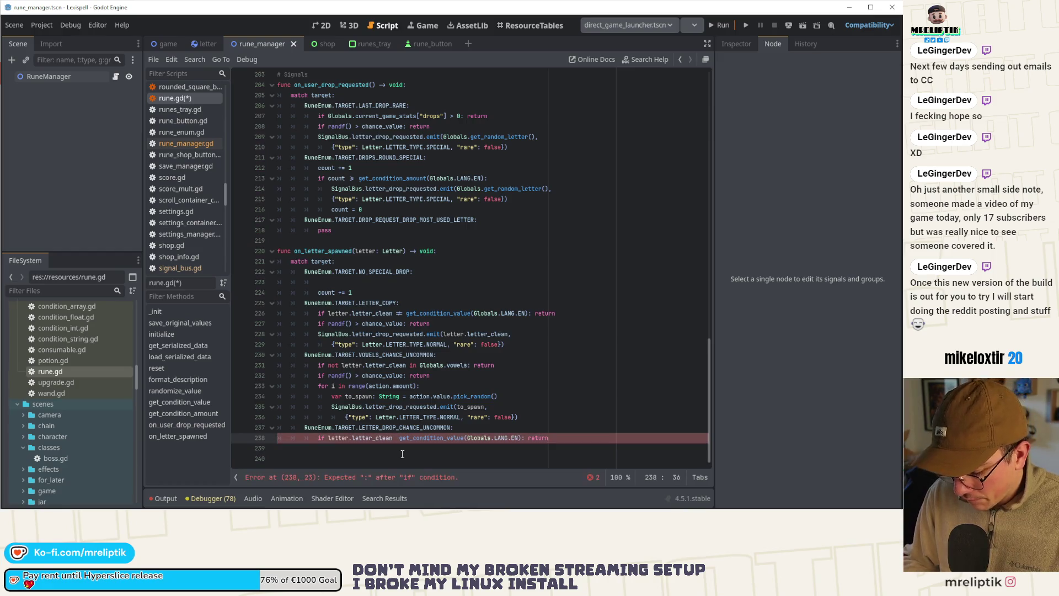
{"action": "key", "text": "Home"}
{"action": "key", "text": "Right"}
{"action": "key", "text": "Right"}
{"action": "type", "text": "not"}
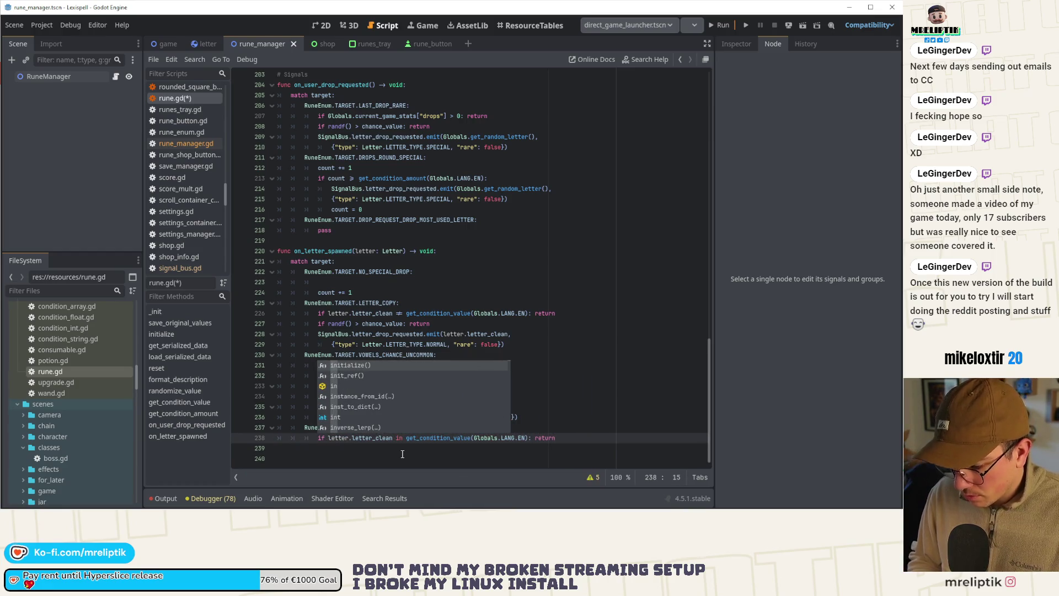
{"action": "key", "text": "ctrl+s"}
{"action": "left_click", "coordinate": [578, 439]}
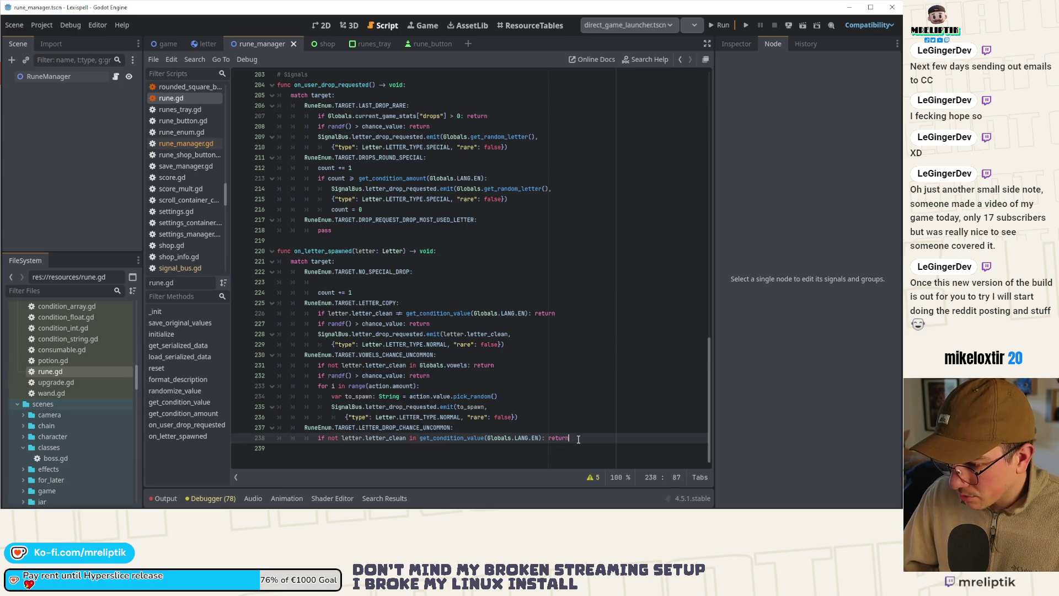
Copy the randf chance check and the emit call from LETTER_COPY into the uncommon case.
{"action": "key", "text": "Down"}
{"action": "key", "text": "Up"}
{"action": "key", "text": "Up"}
{"action": "key", "text": "Up"}
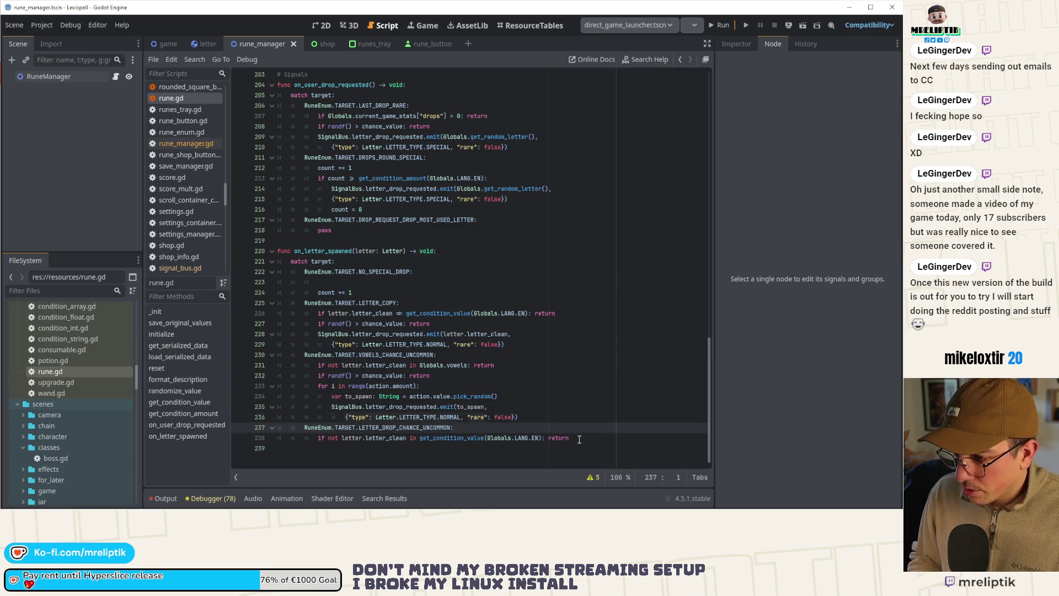
{"action": "key", "text": "Up"}
{"action": "key", "text": "ctrl+c"}
{"action": "key", "text": "Down"}
{"action": "key", "text": "Down"}
{"action": "key", "text": "Down"}
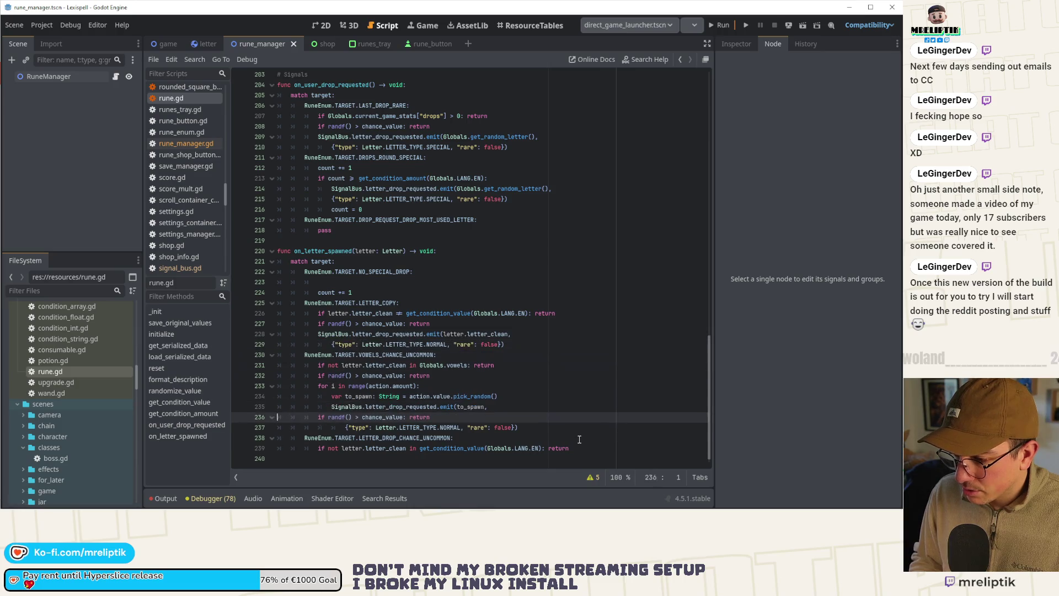
{"action": "key", "text": "ctrl+v"}
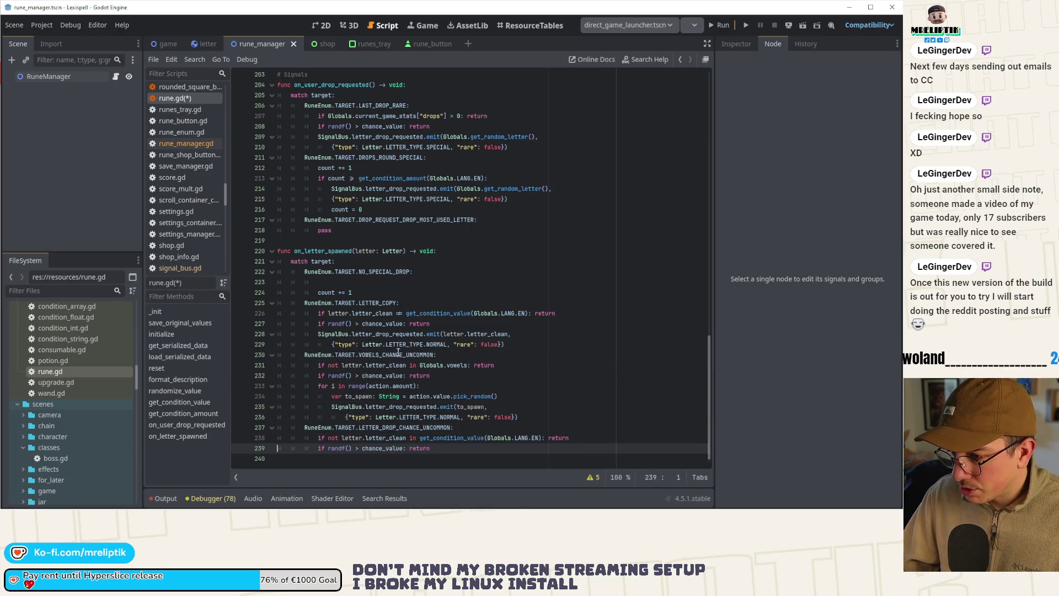
{"action": "left_click", "coordinate": [500, 345]}
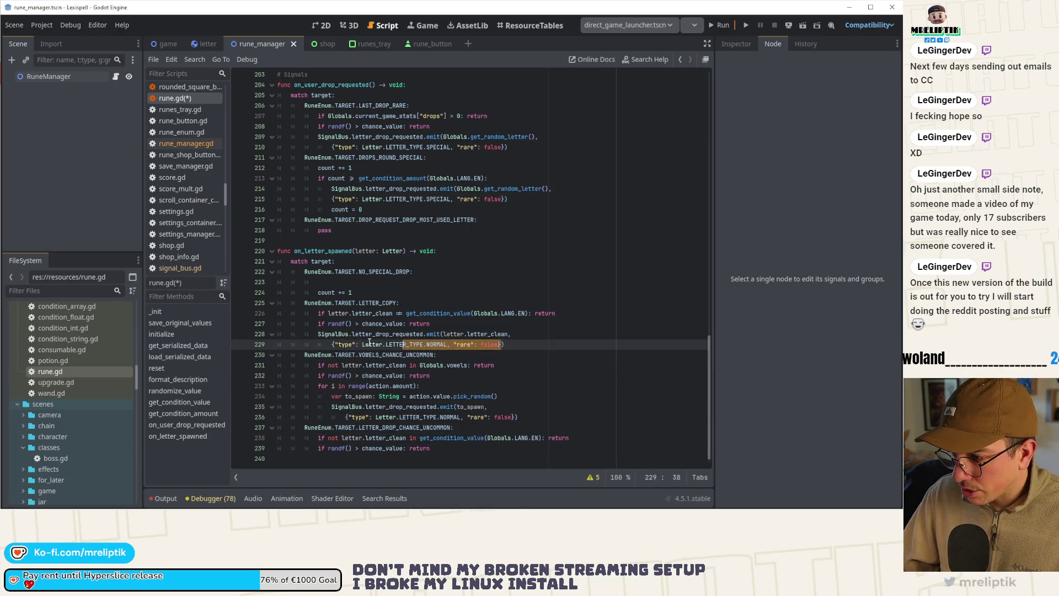
{"action": "left_click", "coordinate": [457, 448]}
{"action": "key", "text": "Return"}
{"action": "key", "text": "ctrl+v"}
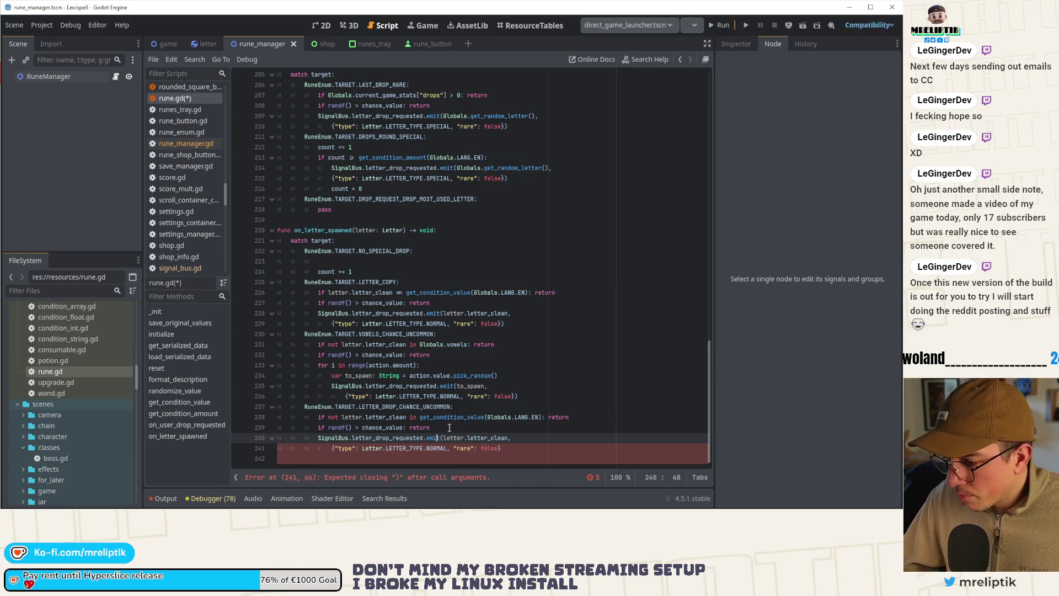
Add the to_spawn declaration, emit to_spawn as the argument, save, and close the parenthesis.
{"action": "left_click", "coordinate": [450, 428]}
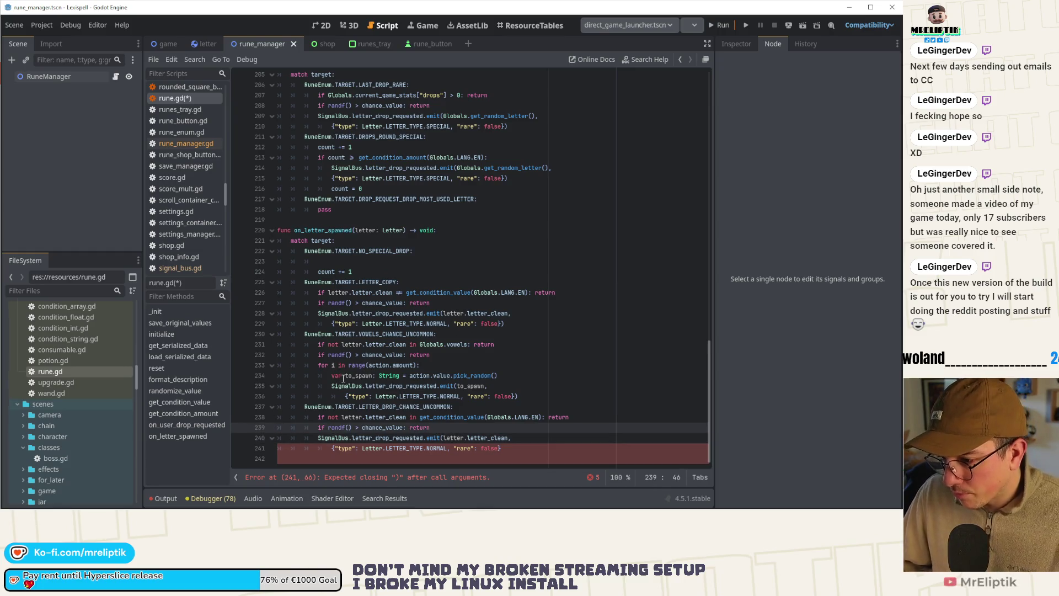
{"action": "left_click_drag", "start_coordinate": [333, 375], "coordinate": [498, 375]}
{"action": "key", "text": "ctrl+c"}
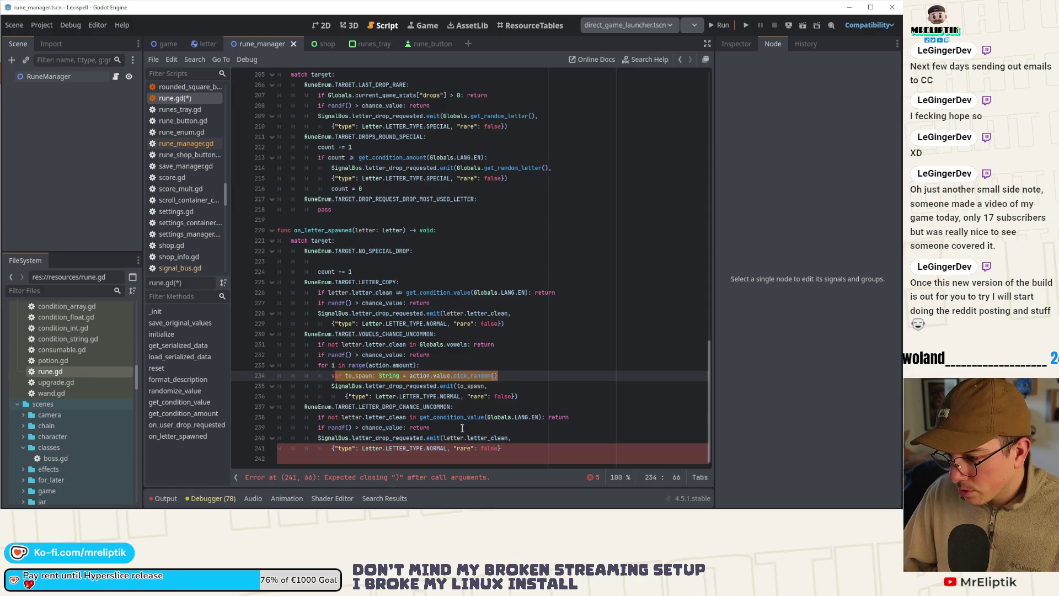
{"action": "left_click", "coordinate": [462, 427]}
{"action": "key", "text": "Return"}
{"action": "key", "text": "ctrl+v"}
{"action": "left_click", "coordinate": [428, 428]}
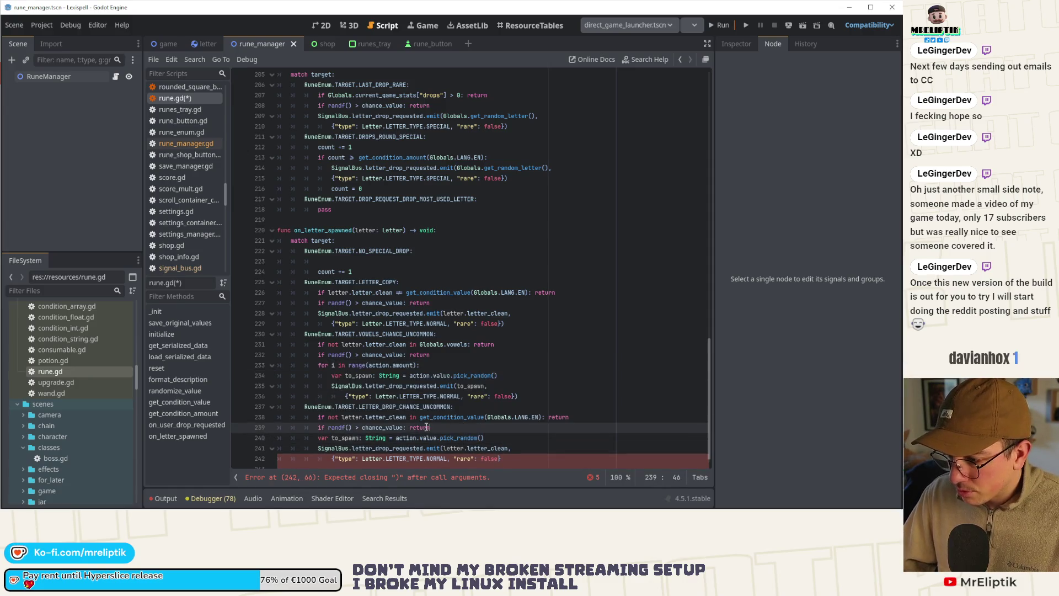
{"action": "double_click", "coordinate": [346, 438]}
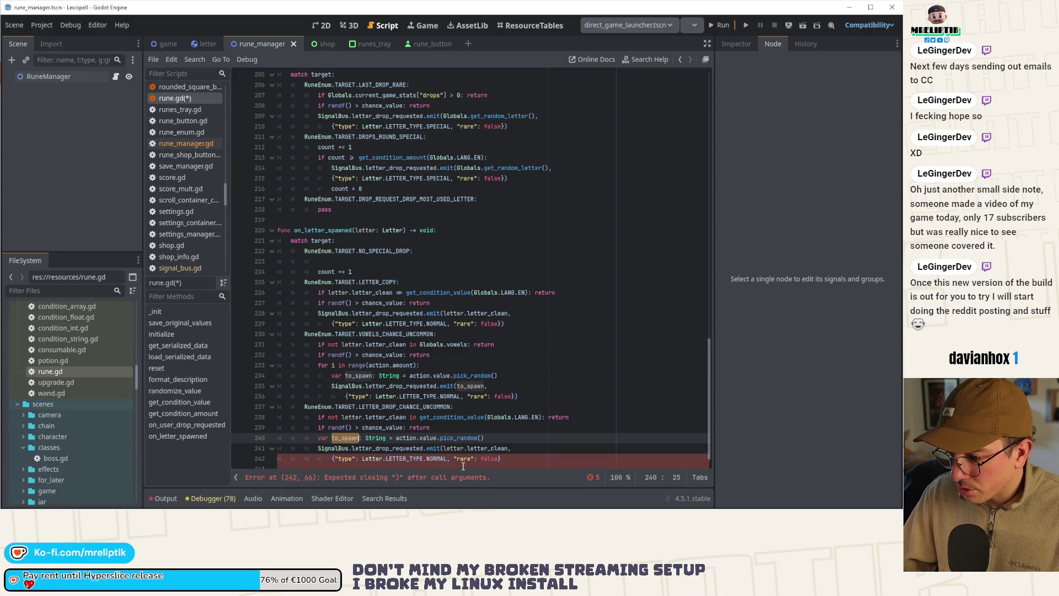
{"action": "left_click", "coordinate": [442, 448]}
{"action": "left_click_drag", "start_coordinate": [444, 448], "coordinate": [509, 448]}
{"action": "key", "text": "ctrl+v"}
{"action": "key", "text": "ctrl+s"}
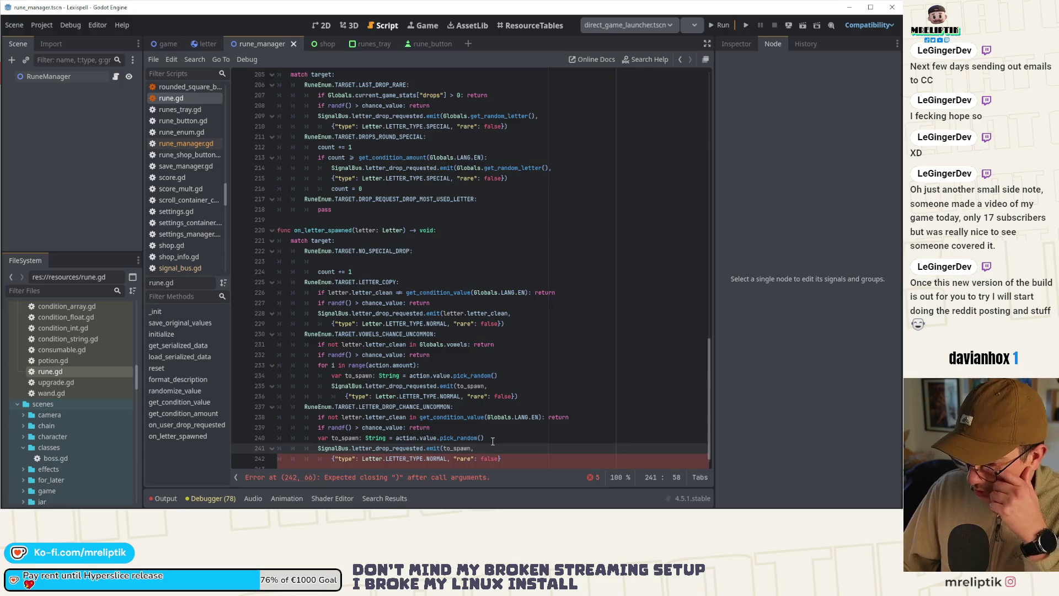
{"action": "left_click", "coordinate": [530, 458]}
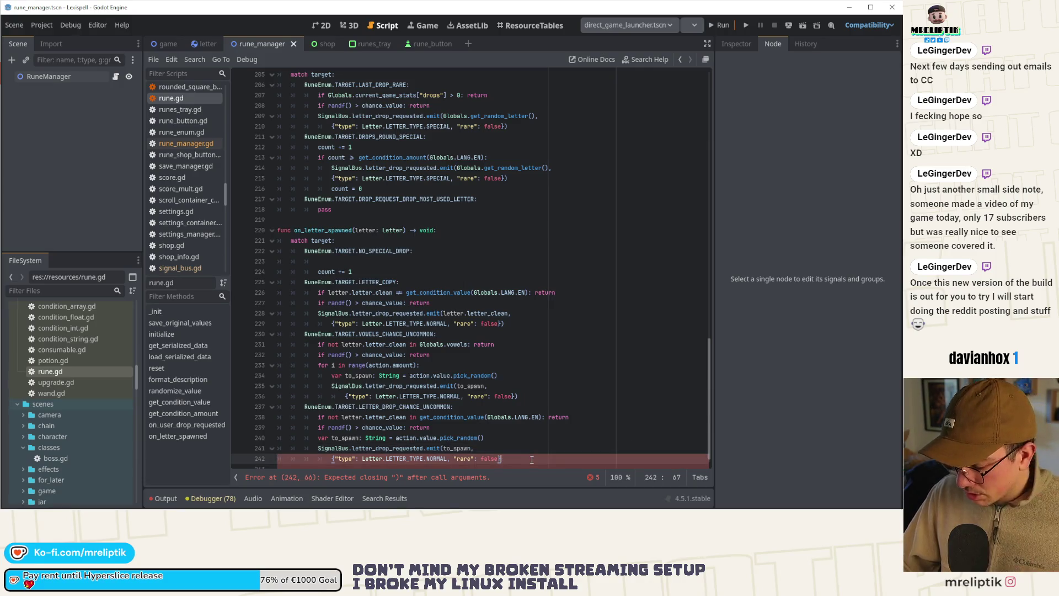
{"action": "type", "text": ")"}
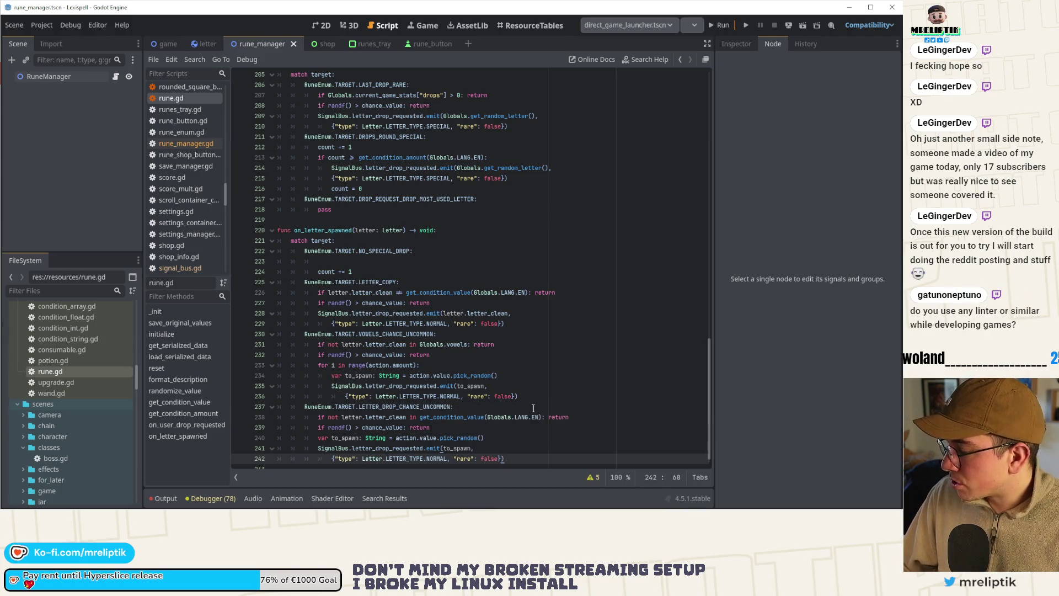
Inspect where action and VOWELS_CHANCE_UNCOMMON are used in the script.
{"action": "left_click", "coordinate": [442, 401]}
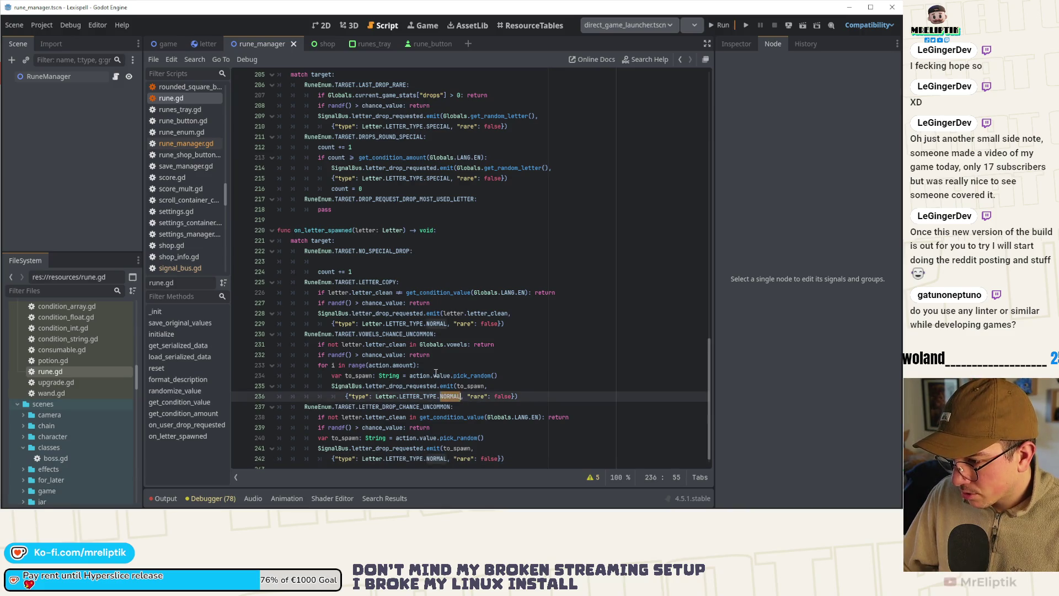
{"action": "double_click", "coordinate": [439, 375]}
{"action": "double_click", "coordinate": [429, 375]}
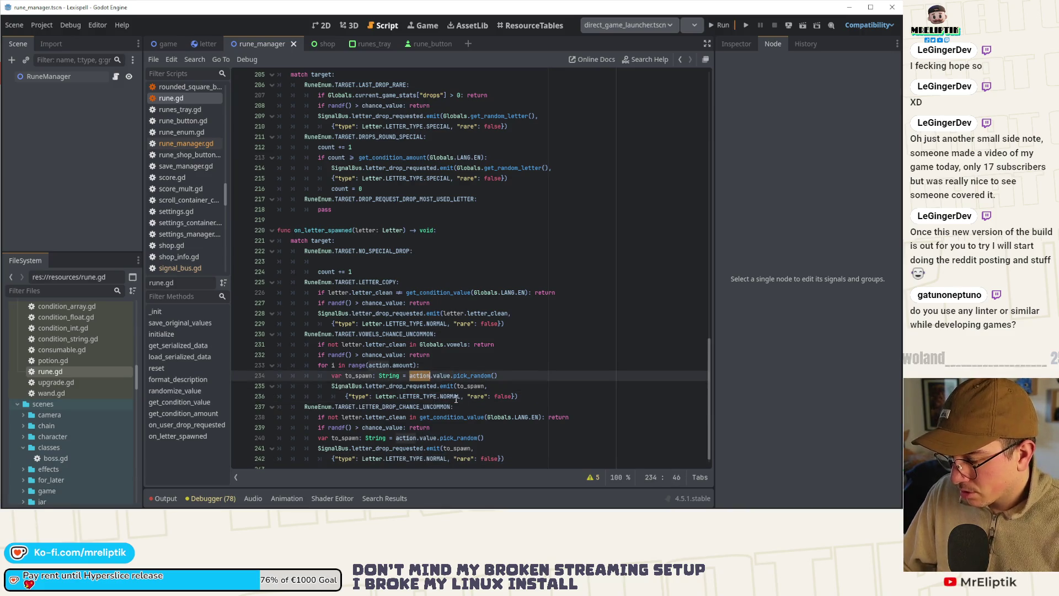
{"action": "double_click", "coordinate": [386, 335]}
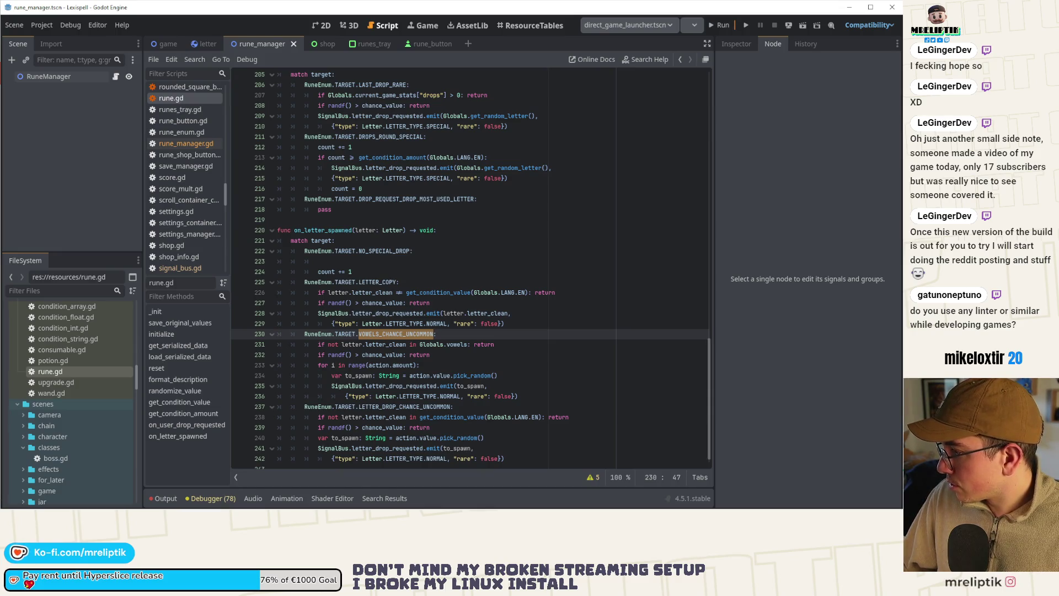
{"action": "scroll", "coordinate": [506, 389], "scroll_direction": "down", "scroll_amount": 1}
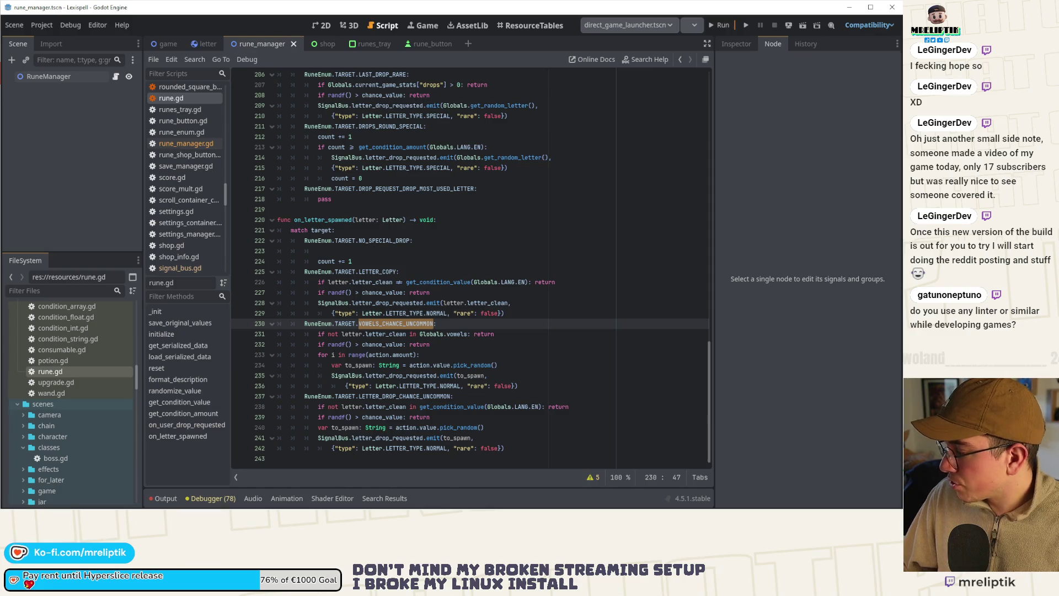
{"action": "left_click", "coordinate": [361, 429]}
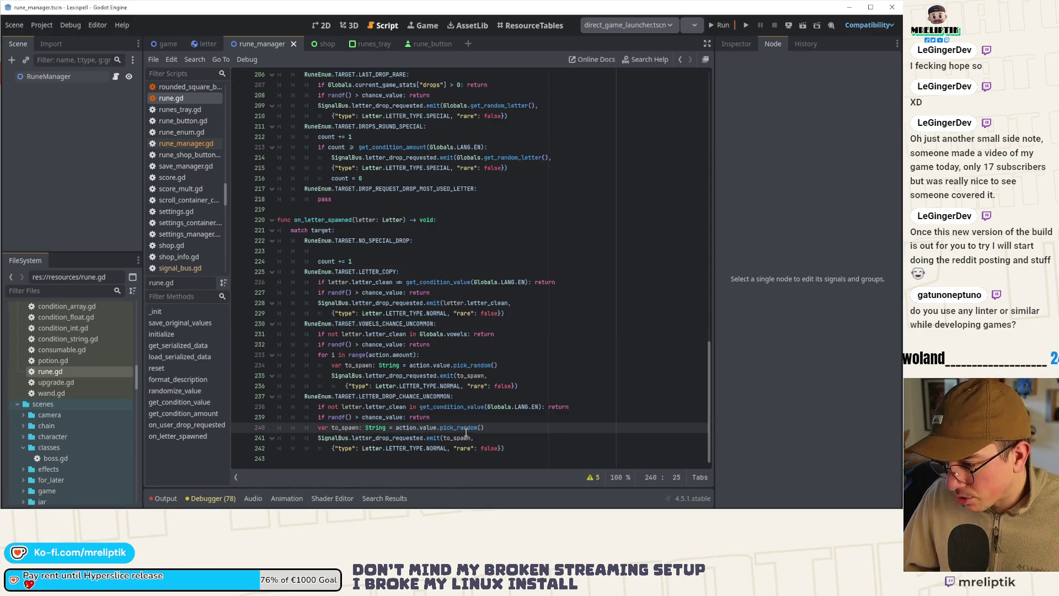
Change the emit argument from to_spawn to Globals.get_random_letter().
{"action": "type", "text": "n"}
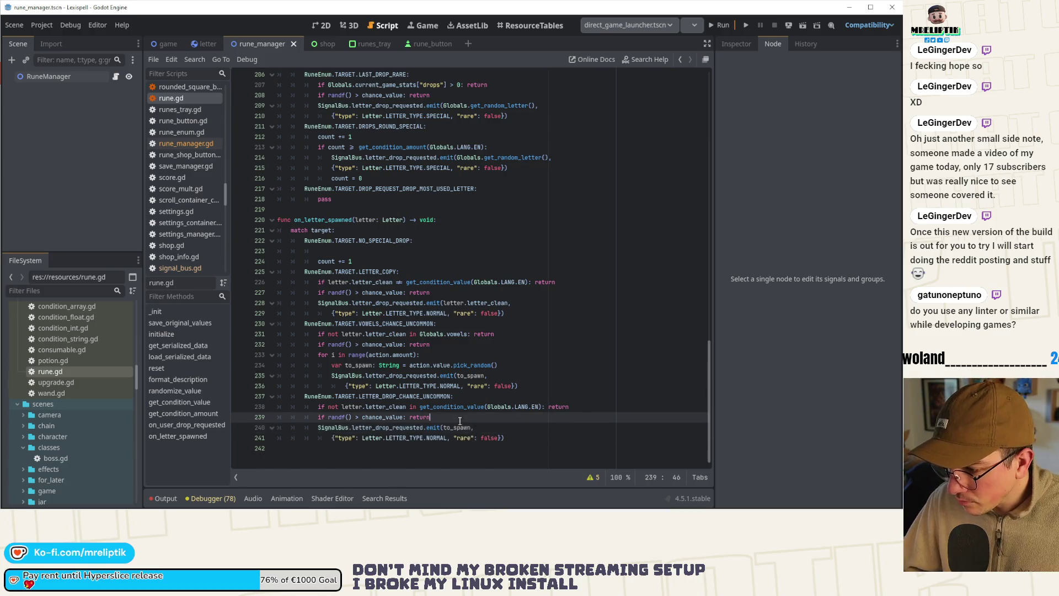
{"action": "key", "text": "ctrl+BackSpace"}
{"action": "type", "text": "Globl"}
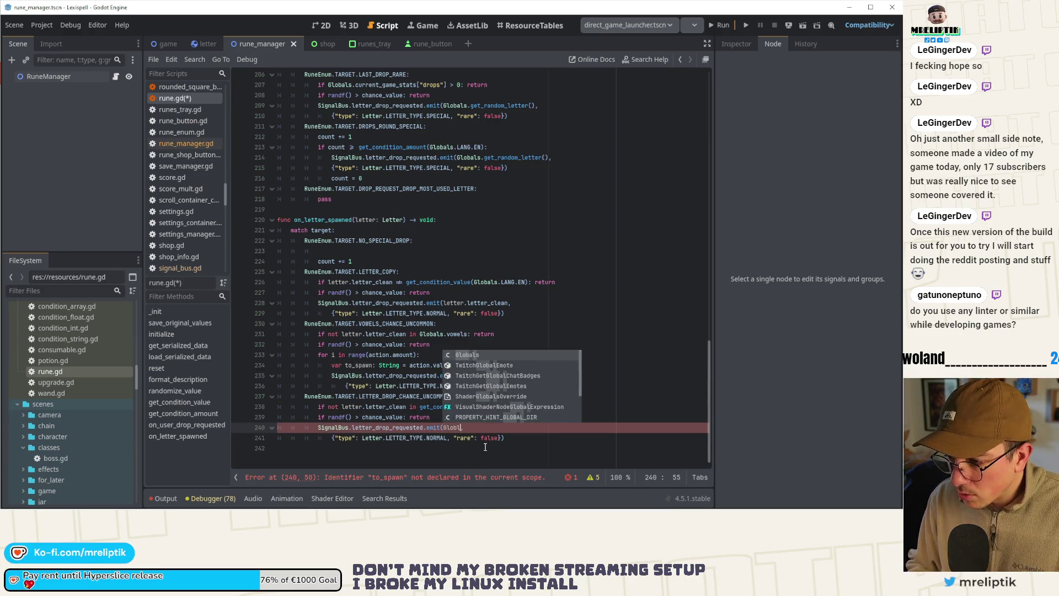
{"action": "key", "text": "Return"}
{"action": "type", "text": "."}
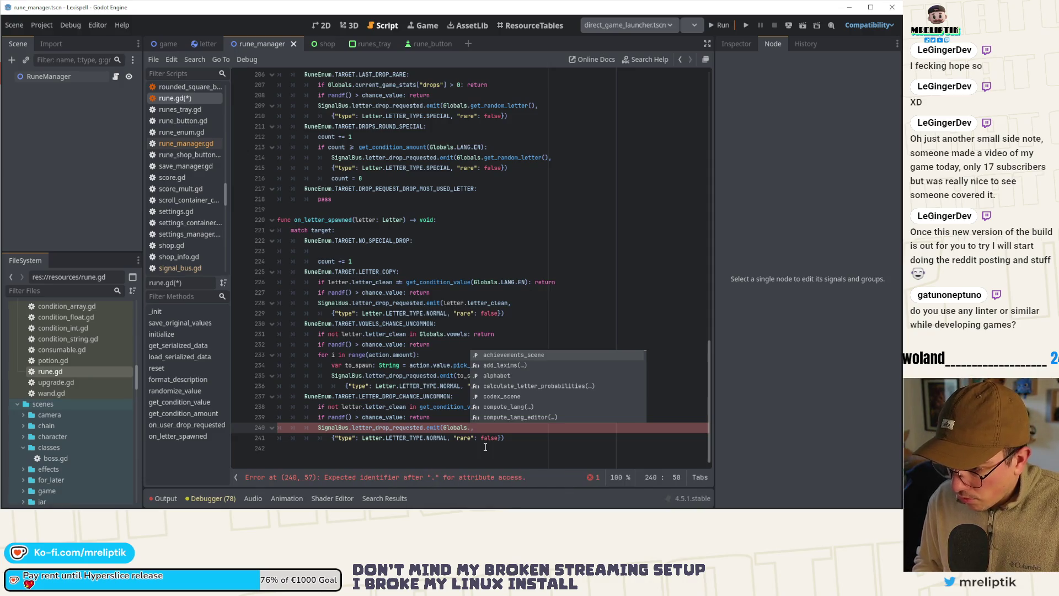
{"action": "type", "text": "get_rand"}
{"action": "key", "text": "Return"}
Change the emitted letter type from NORMAL to SPECIAL and save the script.
{"action": "key", "text": "Down"}
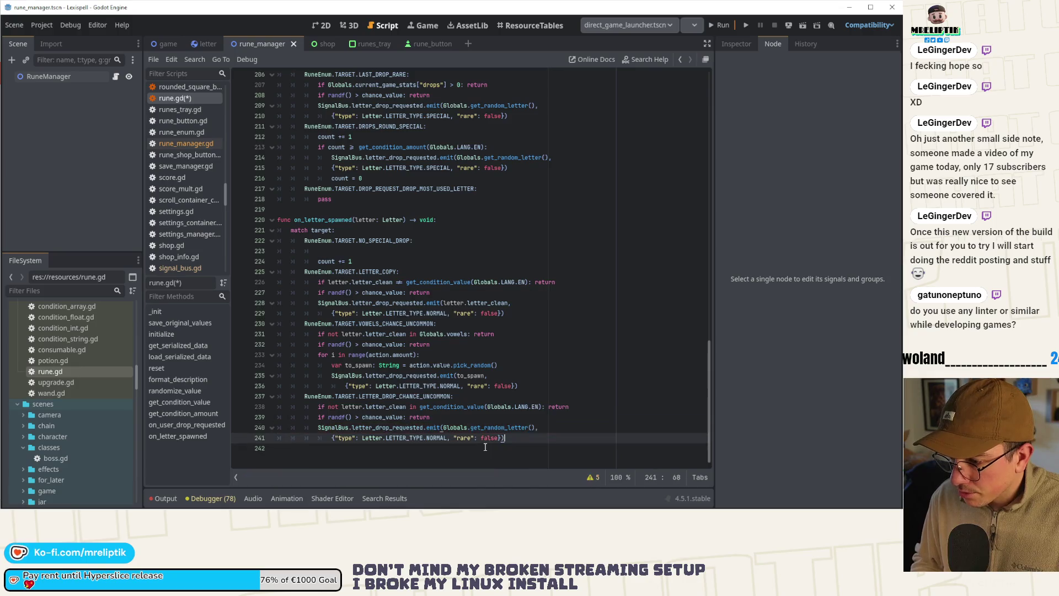
{"action": "key", "text": "ctrl+Left"}
{"action": "key", "text": "ctrl+Left"}
{"action": "key", "text": "ctrl+Left"}
{"action": "type", "text": "SPECIAL"}
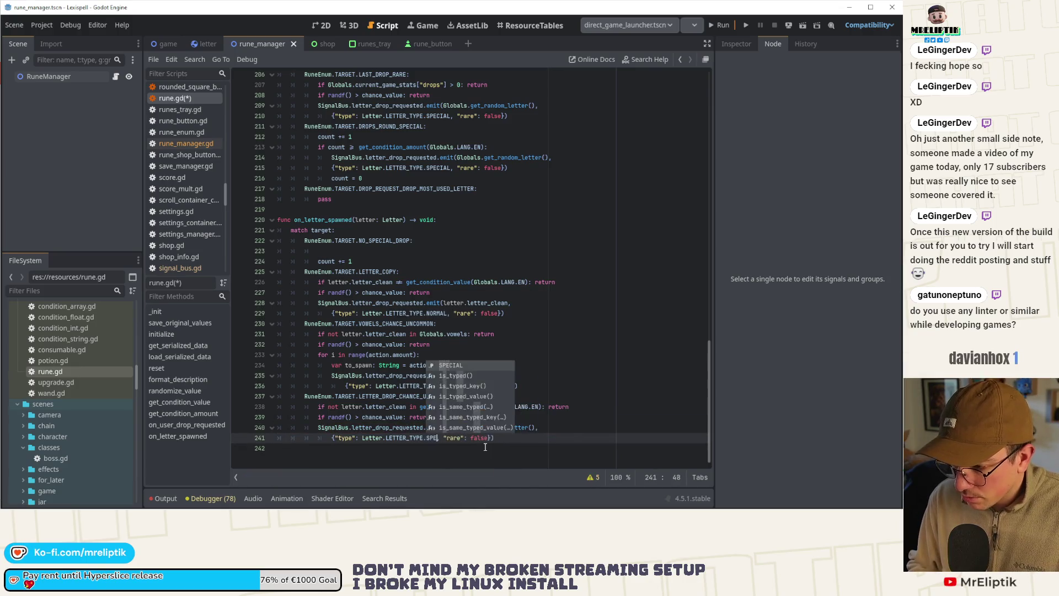
{"action": "key", "text": "ctrl+s"}
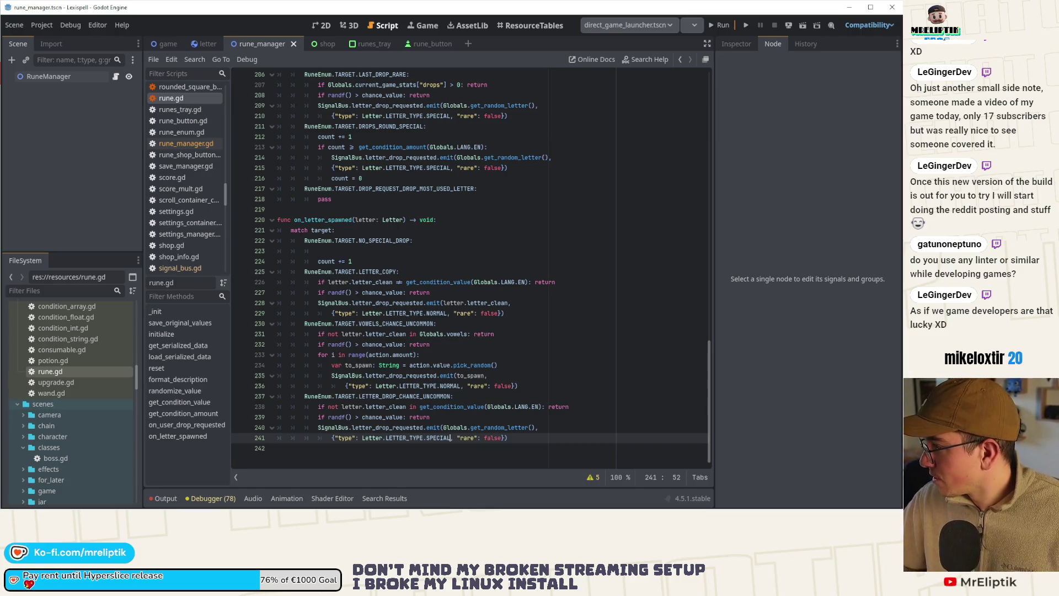
{"action": "double_click", "coordinate": [369, 190]}
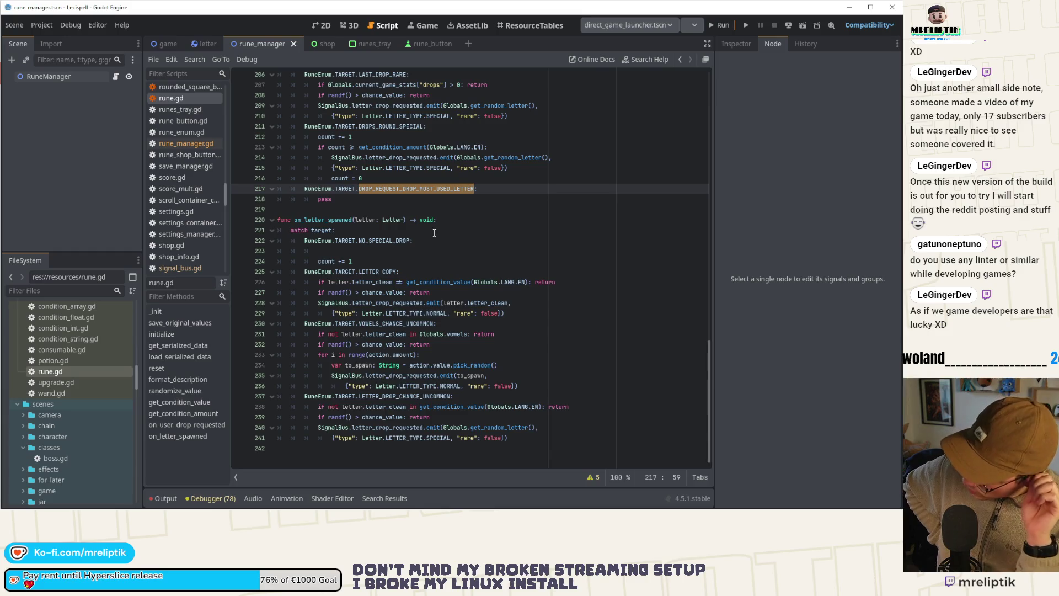
Paste the LETTER_COPY emit call over pass in DROP_REQUEST_DROP_MOST_USED_LETTER and begin var most_used_letter:.
{"action": "left_click", "coordinate": [341, 293]}
{"action": "triple_click", "coordinate": [320, 304]}
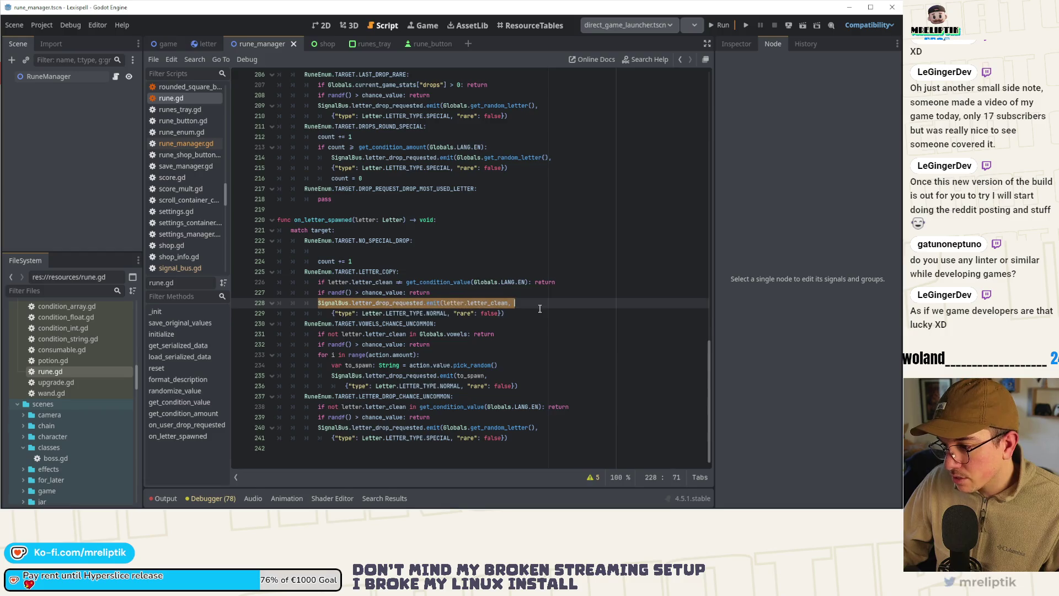
{"action": "double_click", "coordinate": [325, 199]}
{"action": "key", "text": "ctrl+v"}
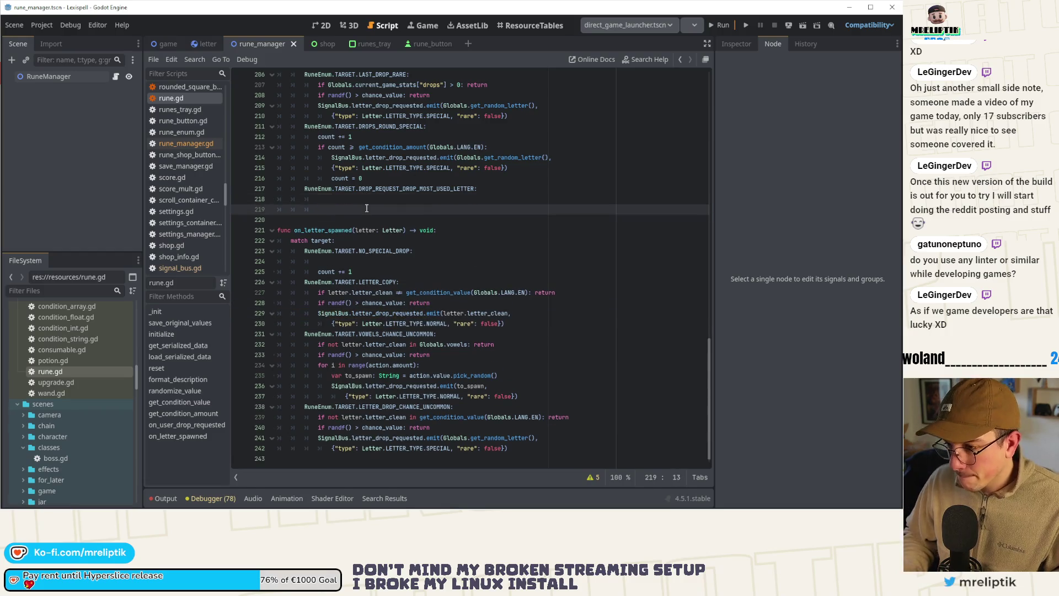
{"action": "left_click", "coordinate": [363, 202]}
{"action": "type", "text": "var most_us"}
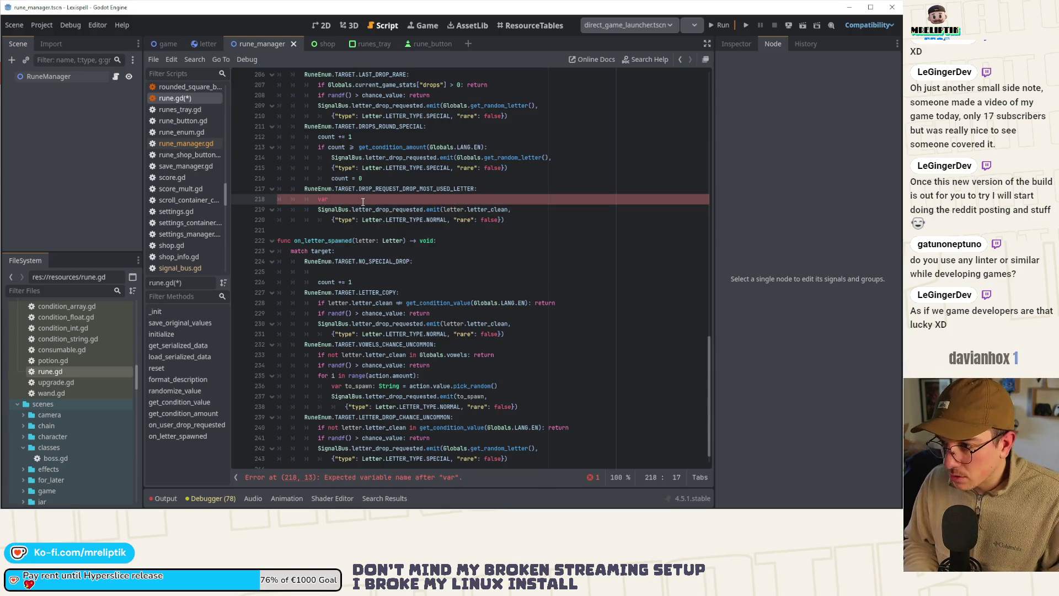
{"action": "type", "text": "ed_letter:"}
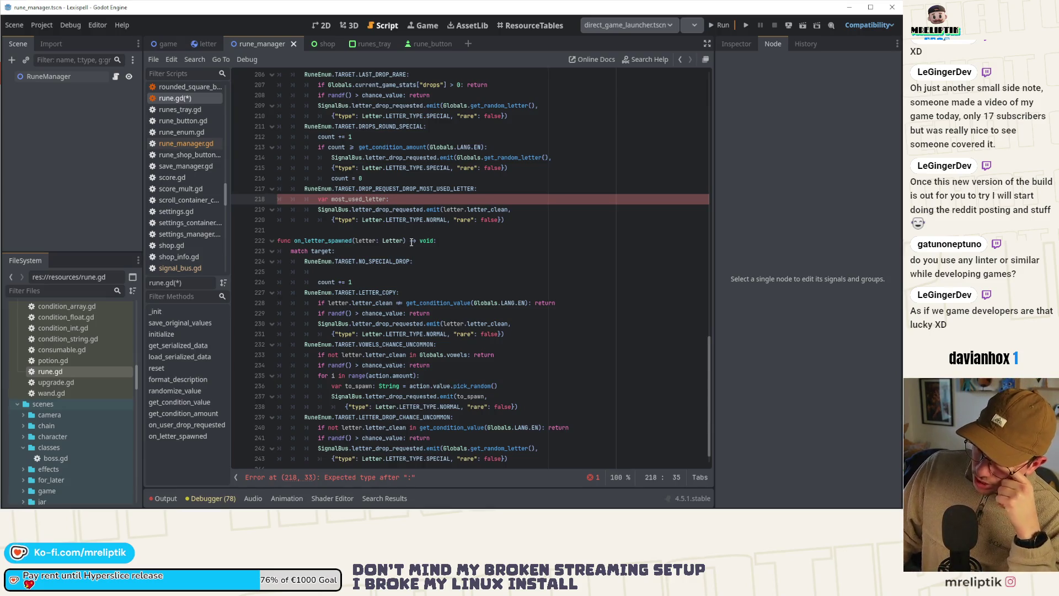
Go to the empty NO_SPECIAL_DROP case in on_letter_spawned, then start a quick script search.
{"action": "double_click", "coordinate": [308, 241]}
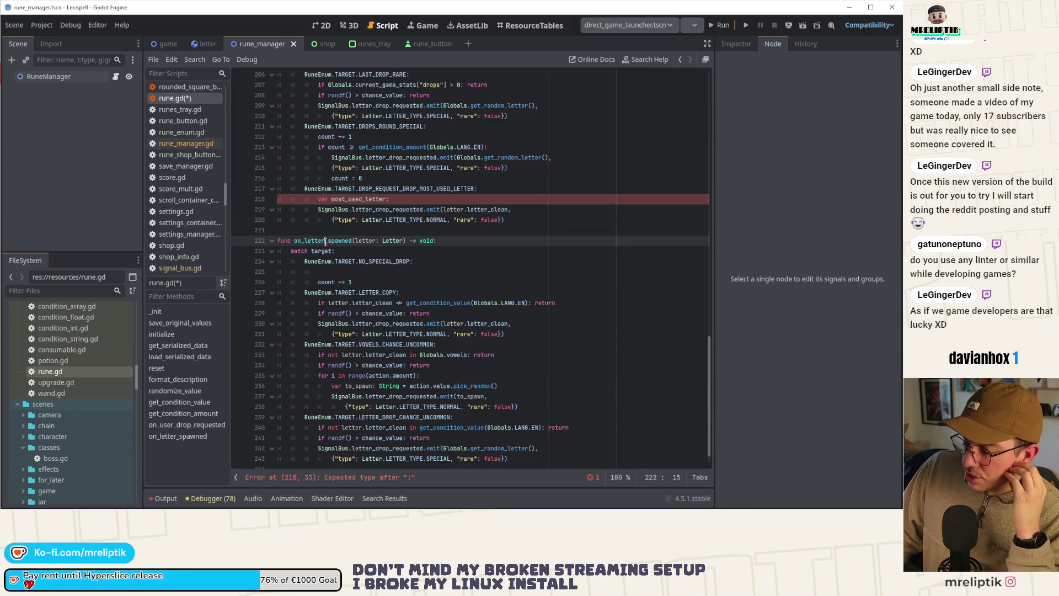
{"action": "left_click", "coordinate": [458, 272]}
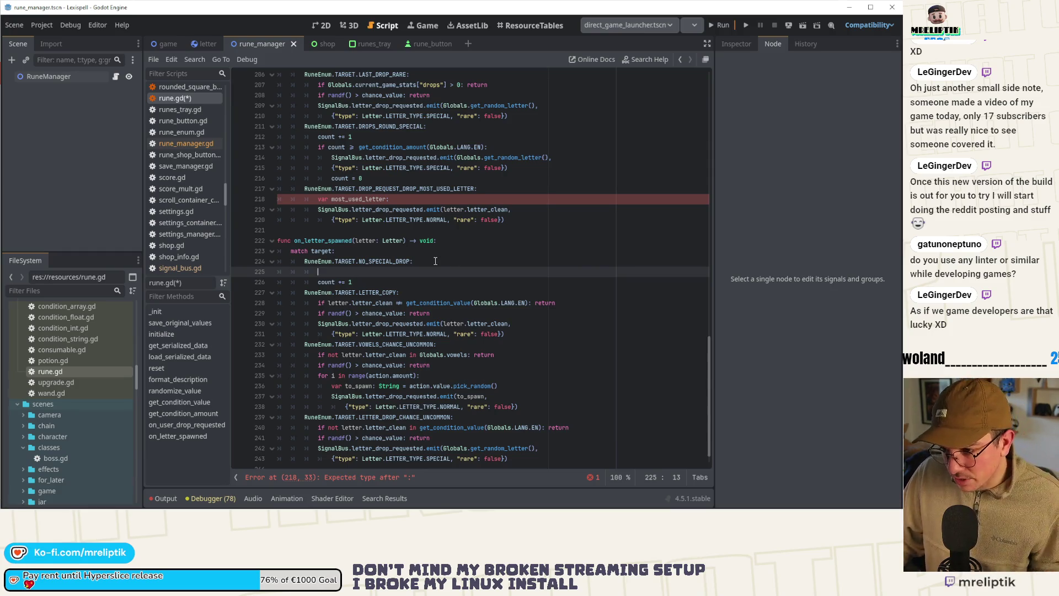
{"action": "key", "text": "ctrl+alt+o"}
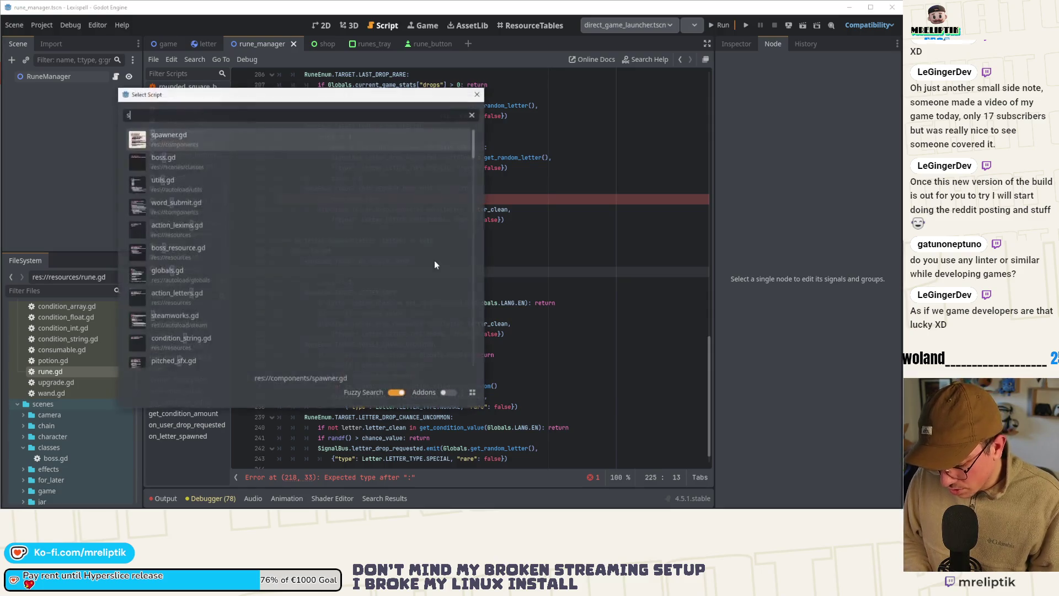
Open stats_manager.gd via a 'stat' search, scroll up to its STAT enum, and save the scripts.
{"action": "type", "text": "stat"}
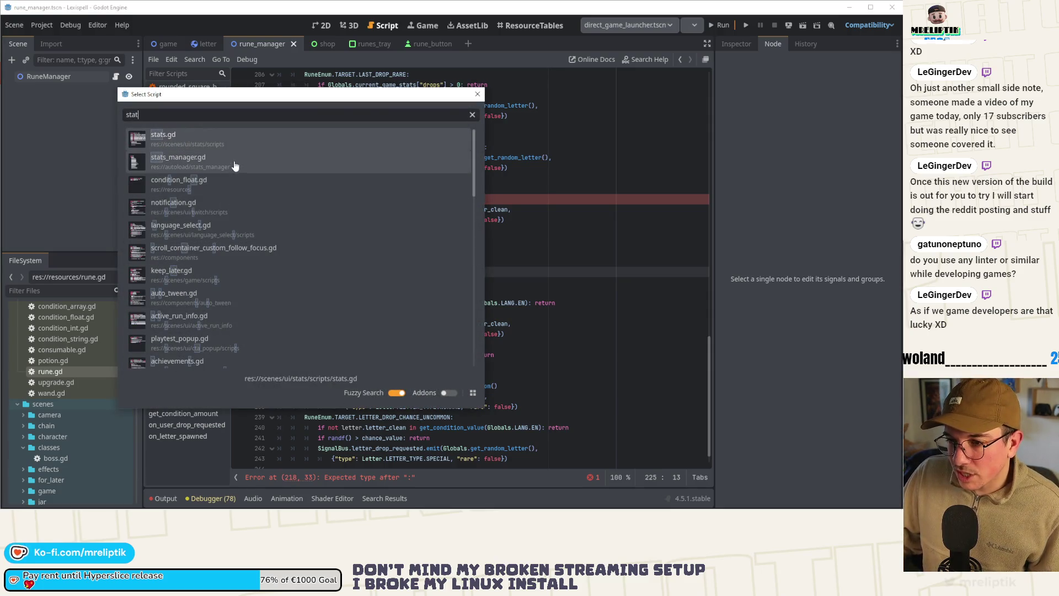
{"action": "left_click", "coordinate": [229, 161]}
{"action": "scroll", "coordinate": [364, 292], "scroll_direction": "up", "scroll_amount": 20}
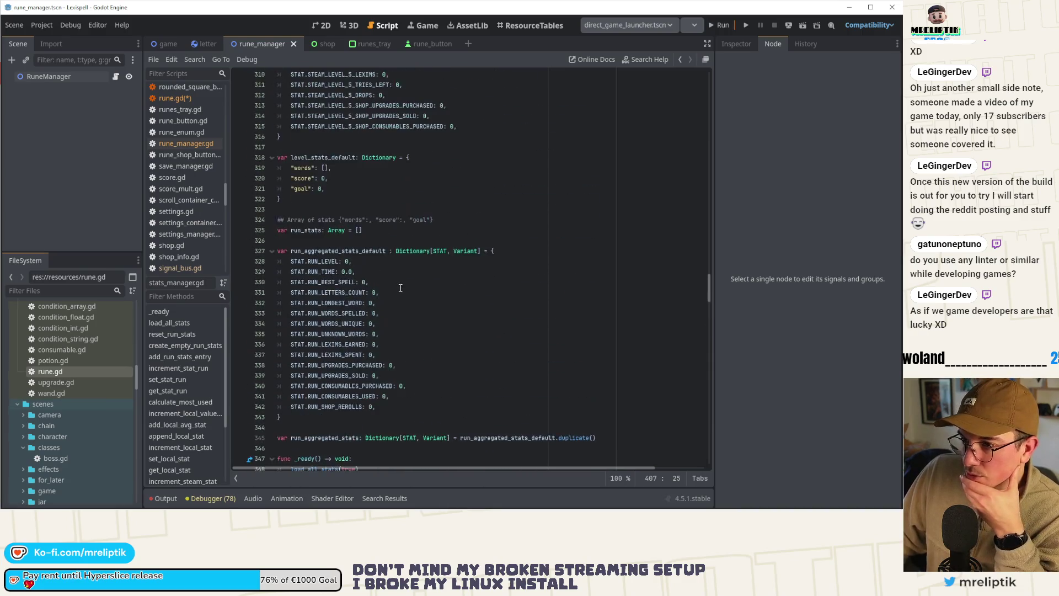
{"action": "scroll", "coordinate": [403, 269], "scroll_direction": "up", "scroll_amount": 15}
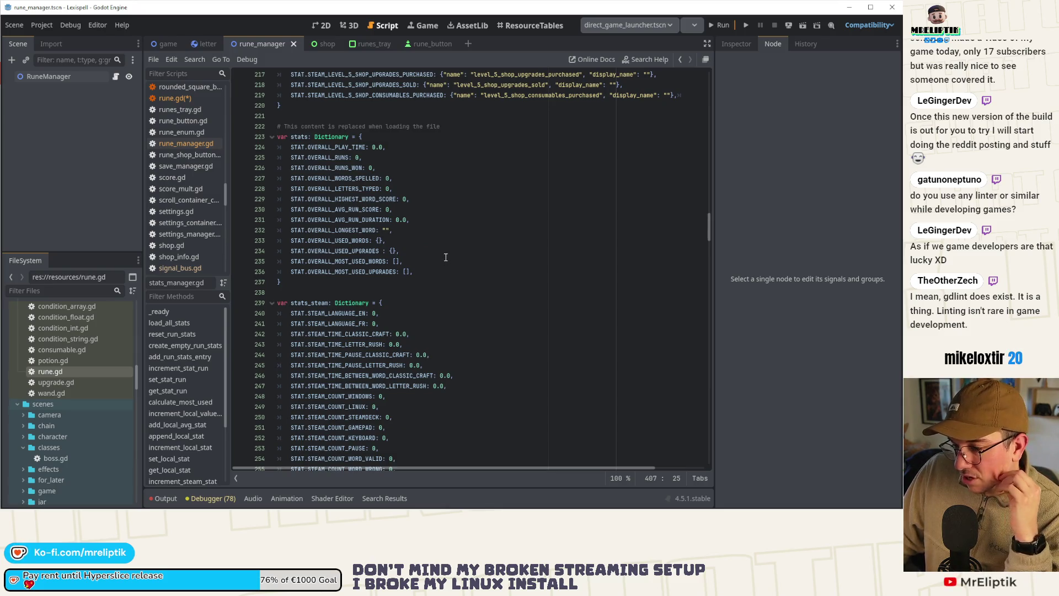
{"action": "scroll", "coordinate": [446, 253], "scroll_direction": "up", "scroll_amount": 10}
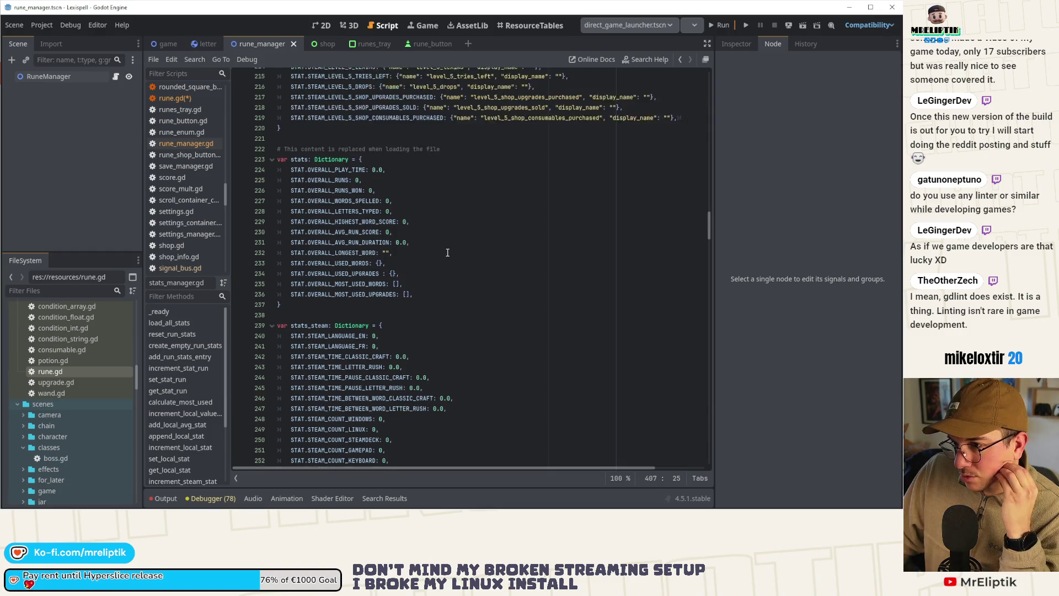
{"action": "scroll", "coordinate": [447, 253], "scroll_direction": "up", "scroll_amount": 20}
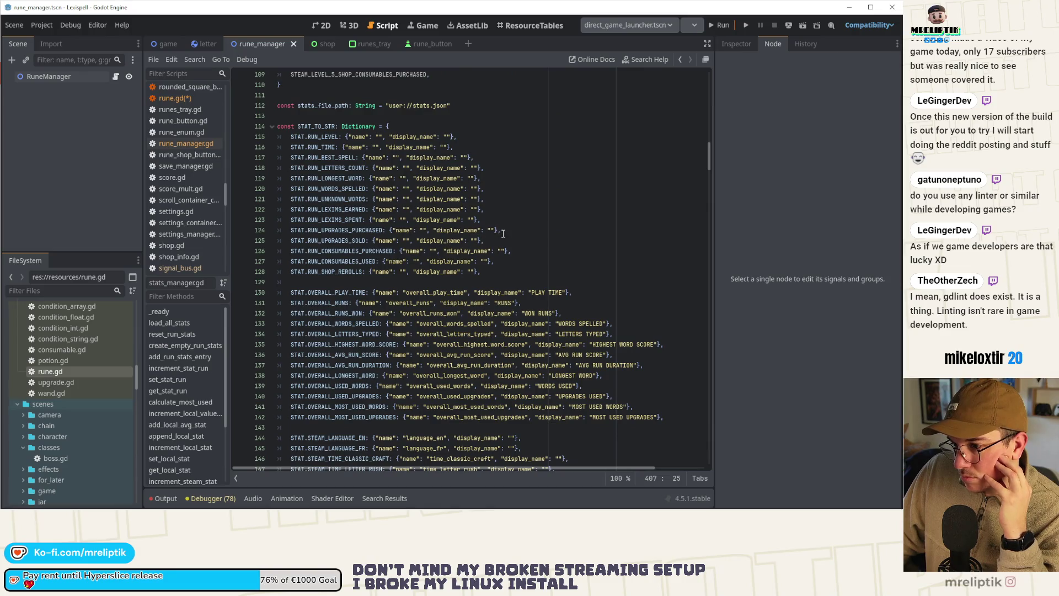
{"action": "scroll", "coordinate": [454, 248], "scroll_direction": "up", "scroll_amount": 20}
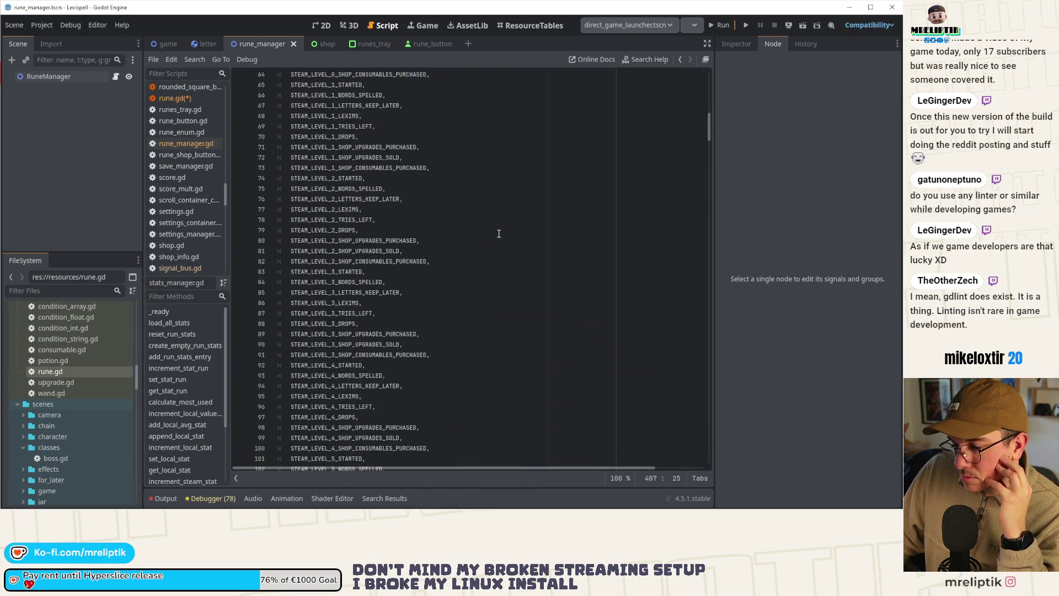
{"action": "scroll", "coordinate": [454, 247], "scroll_direction": "up", "scroll_amount": 16}
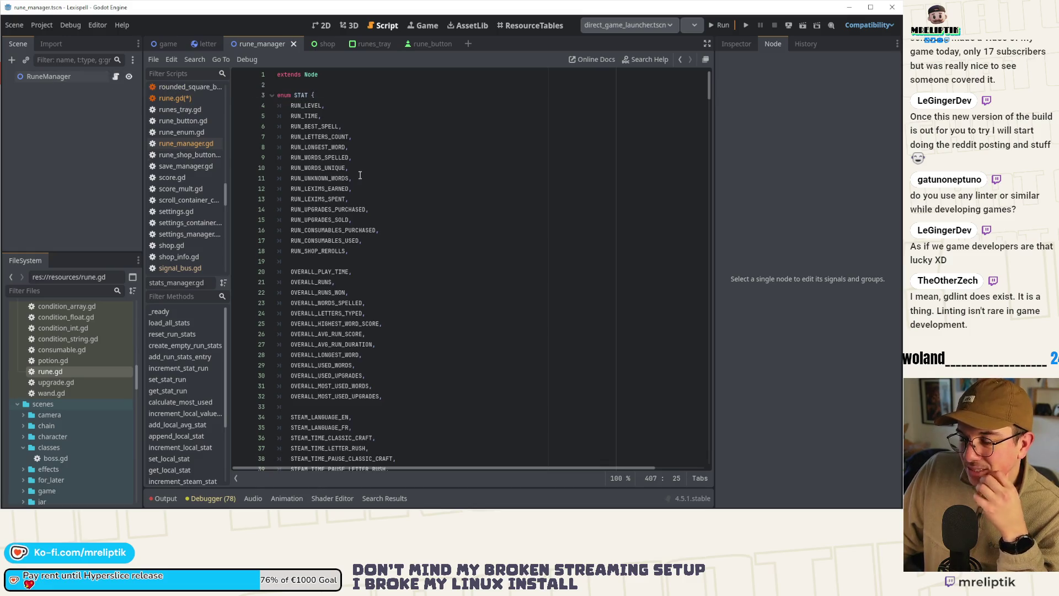
{"action": "left_click", "coordinate": [357, 158]}
{"action": "key", "text": "ctrl+s"}
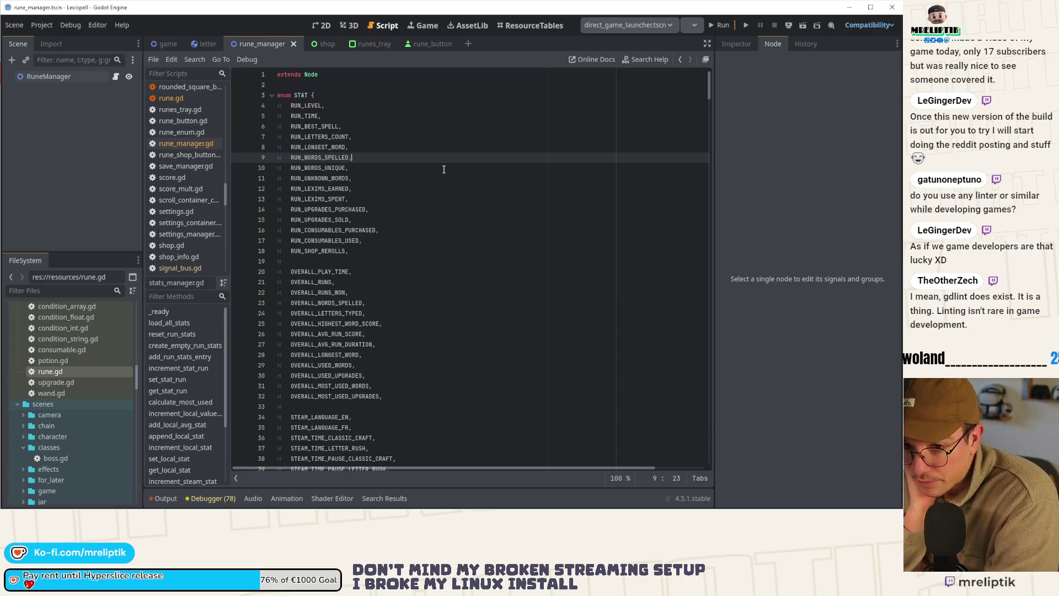
{"action": "left_click", "coordinate": [116, 76]}
Look over rune_manager.gd's _ready function, then reopen rune.gd from the FileSystem dock.
{"action": "left_click", "coordinate": [465, 207]}
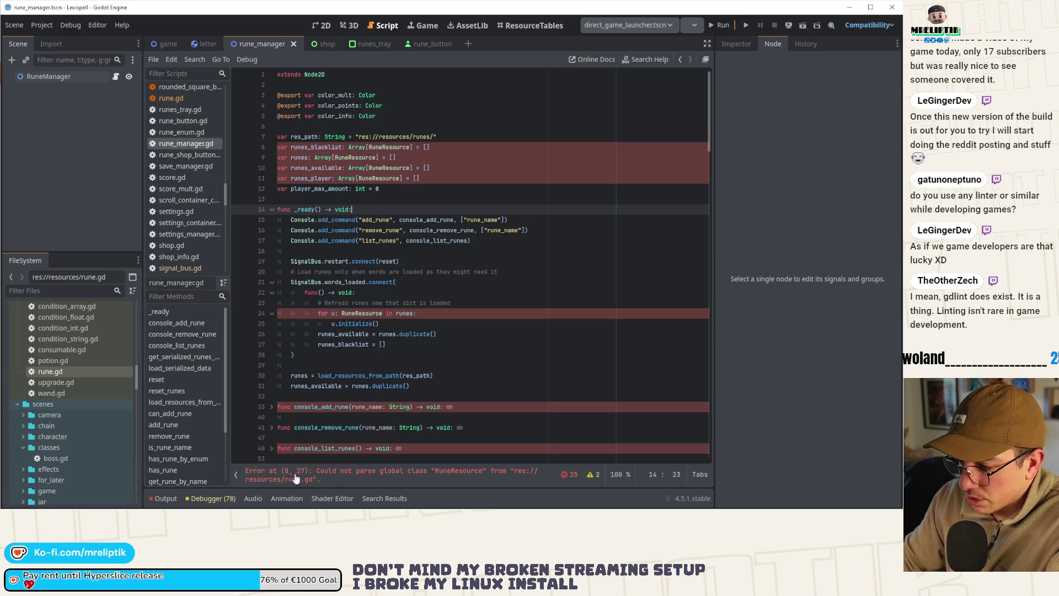
{"action": "scroll", "coordinate": [64, 447], "scroll_direction": "down", "scroll_amount": 8}
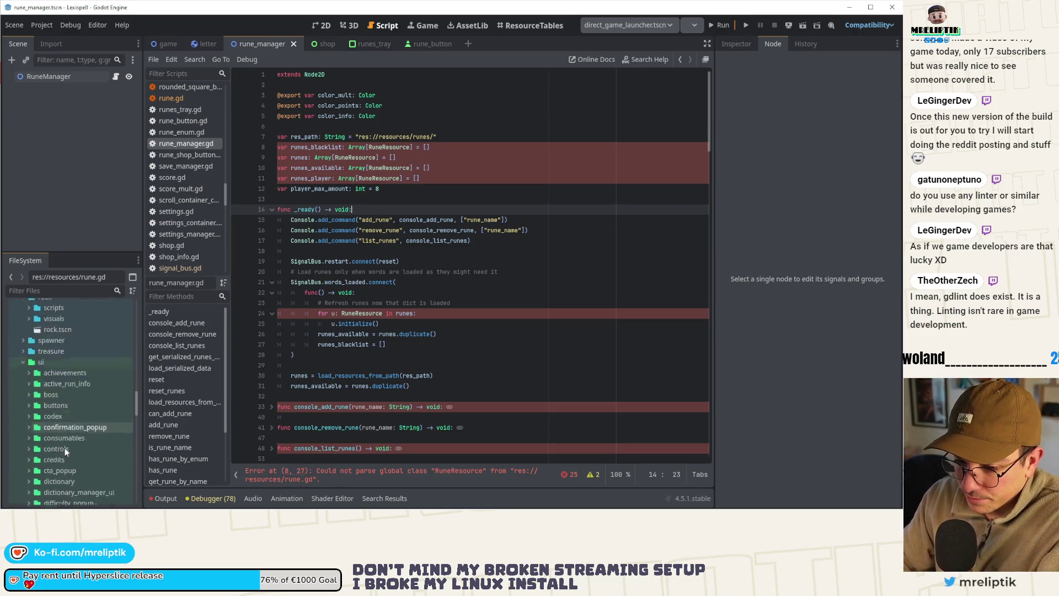
{"action": "scroll", "coordinate": [91, 418], "scroll_direction": "down", "scroll_amount": 10}
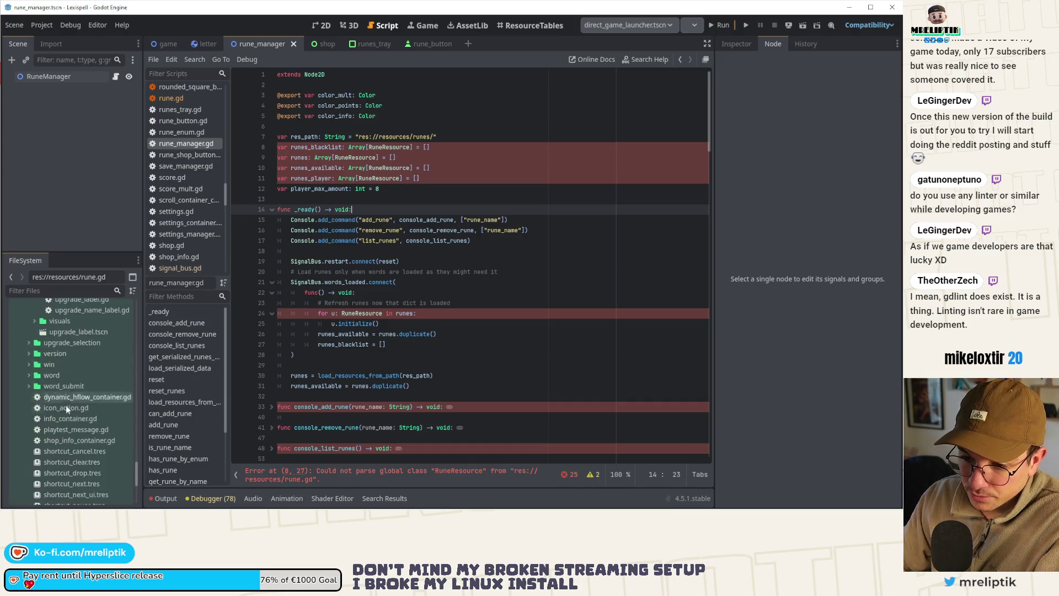
{"action": "scroll", "coordinate": [71, 439], "scroll_direction": "up", "scroll_amount": 10}
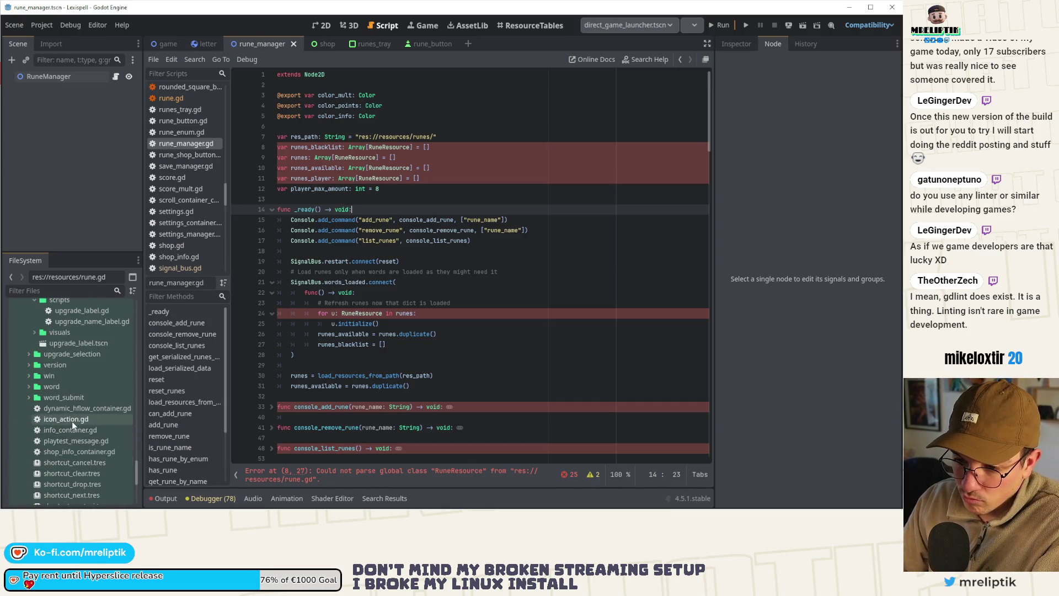
{"action": "scroll", "coordinate": [71, 422], "scroll_direction": "up", "scroll_amount": 10}
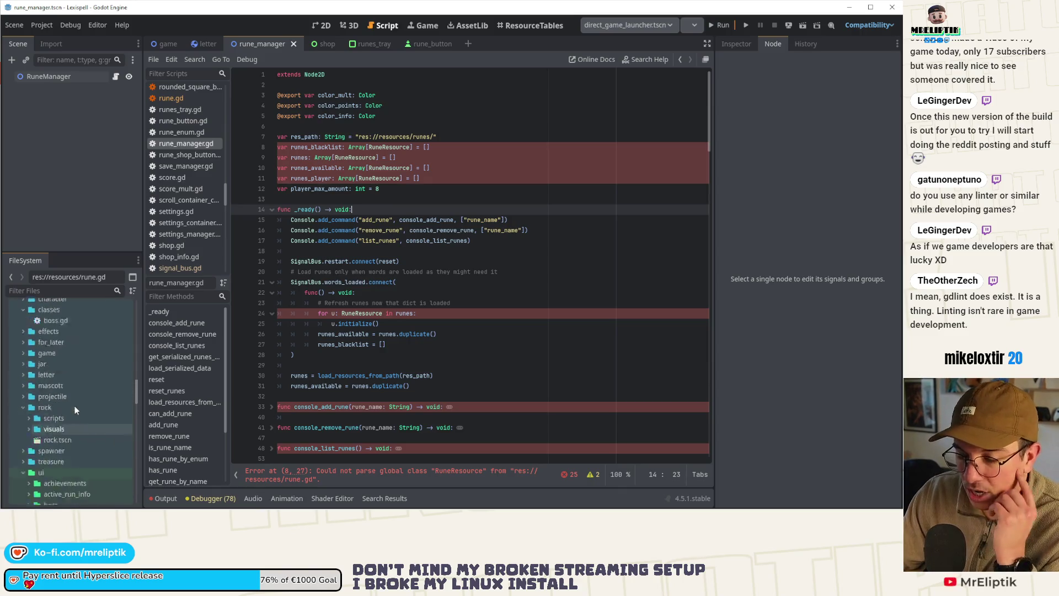
{"action": "double_click", "coordinate": [51, 359]}
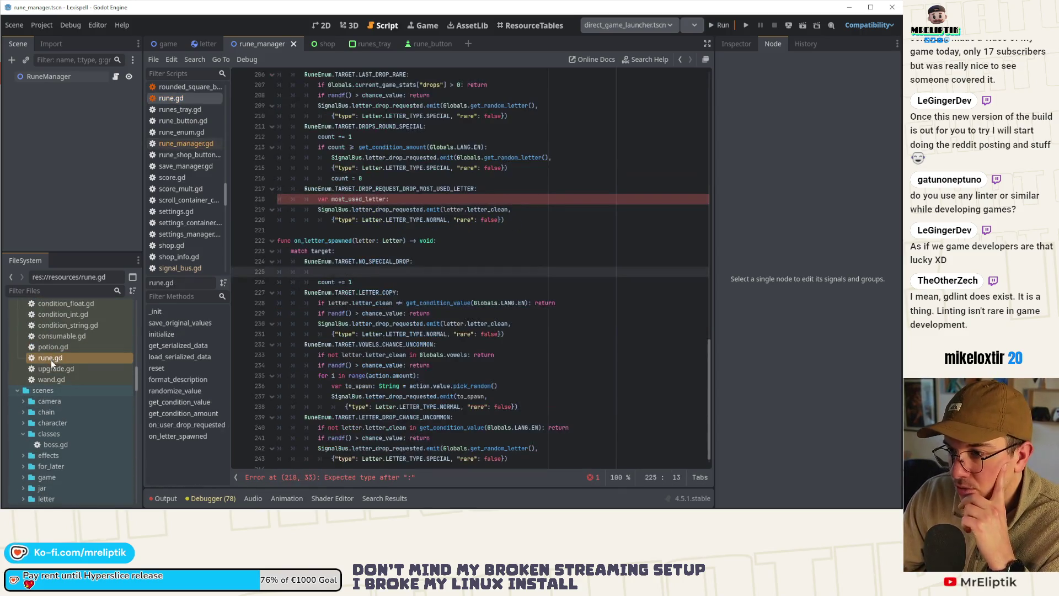
Complete the declaration as var most_used_letter: String = "a".
{"action": "left_click", "coordinate": [397, 201]}
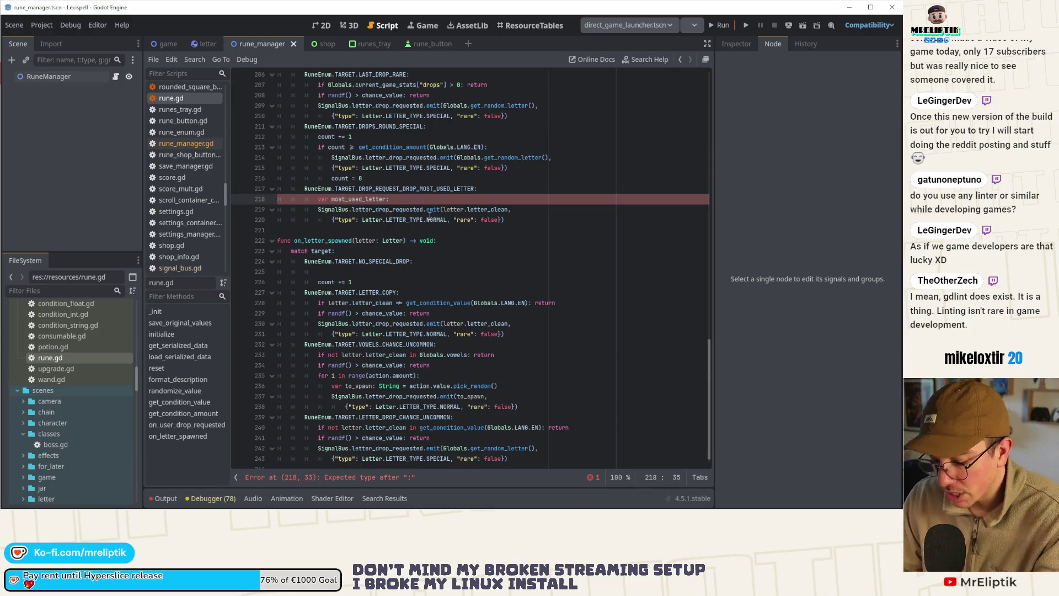
{"action": "type", "text": "String"}
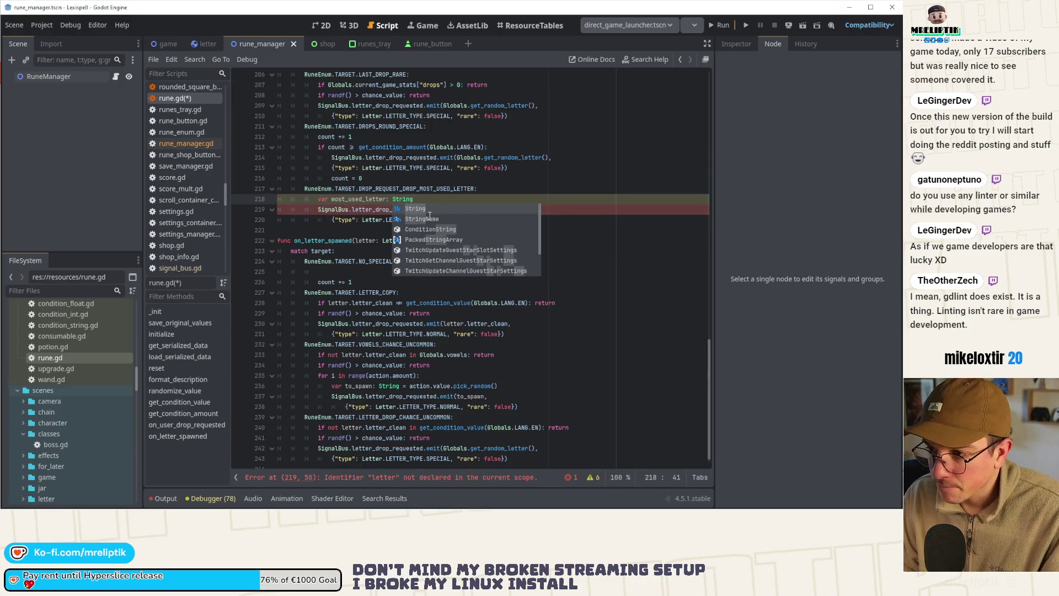
{"action": "type", "text": " =\"a"}
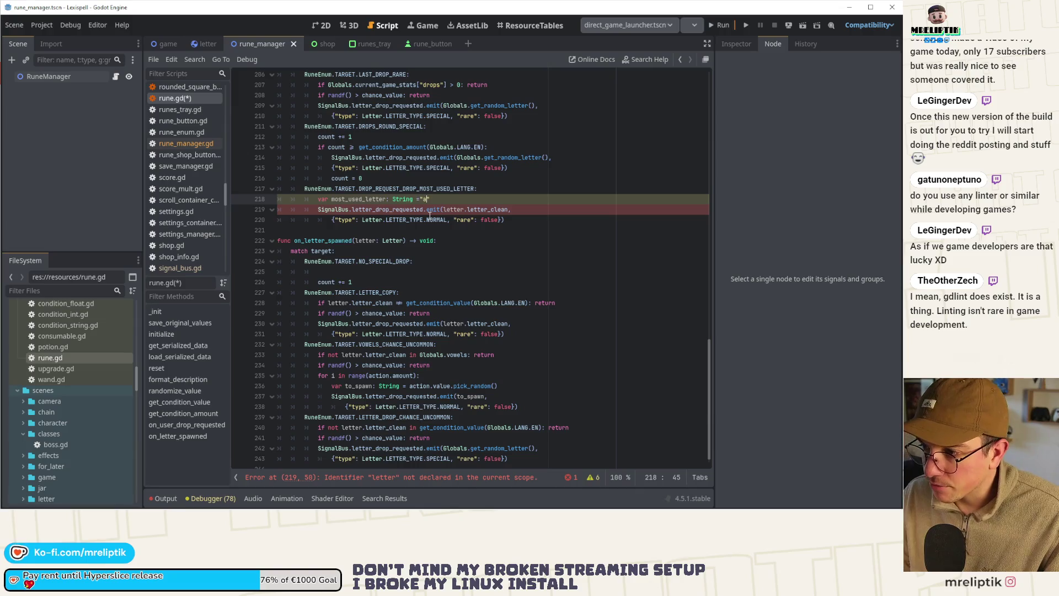
{"action": "key", "text": "Left"}
{"action": "key", "text": "Left"}
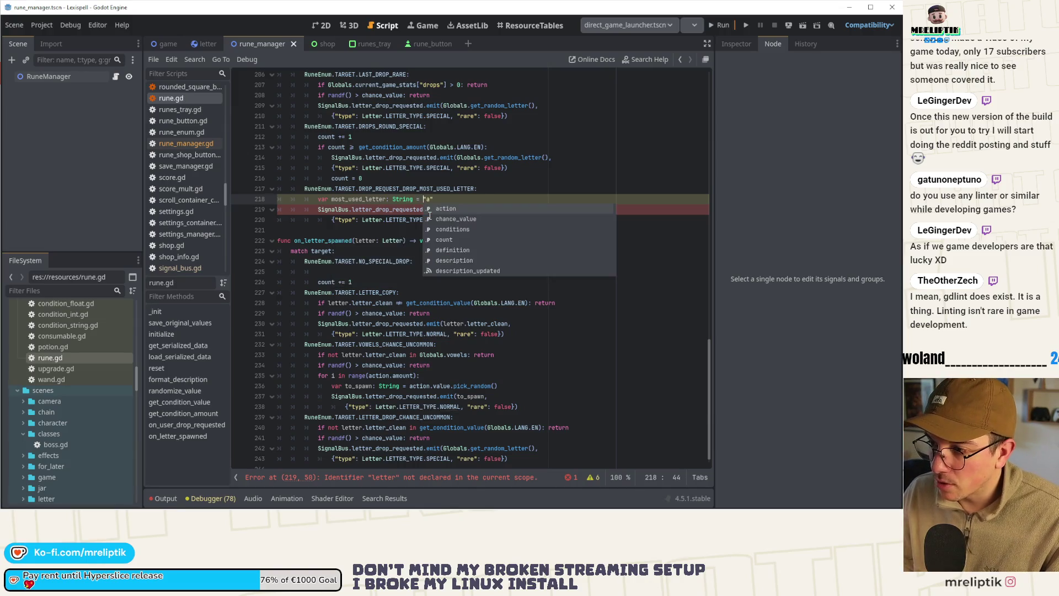
{"action": "key", "text": "Escape"}
{"action": "key", "text": "Home"}
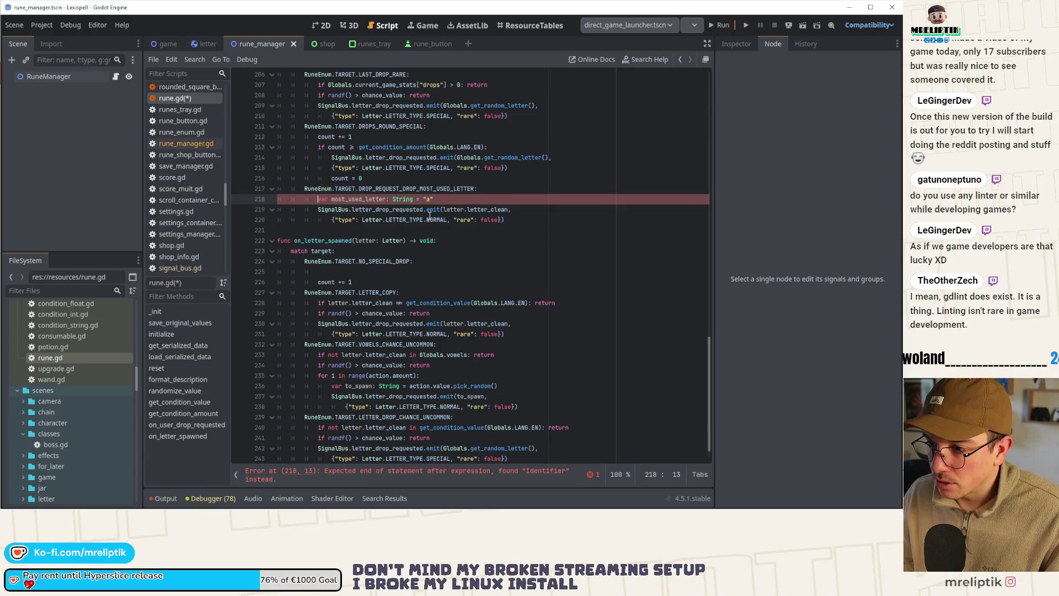
Add a TODO about saving in StatsManager and querying when needed, plus a resources-update comment.
{"action": "key", "text": "Return"}
{"action": "key", "text": "Up"}
{"action": "type", "text": "# TODO: "}
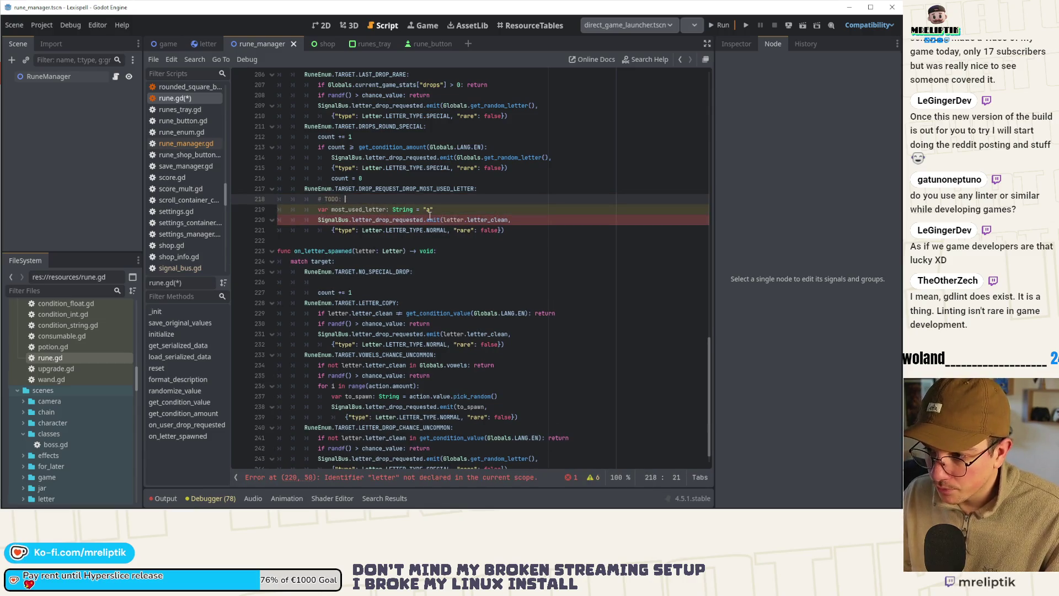
{"action": "type", "text": "ulate and save "}
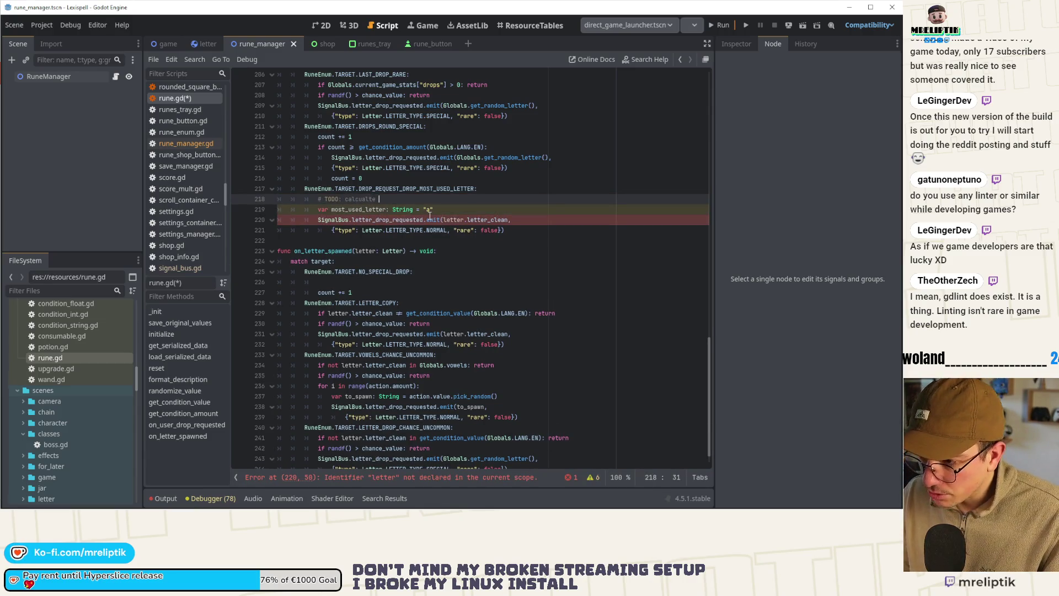
{"action": "type", "text": "n Stats"}
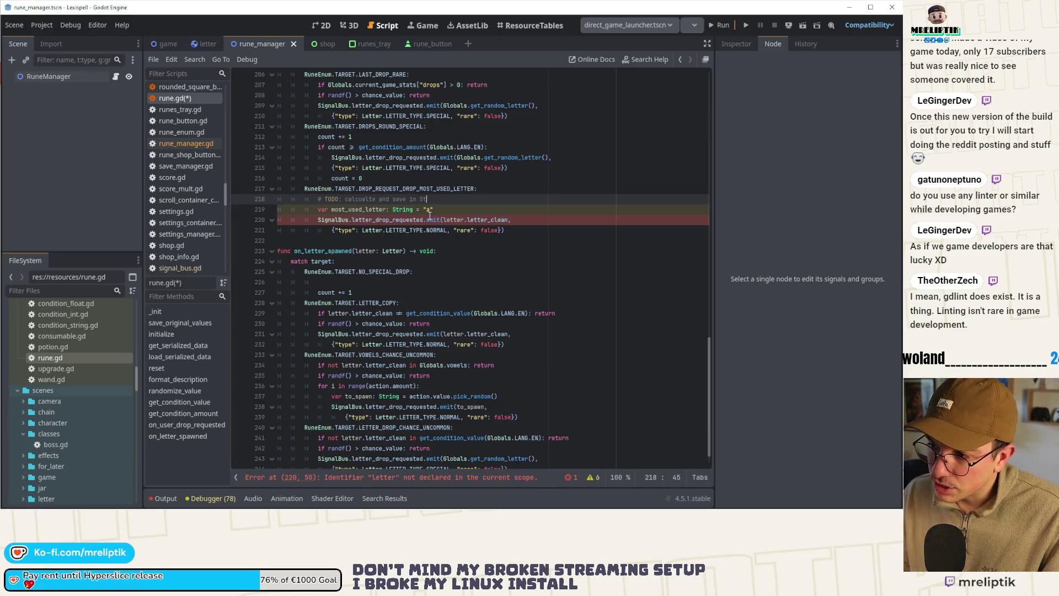
{"action": "type", "text": "anager and qu"}
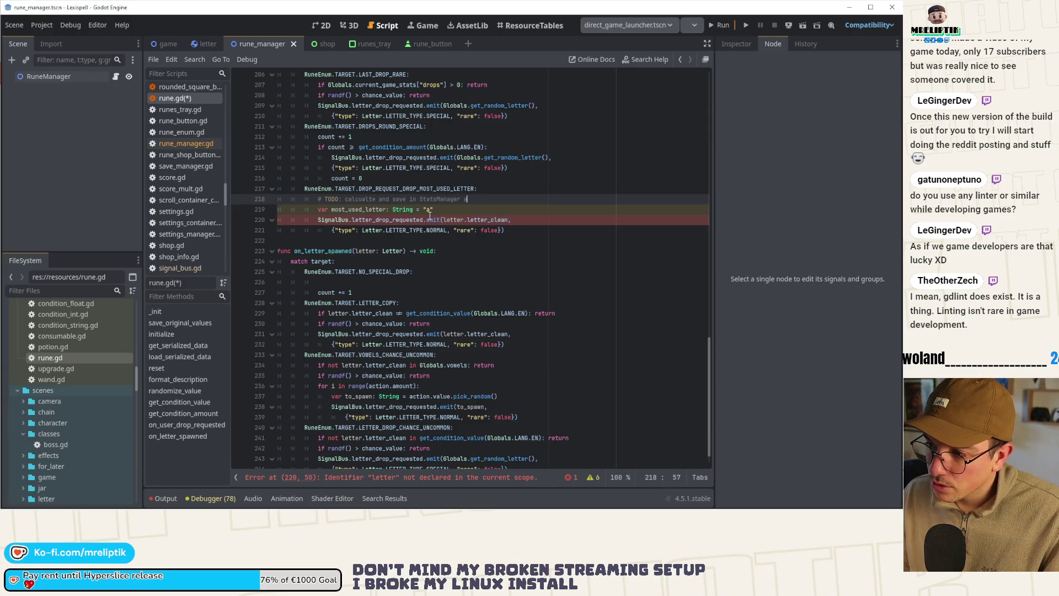
{"action": "type", "text": "when s"}
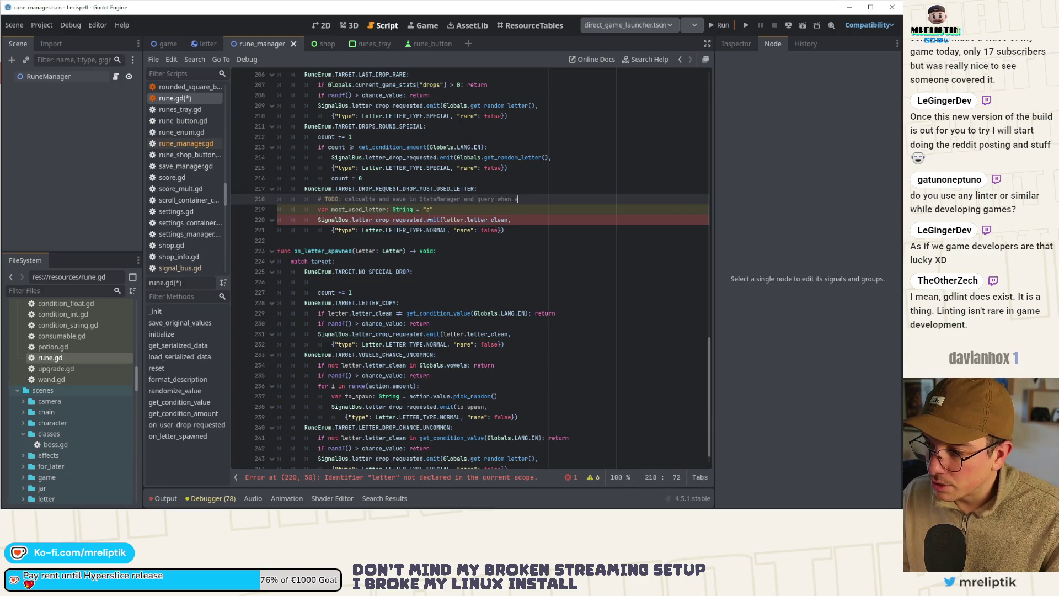
{"action": "key", "text": "BackSpace"}
{"action": "key", "text": "BackSpace"}
{"action": "key", "text": "BackSpace"}
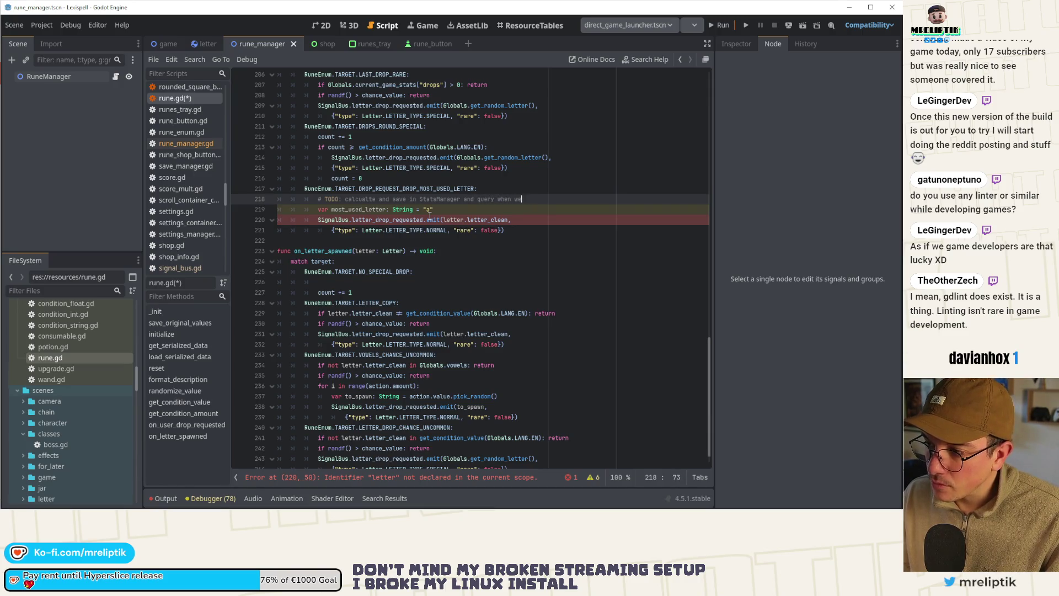
{"action": "type", "text": "eeded"}
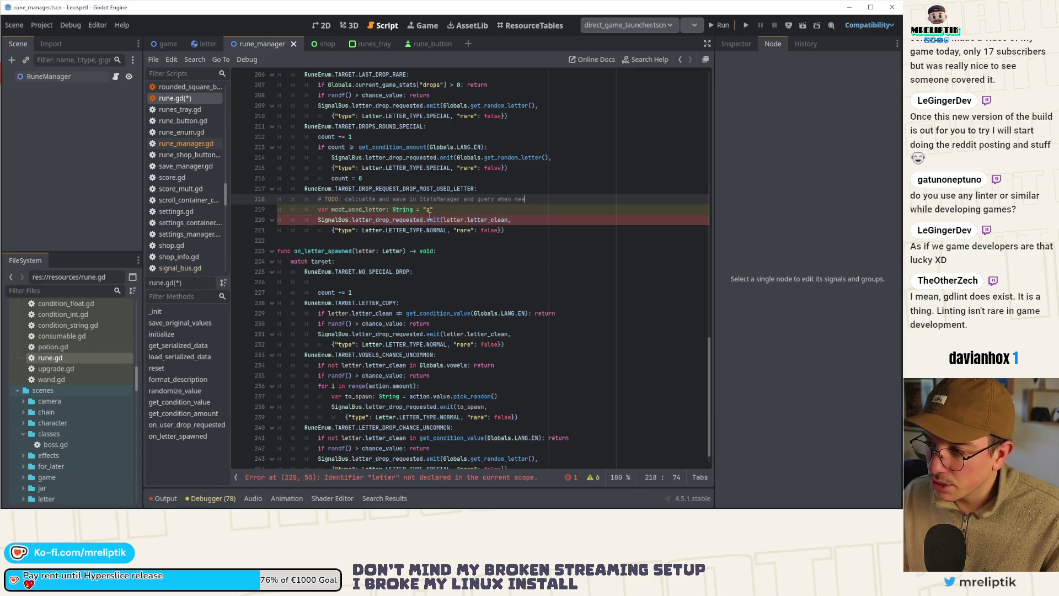
{"action": "key", "text": "Return"}
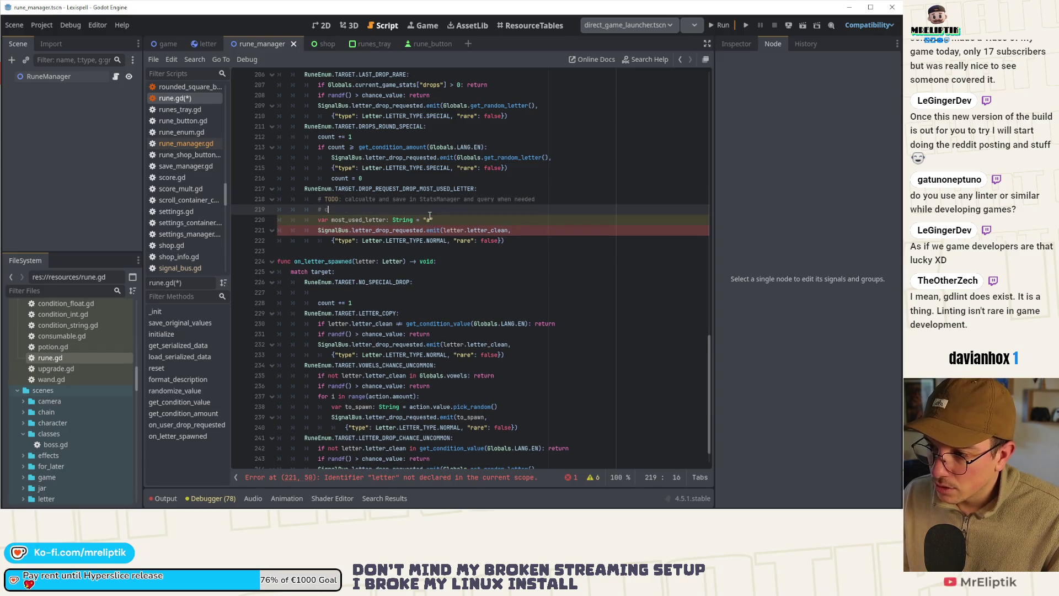
{"action": "type", "text": "late each time"}
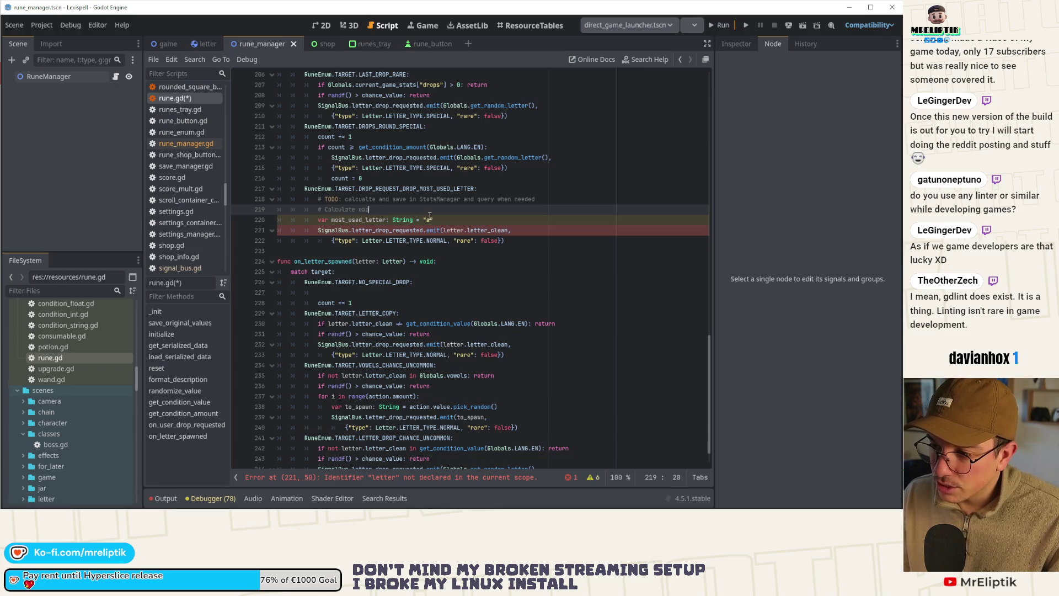
{"action": "type", "text": " we score a l"}
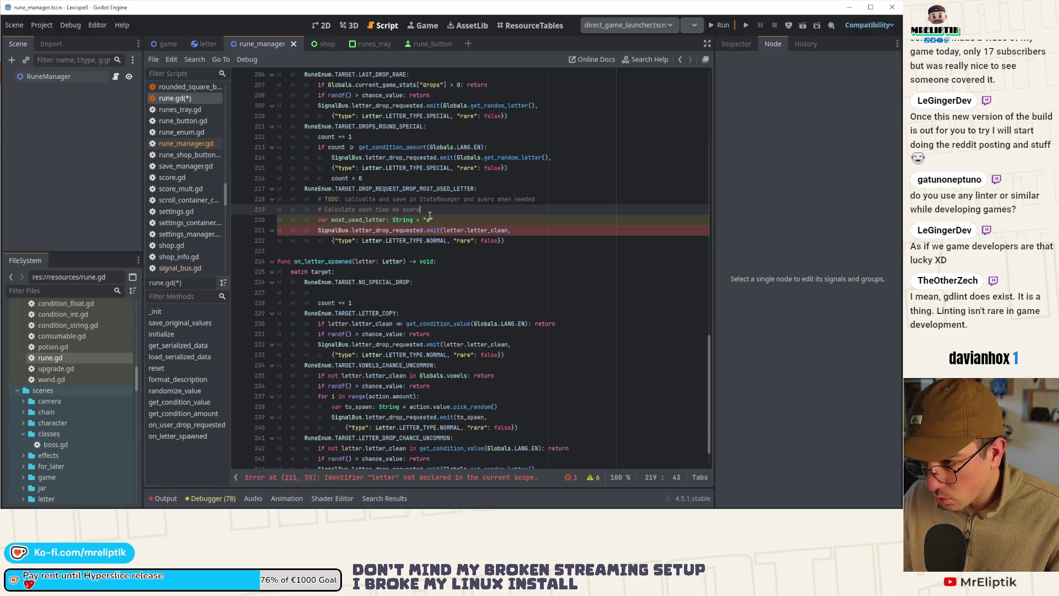
{"action": "type", "text": "d, and up"}
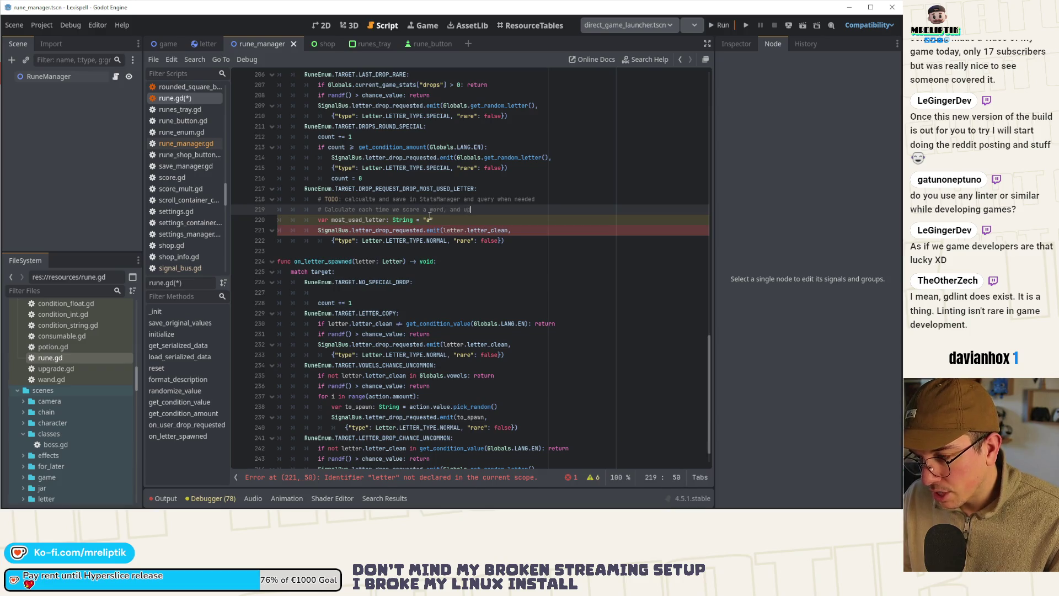
{"action": "type", "text": "resources"}
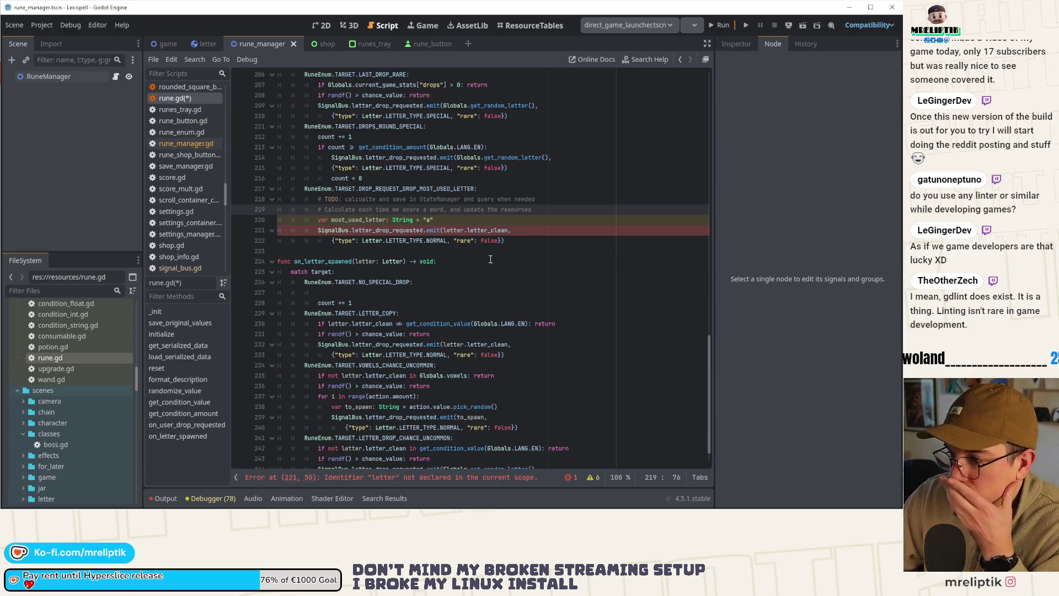
{"action": "double_click", "coordinate": [328, 210]}
{"action": "key", "text": "ctrl+c"}
Capitalize 'calculate' to 'Calculate' in the TODO comment and save rune.gd.
{"action": "double_click", "coordinate": [362, 200]}
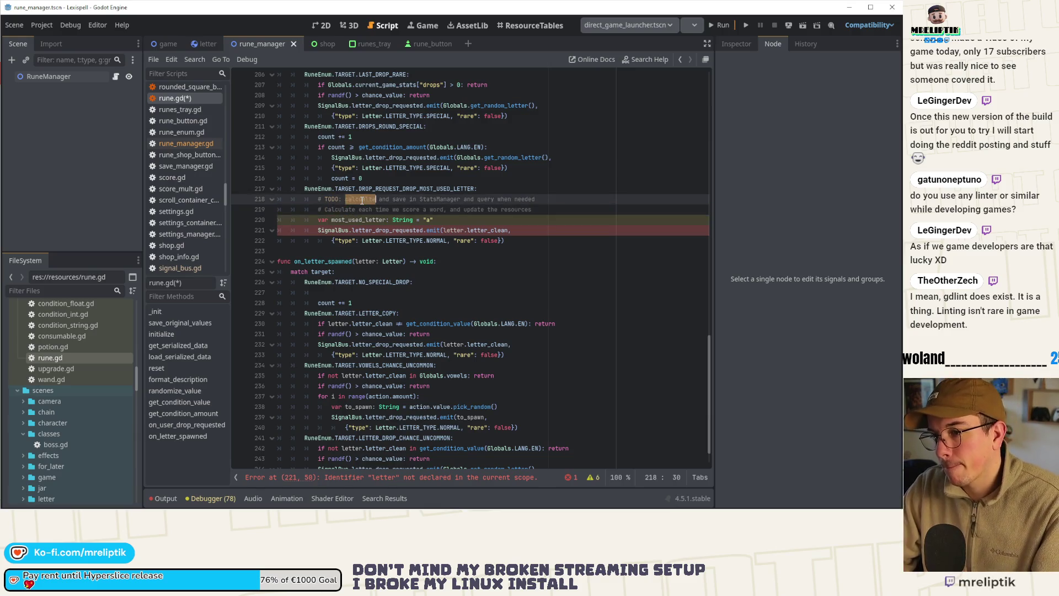
{"action": "key", "text": "ctrl+v"}
{"action": "key", "text": "ctrl+s"}
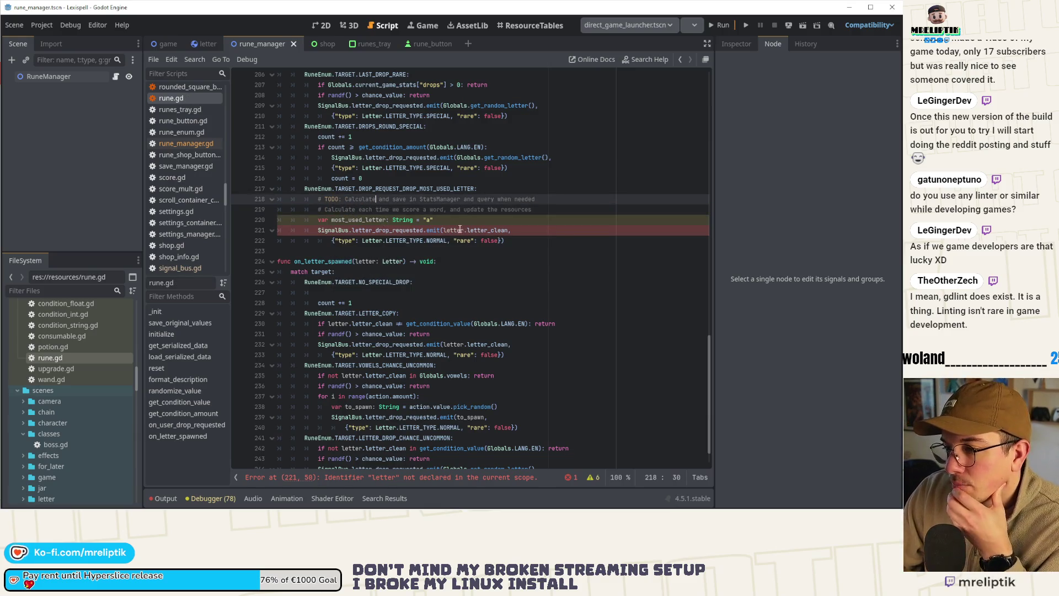
Replace letter.letter_clean with most_used_letter in the emit() call and save.
{"action": "left_click", "coordinate": [349, 223]}
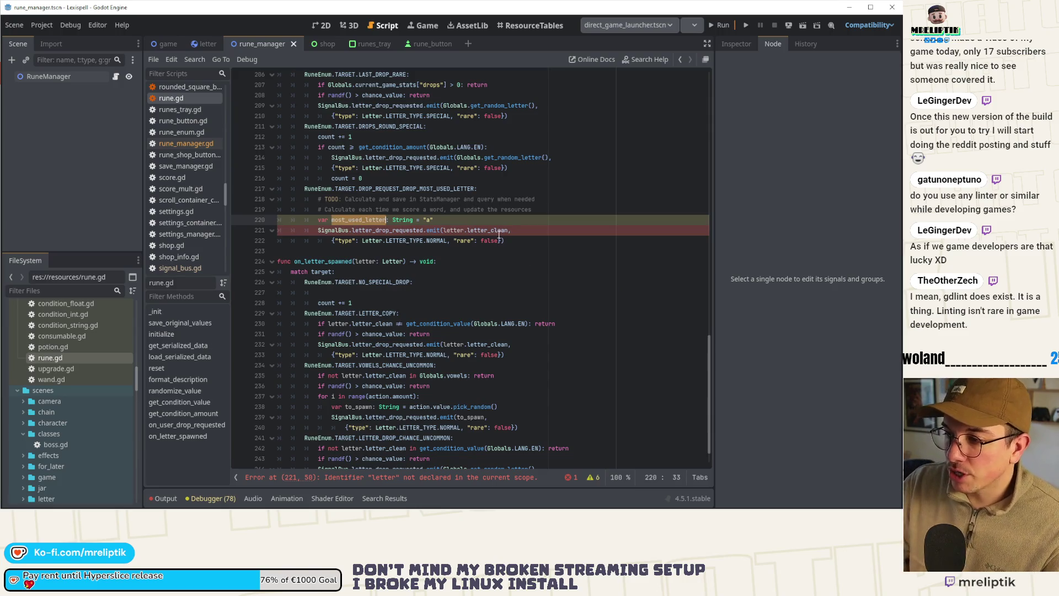
{"action": "left_click", "coordinate": [508, 231]}
{"action": "key", "text": "BackSpace"}
{"action": "key", "text": "BackSpace"}
{"action": "key", "text": "BackSpace"}
{"action": "type", "text": "most_used_letter"}
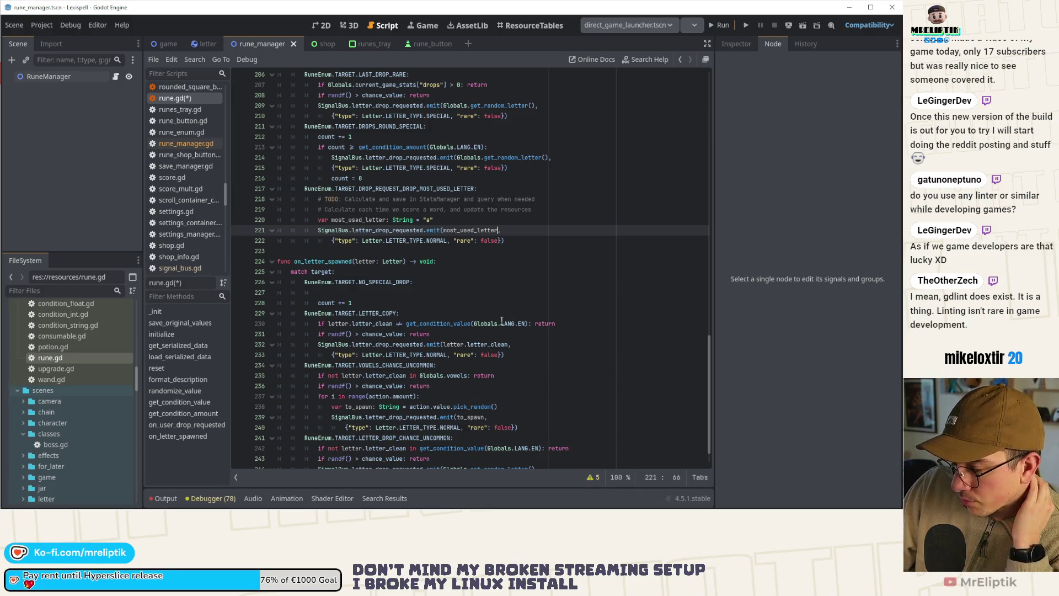
{"action": "double_click", "coordinate": [479, 231]}
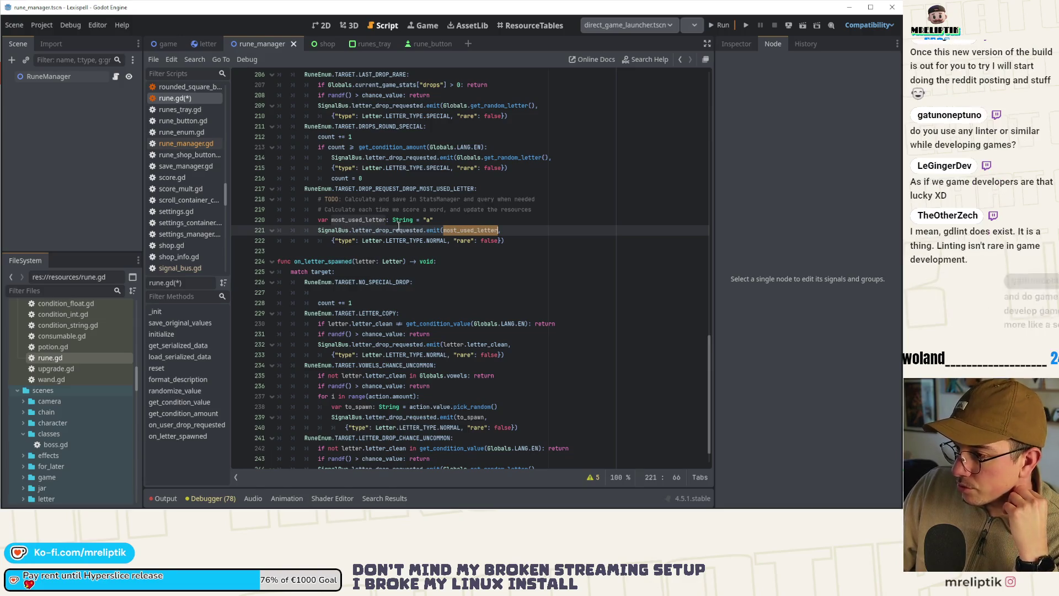
{"action": "left_click", "coordinate": [515, 216]}
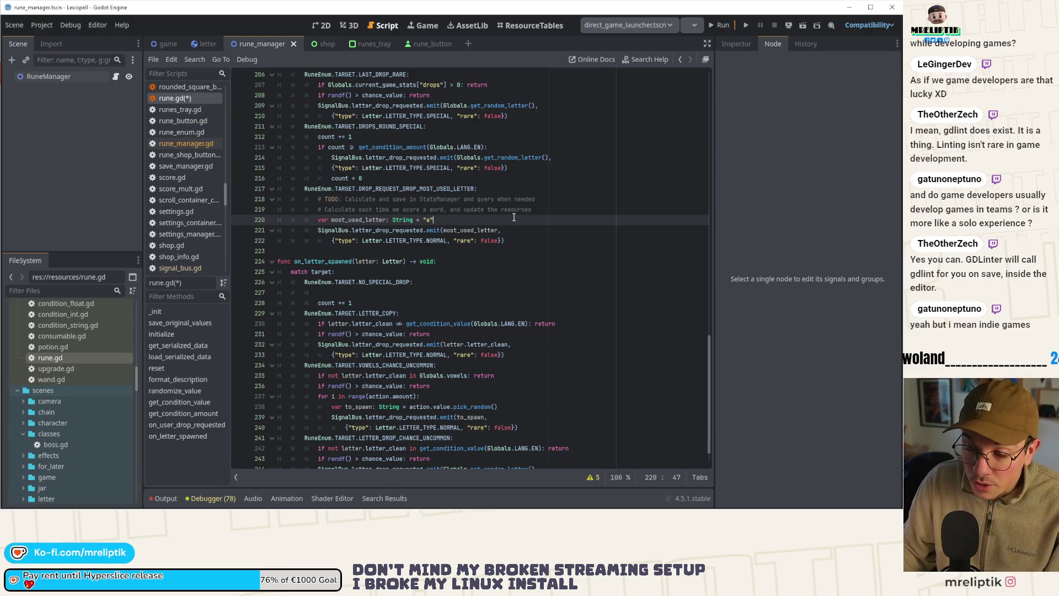
{"action": "key", "text": "ctrl+s"}
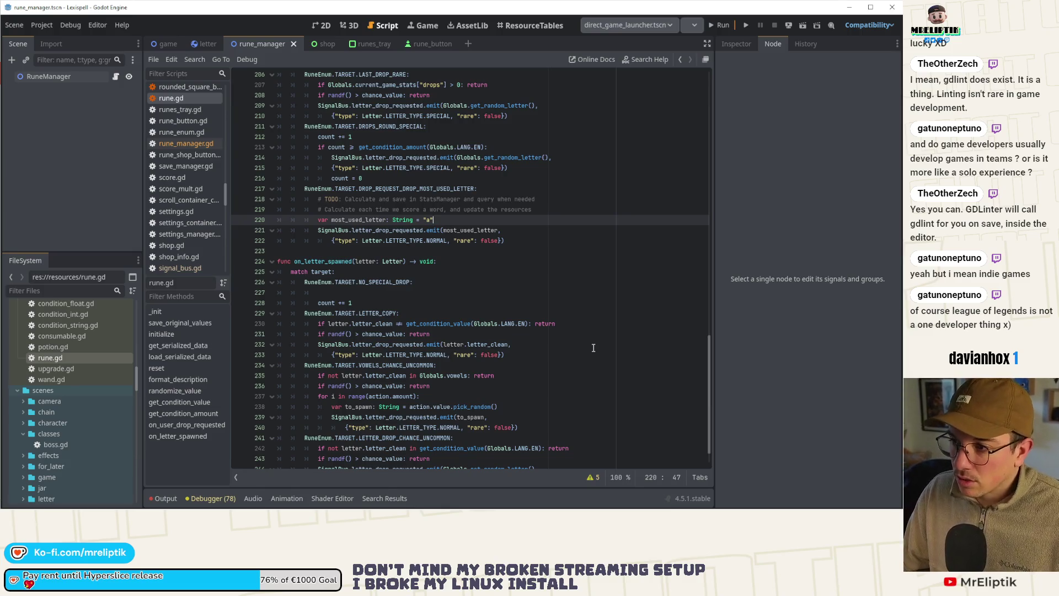
Start a '#TODO:' comment on the blank line above count += 1 under NO_SPECIAL_DROP.
{"action": "left_click_drag", "start_coordinate": [466, 298], "coordinate": [473, 291]}
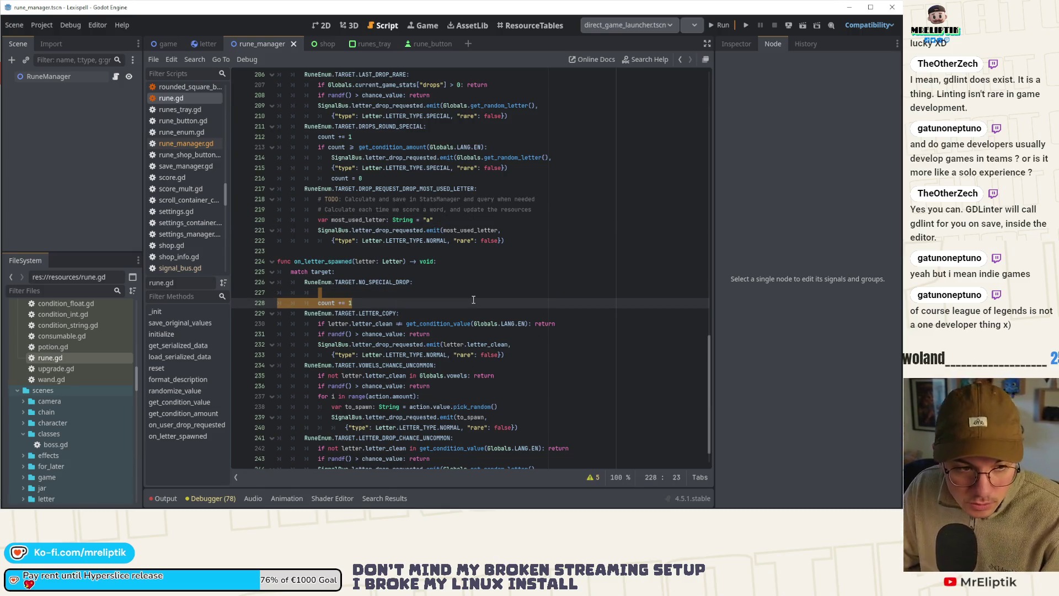
{"action": "left_click", "coordinate": [458, 221]}
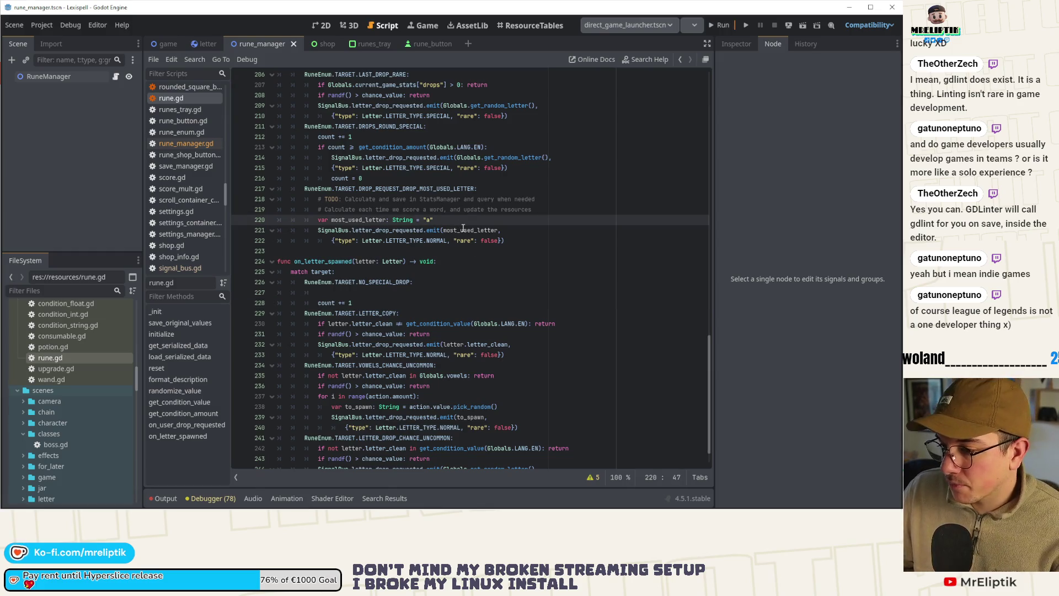
{"action": "left_click", "coordinate": [450, 295]}
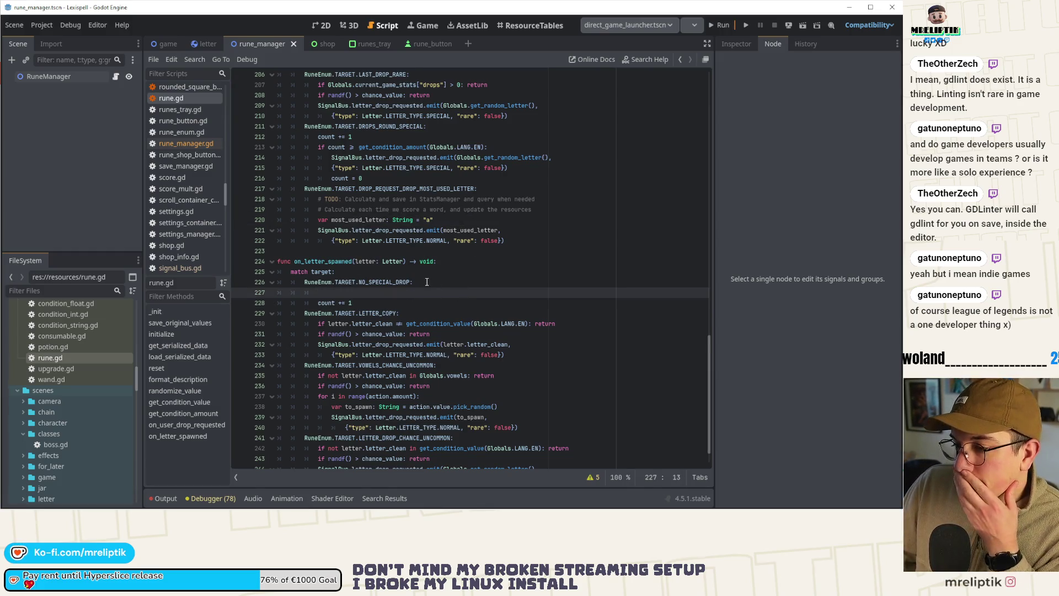
{"action": "scroll", "coordinate": [426, 282], "scroll_direction": "down", "scroll_amount": 1}
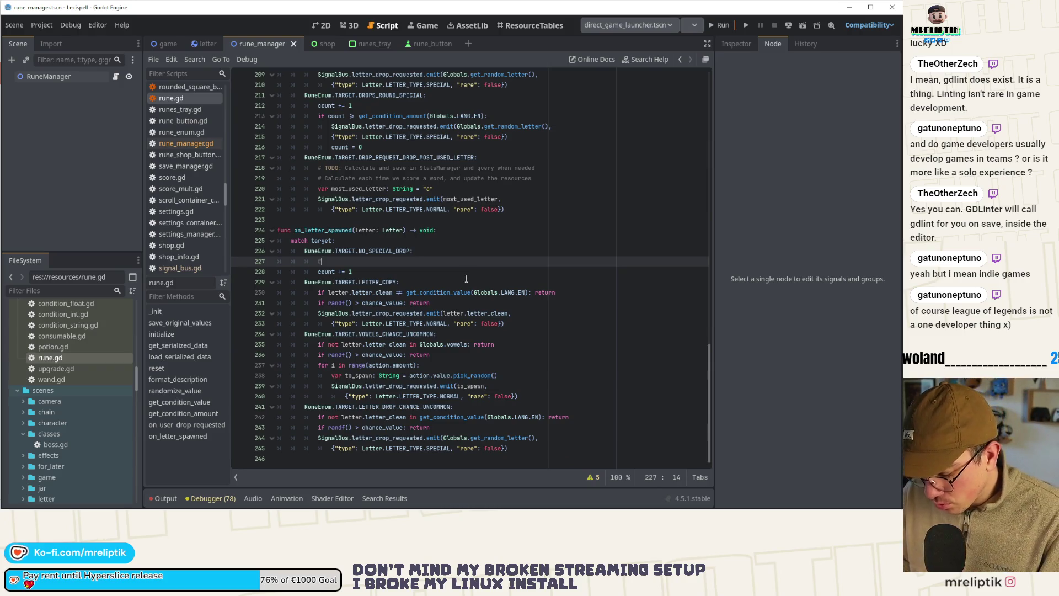
{"action": "type", "text": "#TODO: count"}
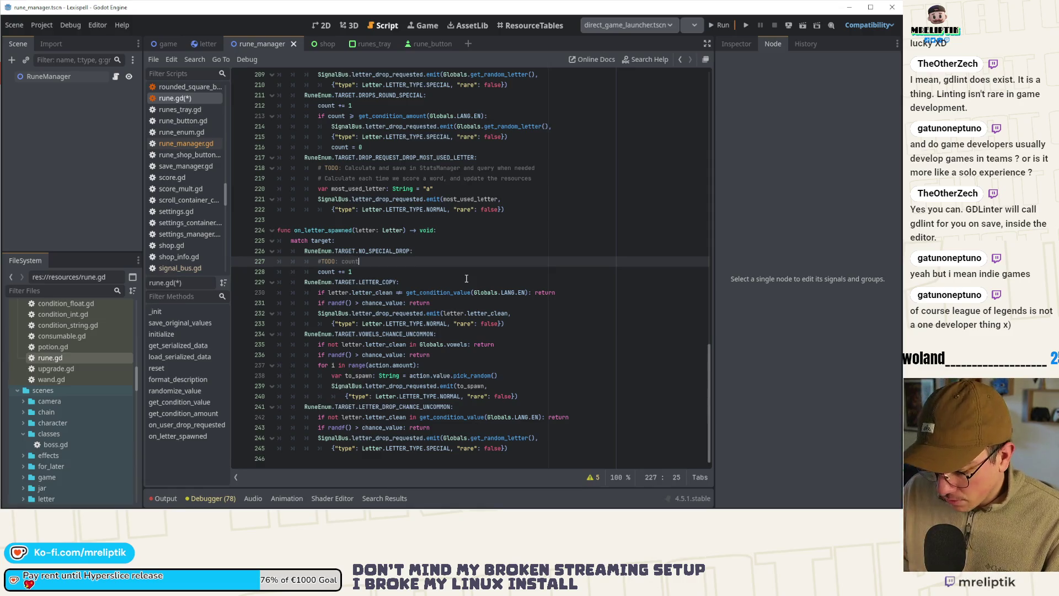
Complete the comment as '#TODO: keep track when was the last rare' and save rune.gd.
{"action": "key", "text": "BackSpace"}
{"action": "key", "text": "BackSpace"}
{"action": "key", "text": "BackSpace"}
{"action": "type", "text": "e"}
{"action": "key", "text": "BackSpace"}
{"action": "type", "text": "keep c"}
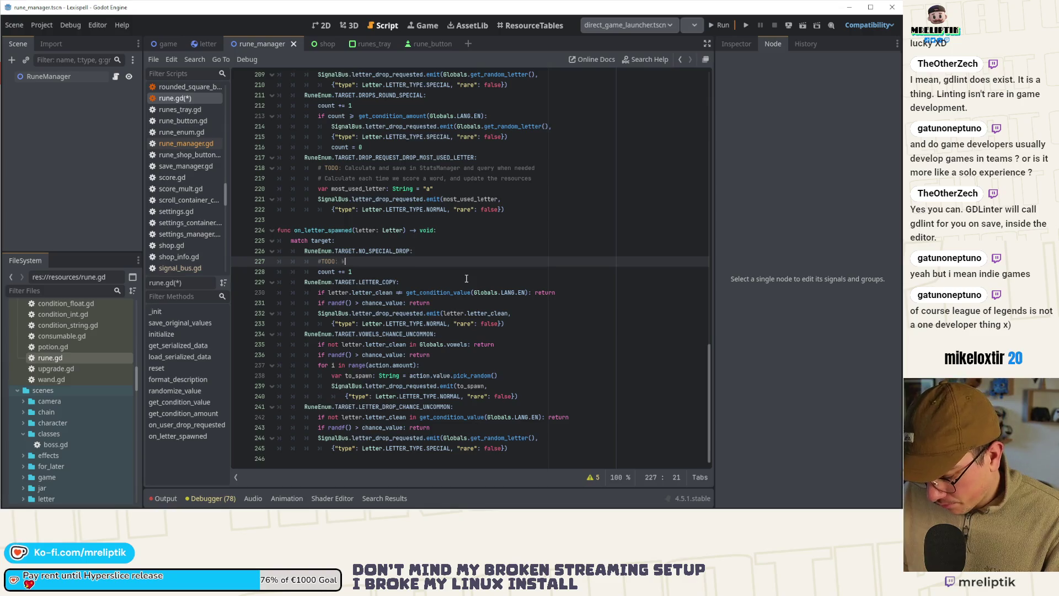
{"action": "type", "text": "trak"}
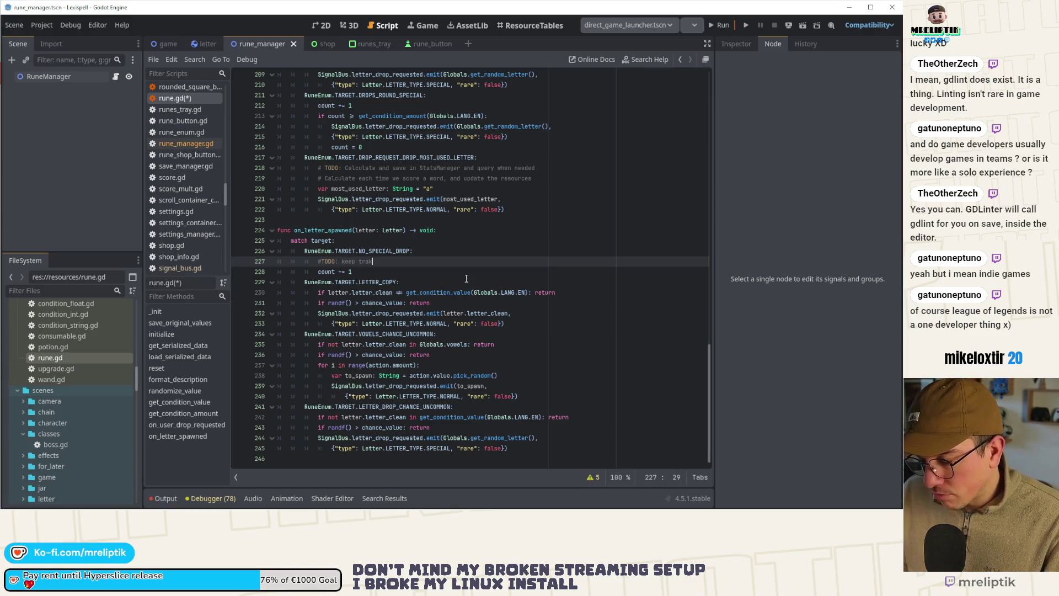
{"action": "type", "text": "k"}
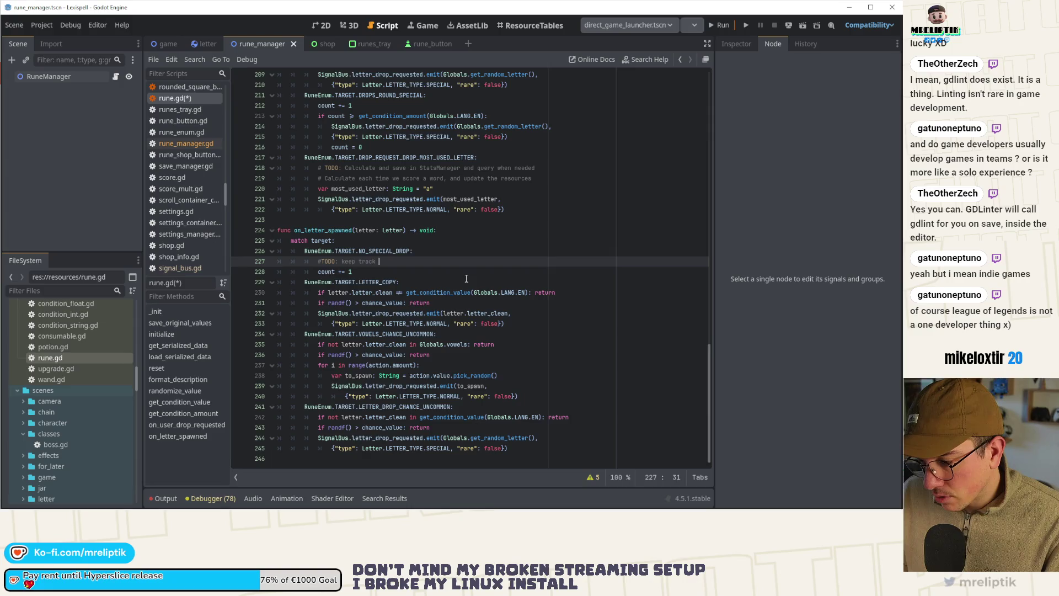
{"action": "type", "text": " r"}
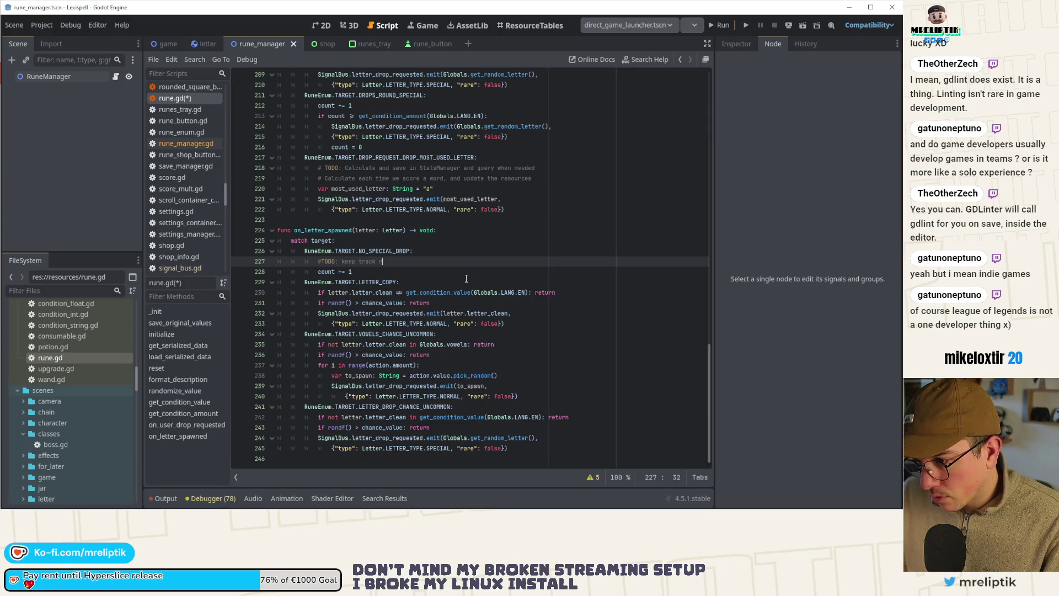
{"action": "key", "text": "BackSpace"}
{"action": "type", "text": "when "}
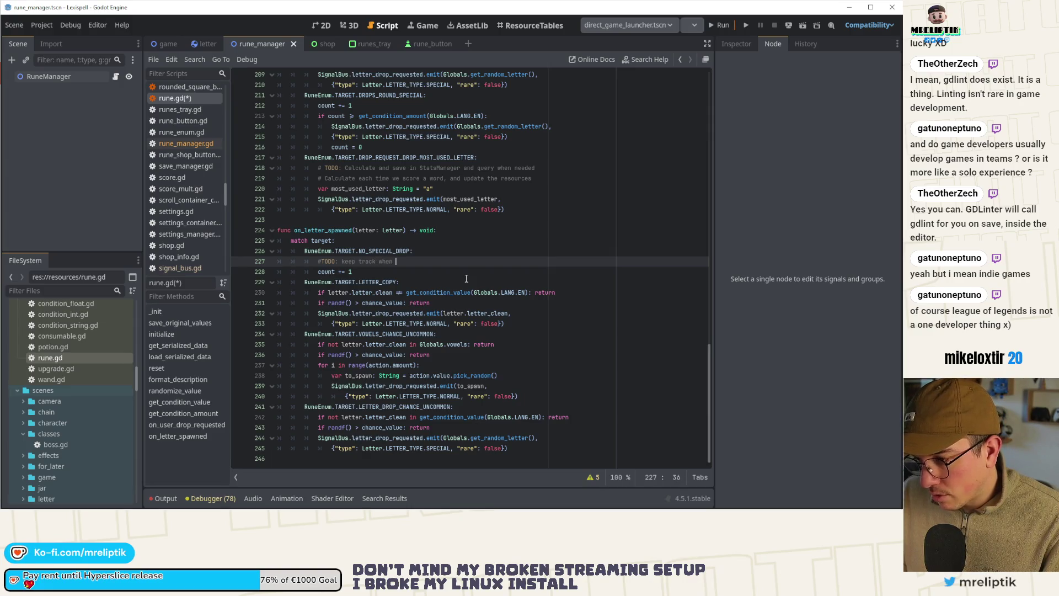
{"action": "type", "text": "was the last ar"}
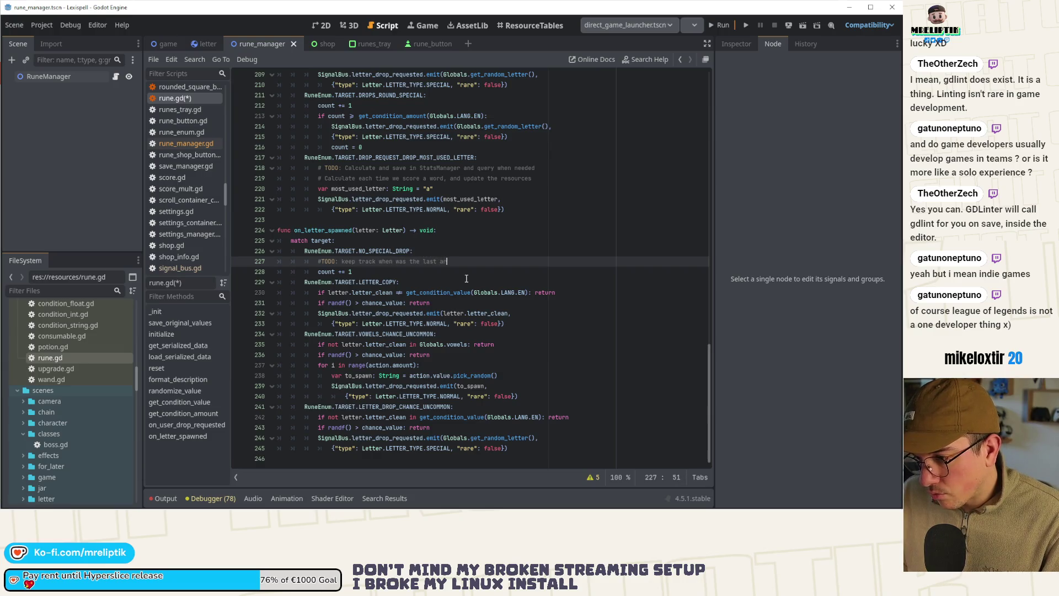
{"action": "key", "text": "BackSpace"}
{"action": "key", "text": "BackSpace"}
{"action": "type", "text": "rare"}
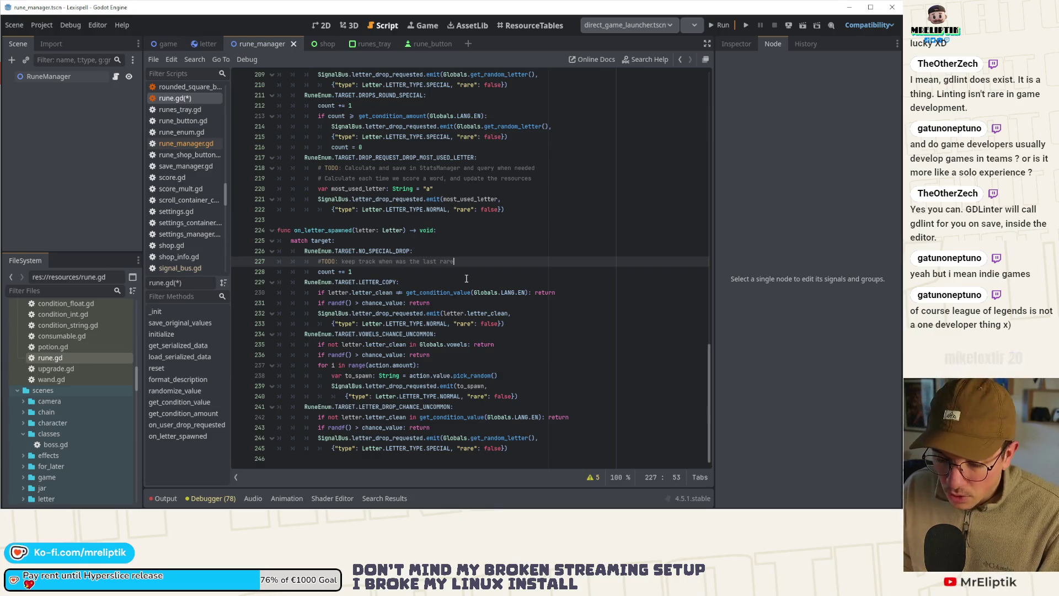
{"action": "key", "text": "ctrl+s"}
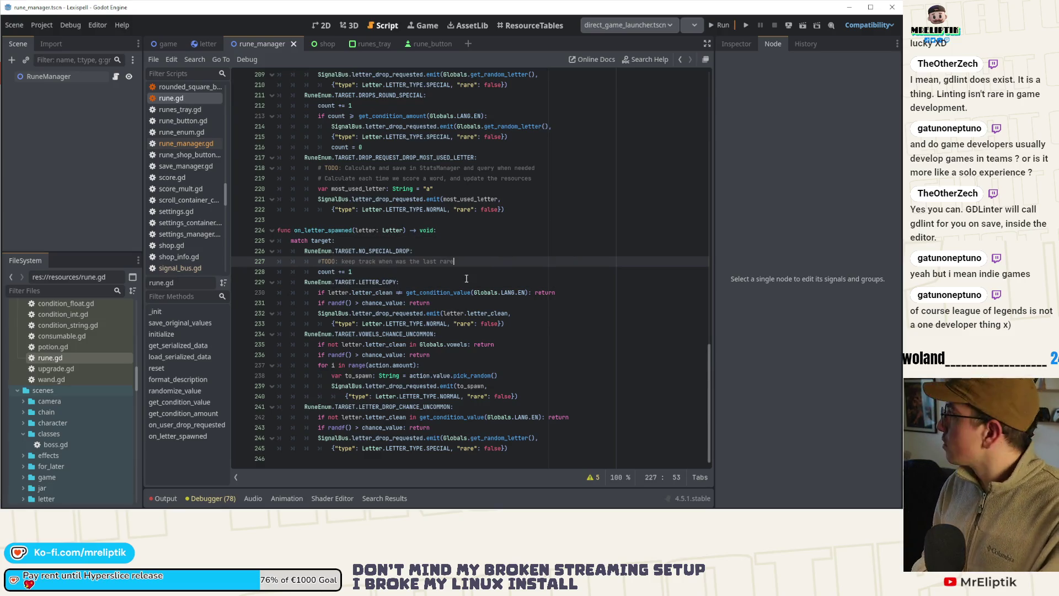
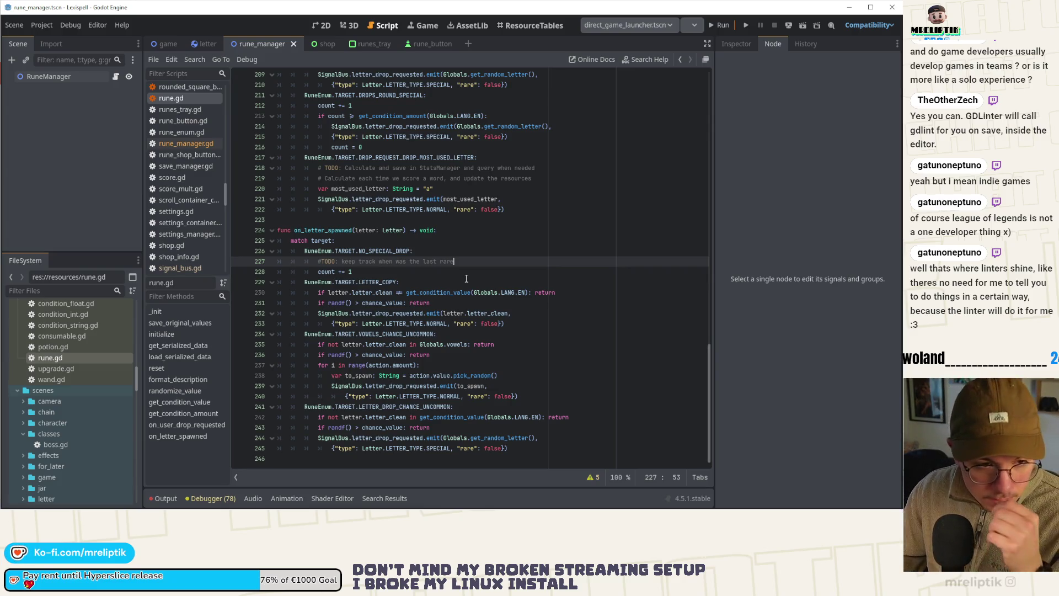
Review the LETTER_COPY and DROP_REQUEST_DROP_MOST_USED_LETTER cases and their drop-count checks in game.gd.
{"action": "left_click", "coordinate": [436, 281]}
{"action": "scroll", "coordinate": [442, 315], "scroll_direction": "up", "scroll_amount": 4}
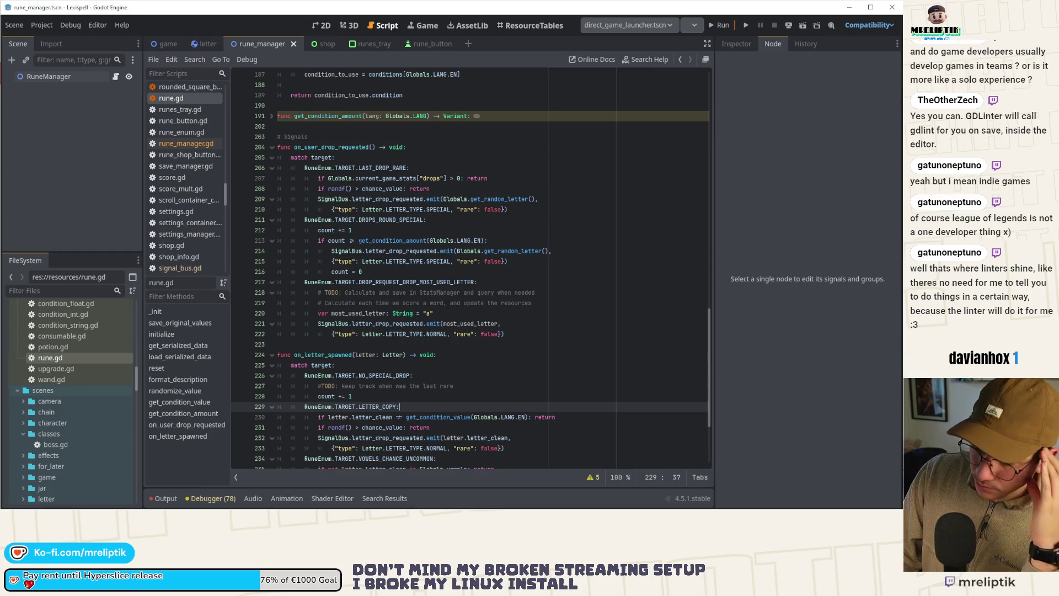
{"action": "mouse_move", "coordinate": [825, 508]}
{"action": "left_click", "coordinate": [778, 499]}
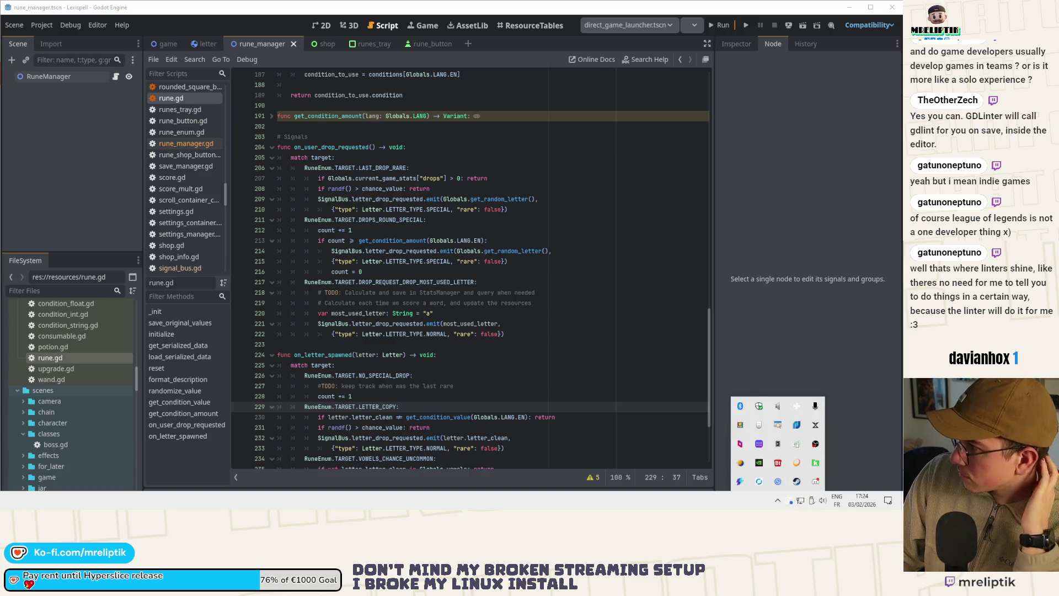
{"action": "key", "text": "Escape"}
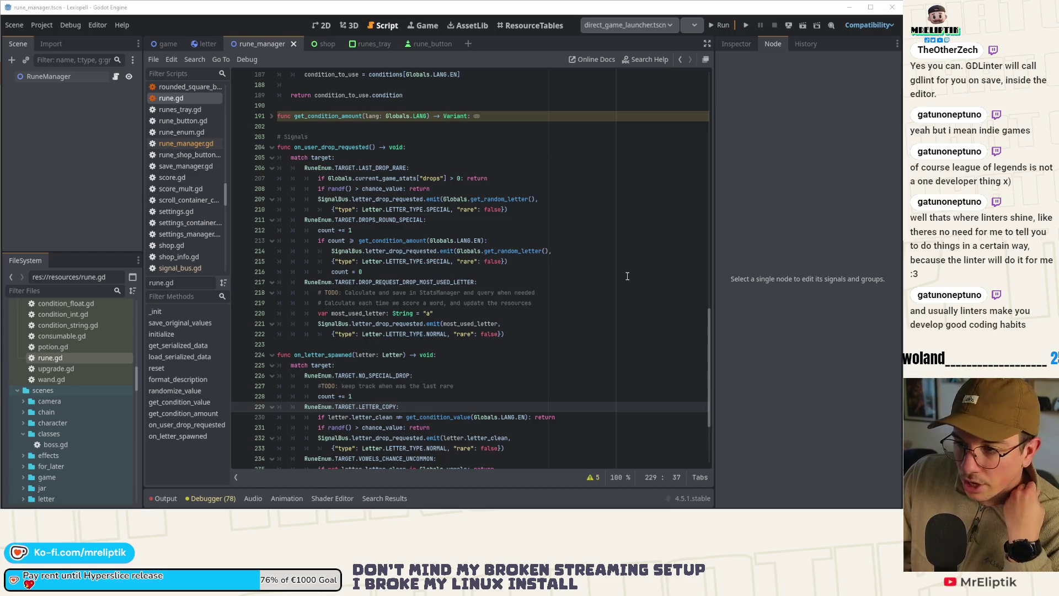
{"action": "left_click", "coordinate": [505, 279]}
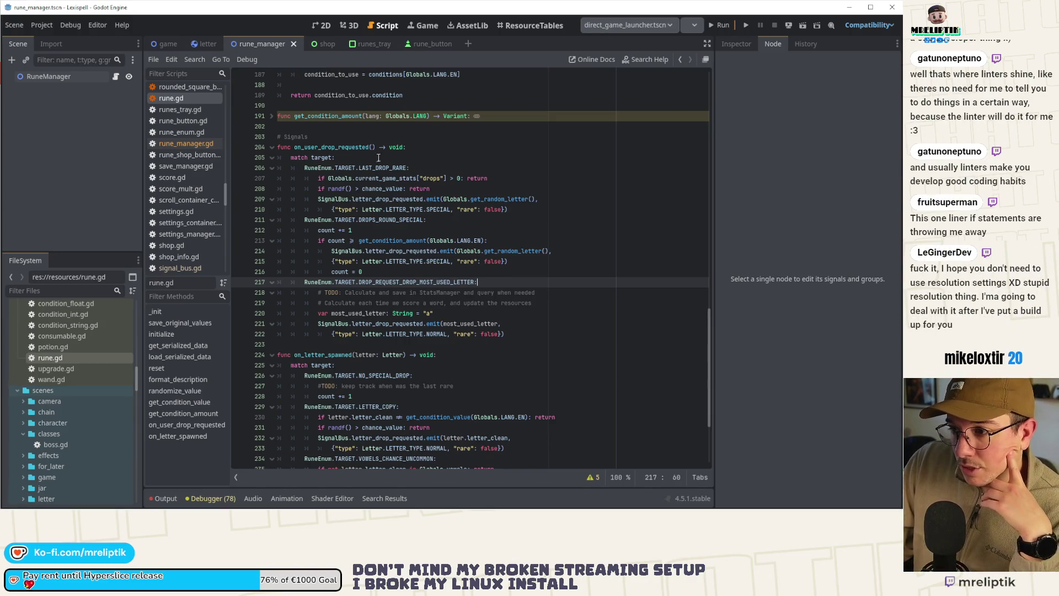
{"action": "left_click_drag", "start_coordinate": [322, 178], "coordinate": [524, 182]}
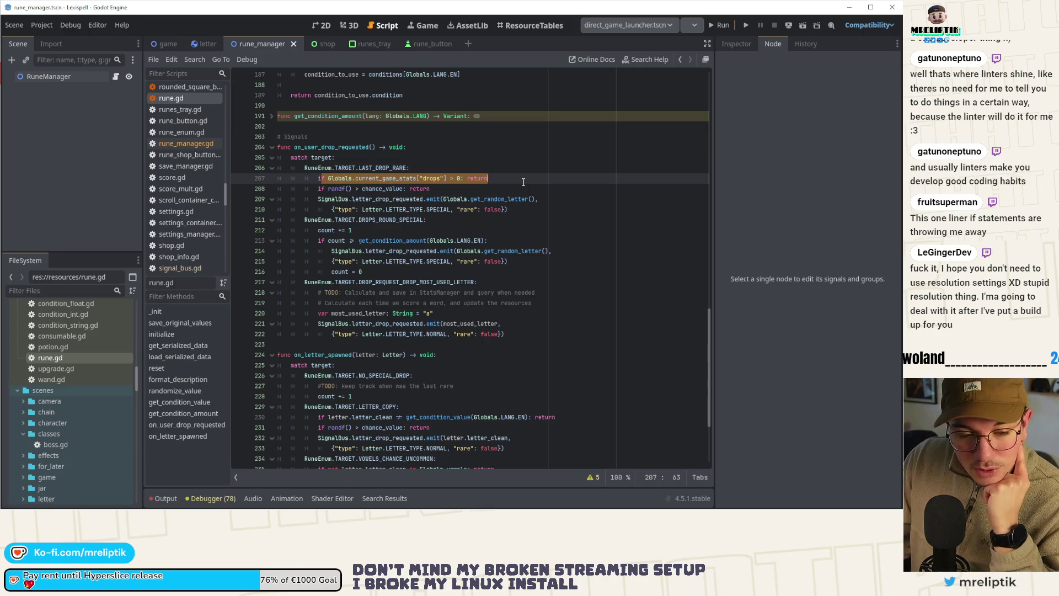
{"action": "scroll", "coordinate": [509, 250], "scroll_direction": "down", "scroll_amount": 1}
{"action": "left_click", "coordinate": [509, 241]}
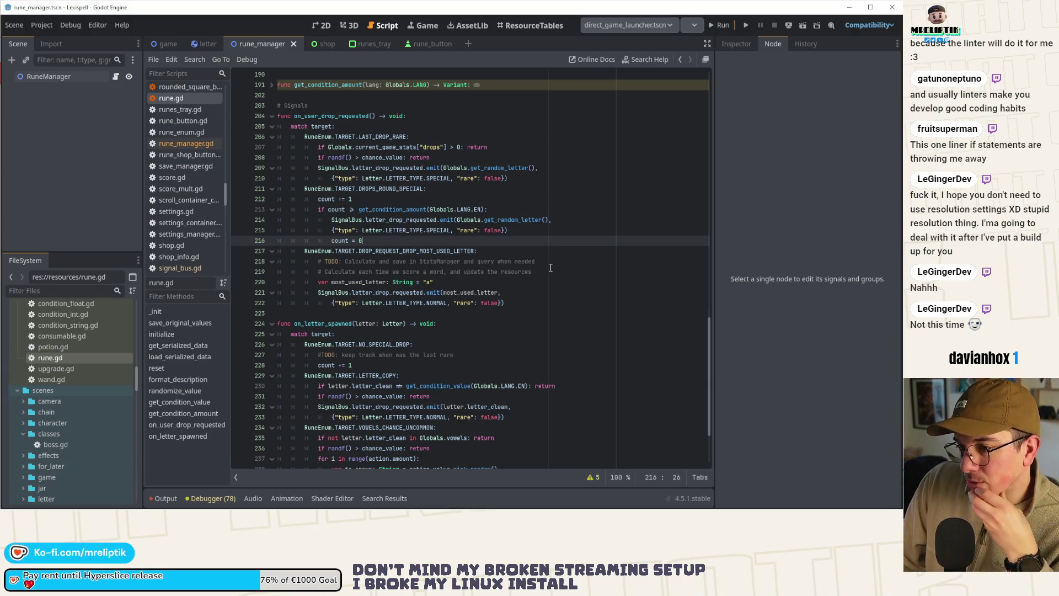
Inspect the NO_SPECIAL_DROP case, the count += 1 line and the reset function.
{"action": "scroll", "coordinate": [384, 276], "scroll_direction": "down", "scroll_amount": 3}
{"action": "double_click", "coordinate": [385, 251]}
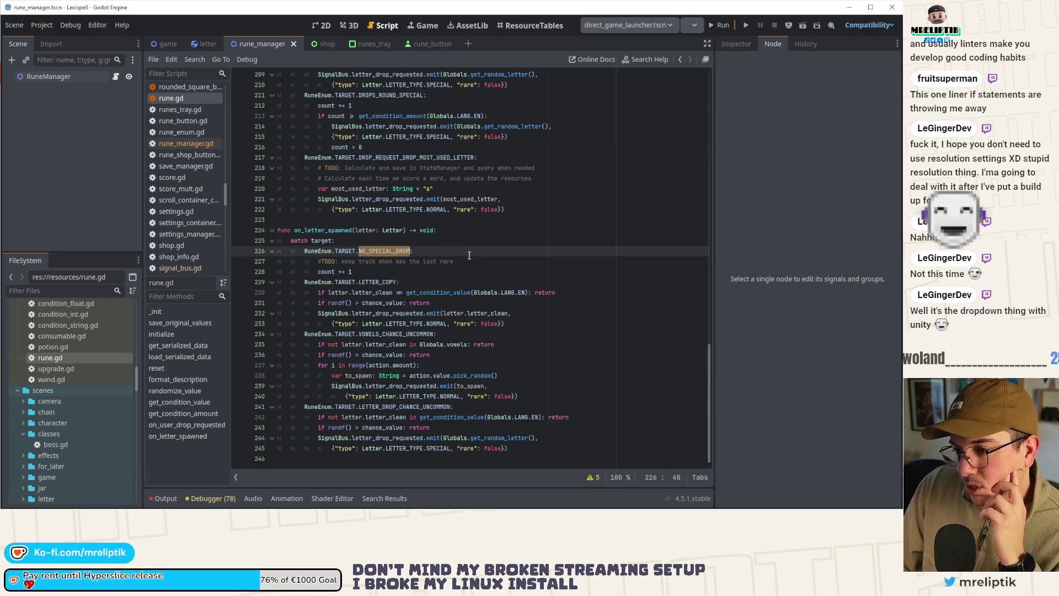
{"action": "key", "text": "End"}
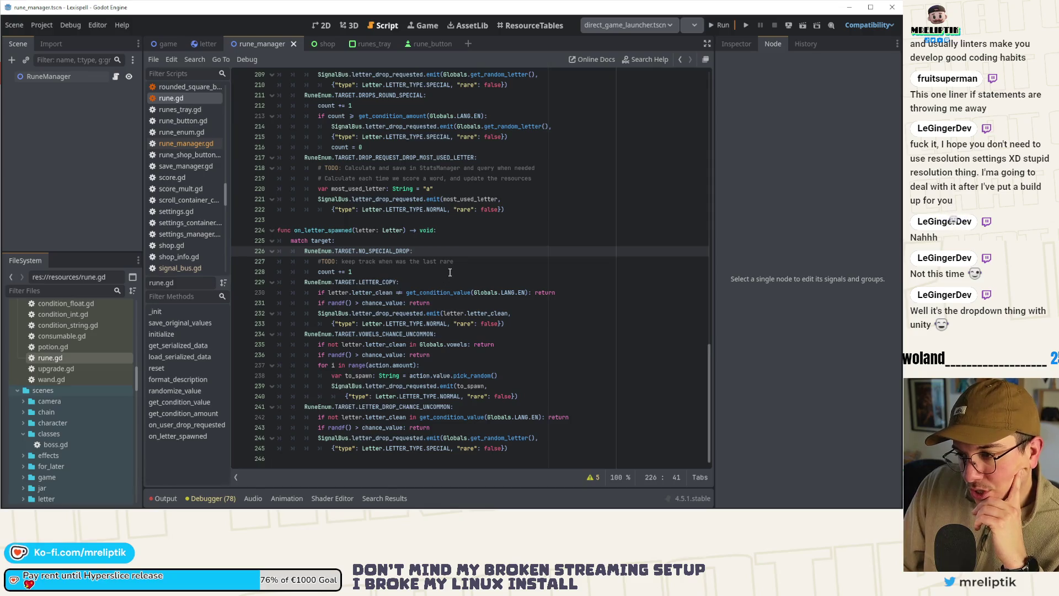
{"action": "left_click", "coordinate": [502, 270]}
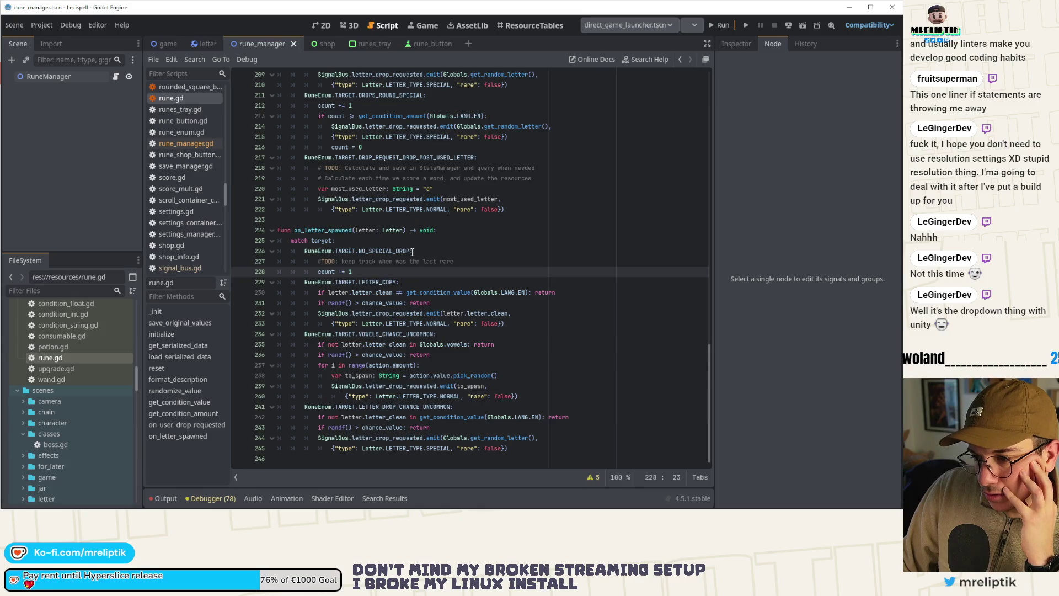
{"action": "scroll", "coordinate": [412, 252], "scroll_direction": "up", "scroll_amount": 8}
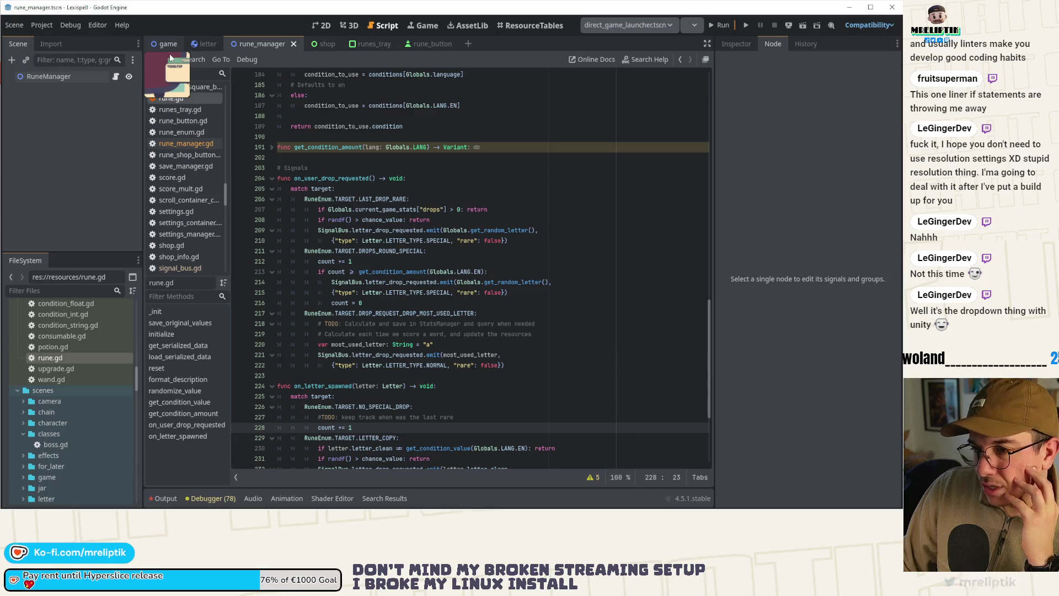
{"action": "scroll", "coordinate": [383, 195], "scroll_direction": "up", "scroll_amount": 9}
{"action": "scroll", "coordinate": [383, 195], "scroll_direction": "up", "scroll_amount": 7}
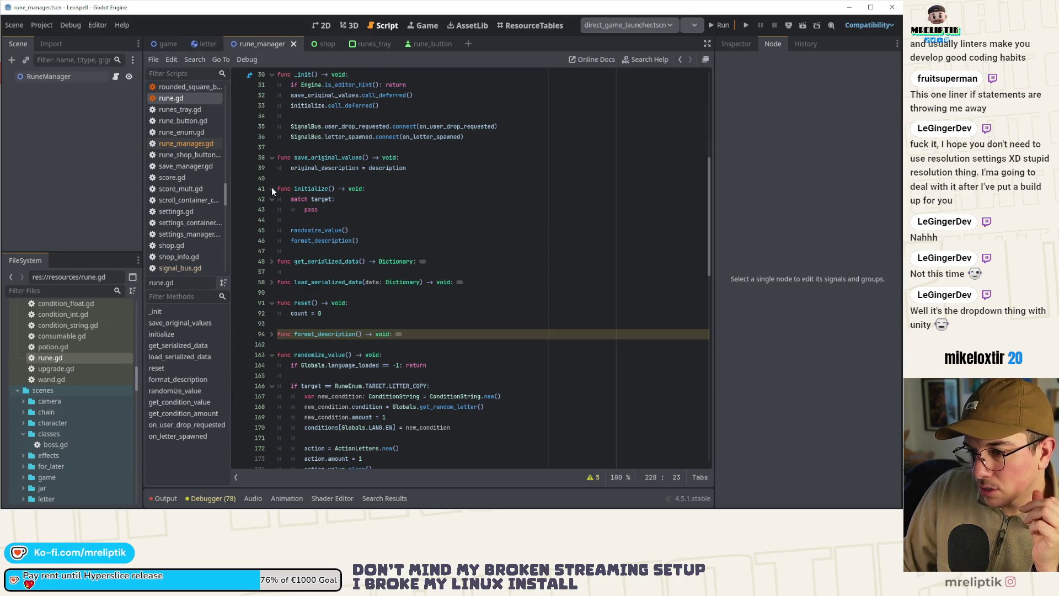
{"action": "left_click", "coordinate": [349, 303]}
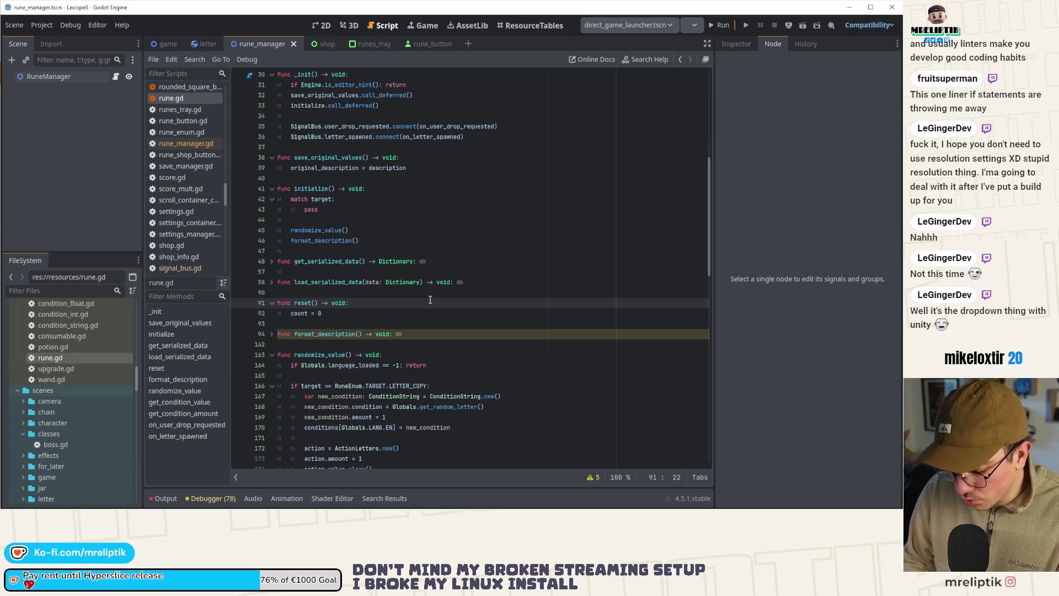
Look up the rune_picked signal in rune_manager.gd's add_rune, then return to the game scene.
{"action": "left_click", "coordinate": [115, 76]}
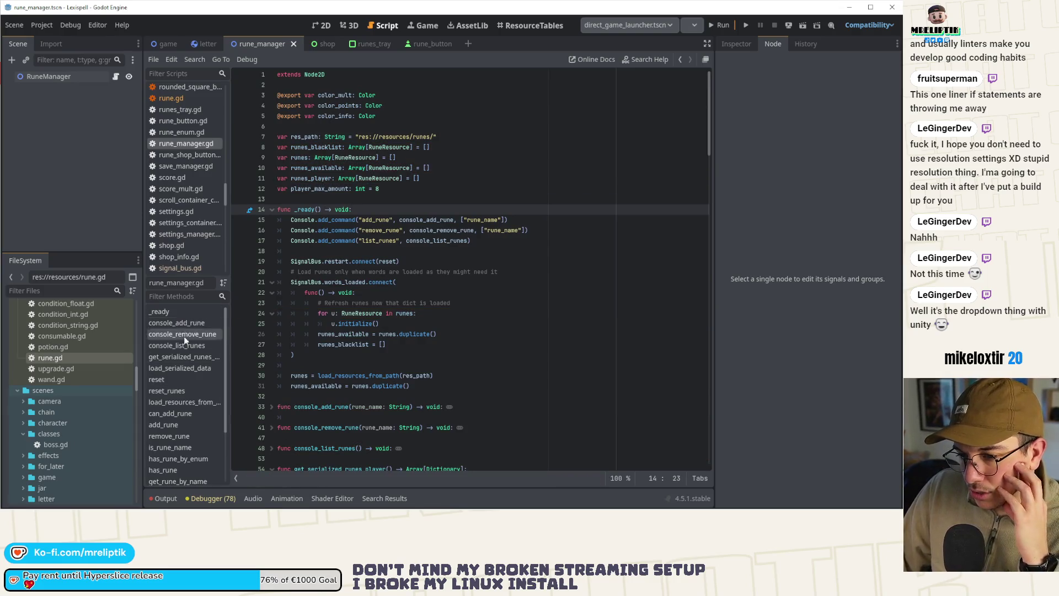
{"action": "left_click", "coordinate": [177, 424]}
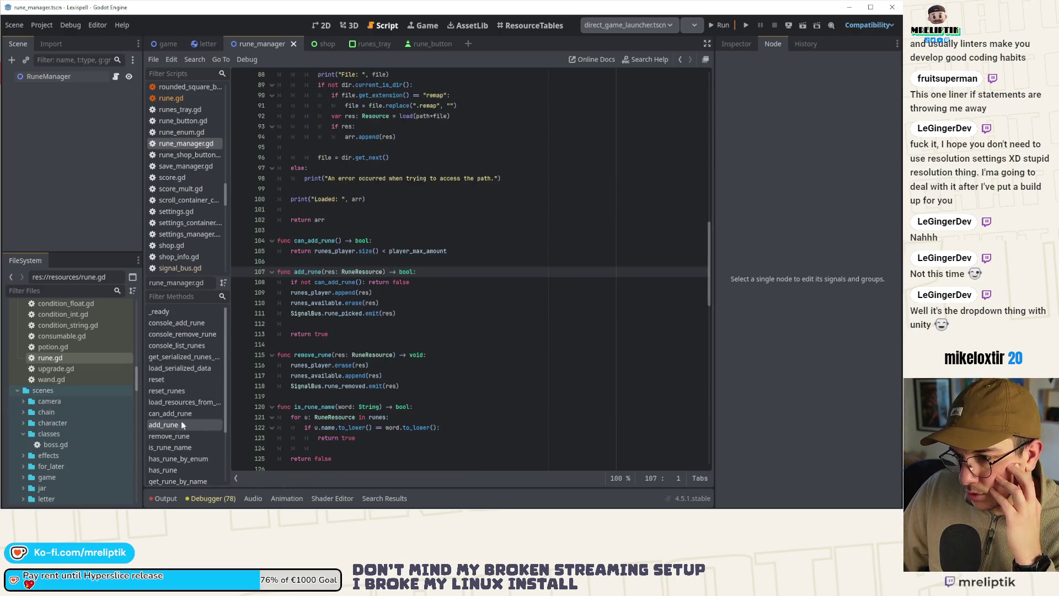
{"action": "double_click", "coordinate": [342, 314]}
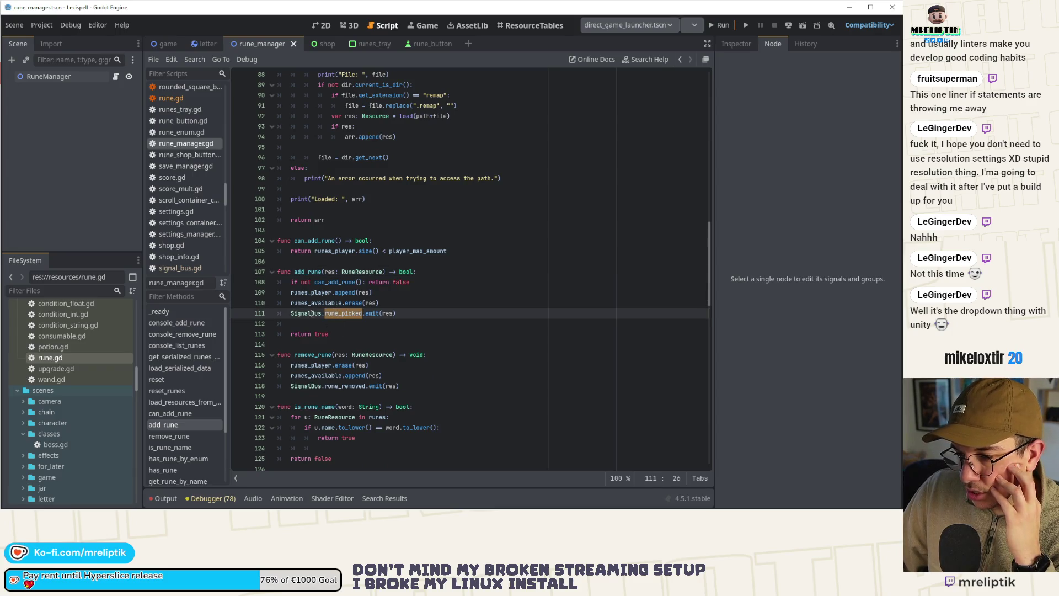
{"action": "left_click", "coordinate": [349, 316]}
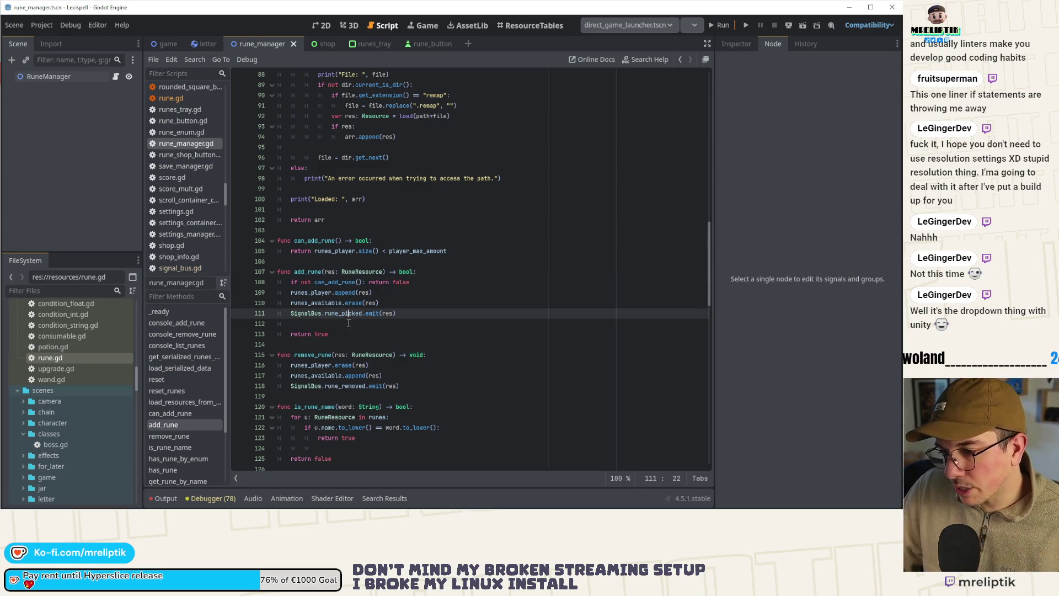
{"action": "double_click", "coordinate": [342, 313]}
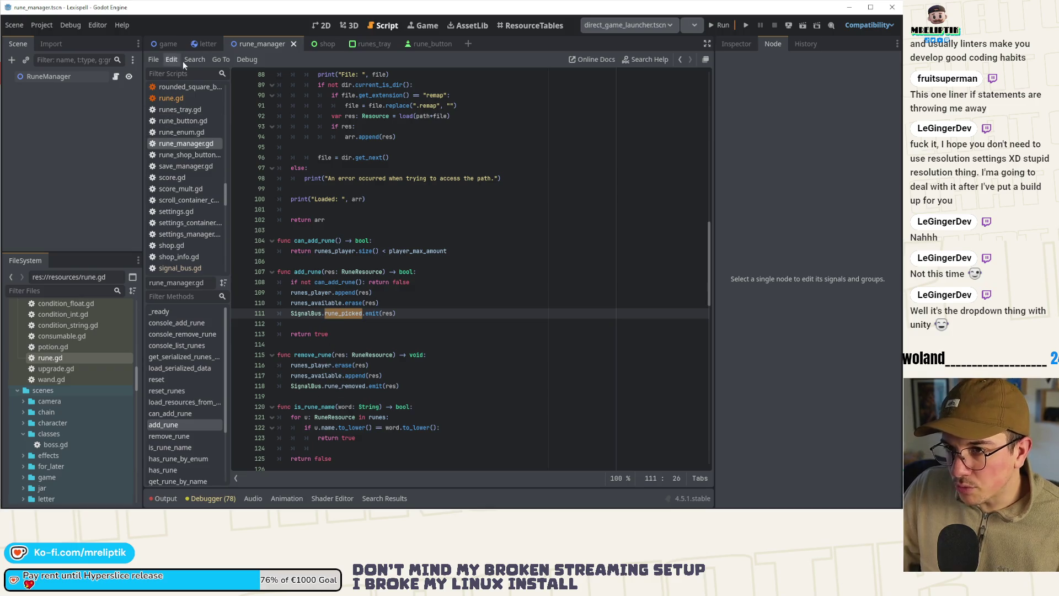
{"action": "left_click", "coordinate": [168, 45]}
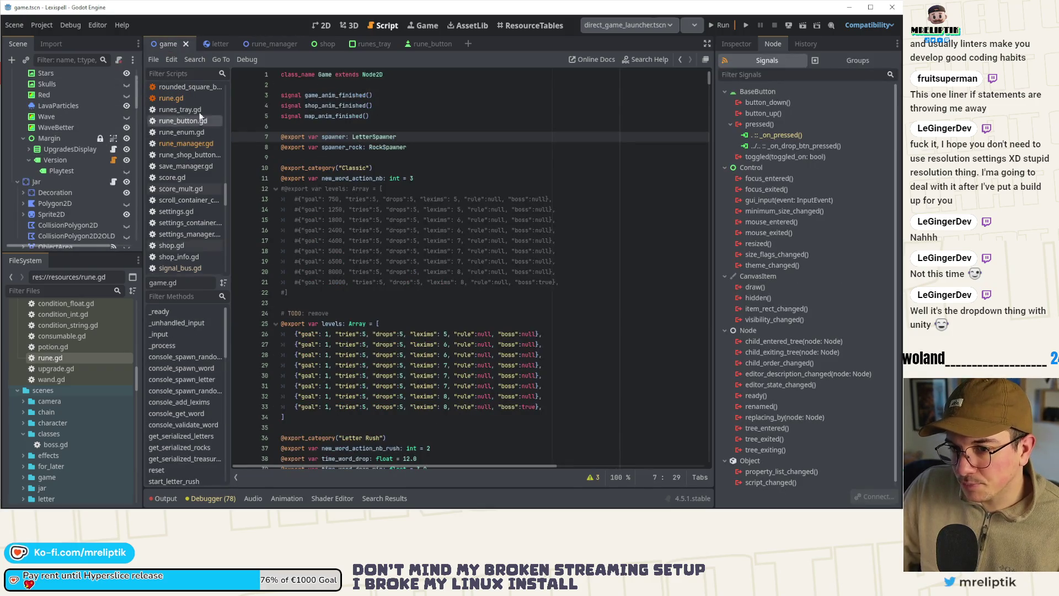
Show the game scene in 2D and expand Decoration to inspect its CollisionShape2D.
{"action": "left_click", "coordinate": [324, 25]}
{"action": "scroll", "coordinate": [468, 282], "scroll_direction": "down", "scroll_amount": 5}
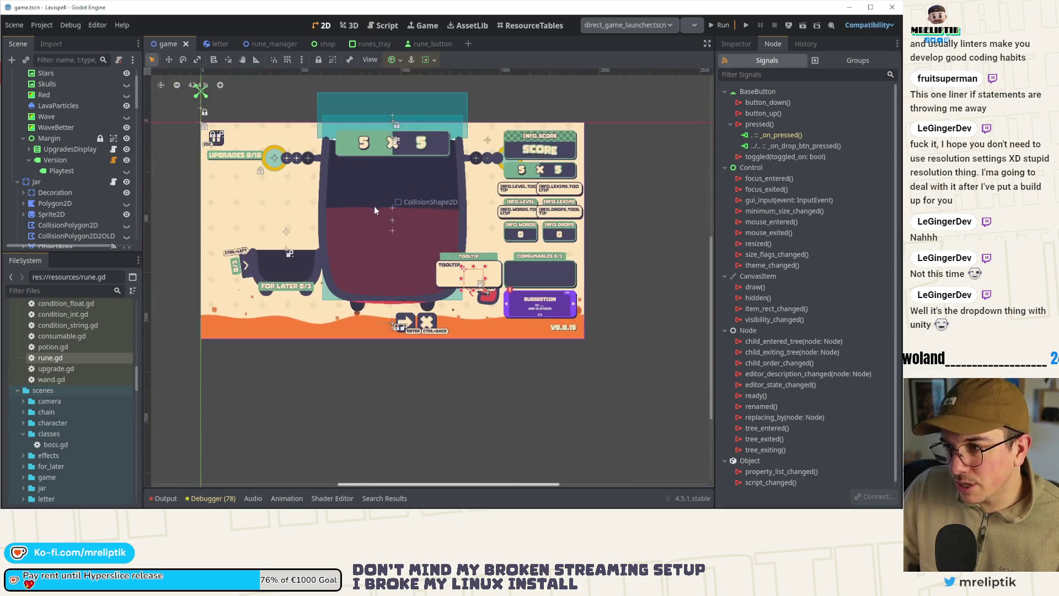
{"action": "scroll", "coordinate": [405, 231], "scroll_direction": "up", "scroll_amount": 4}
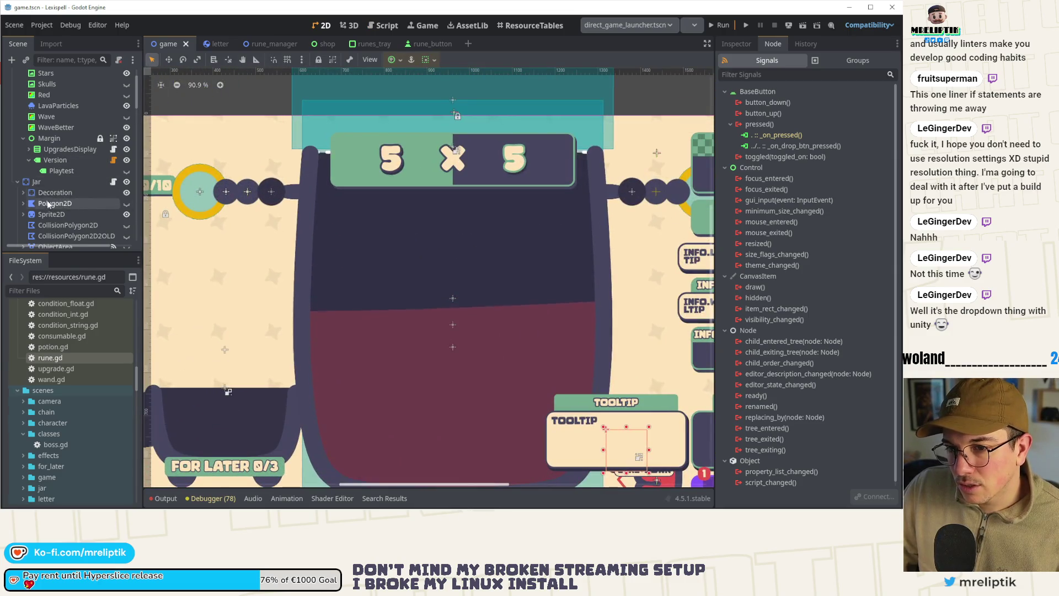
{"action": "left_click", "coordinate": [24, 192]}
{"action": "left_click", "coordinate": [67, 203]}
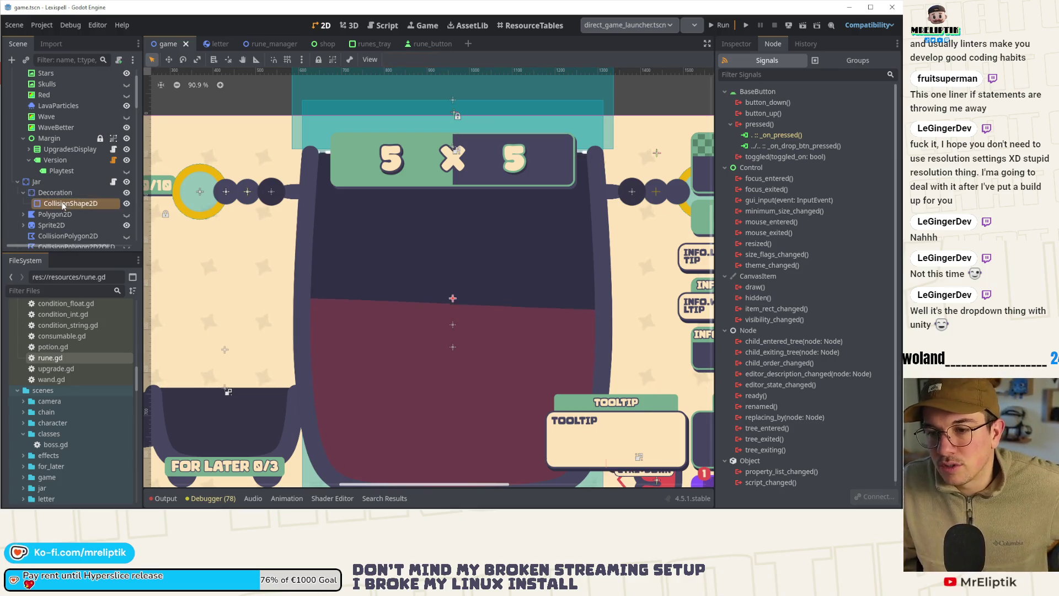
{"action": "left_click", "coordinate": [55, 193]}
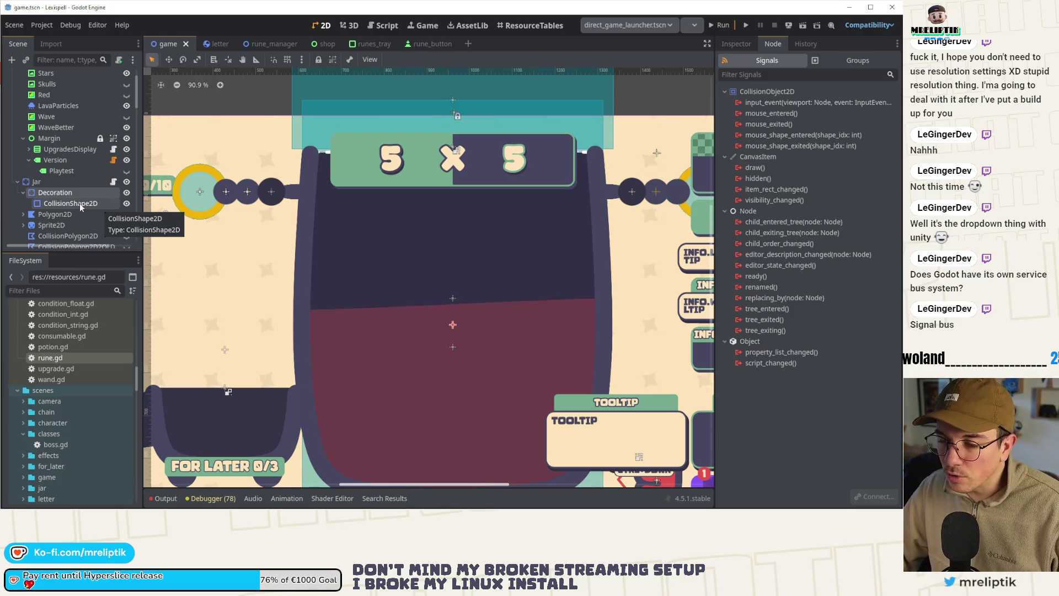
{"action": "mouse_move", "coordinate": [79, 203]}
{"action": "left_mouse_down"}
{"action": "mouse_move", "coordinate": [84, 214]}
{"action": "mouse_move", "coordinate": [61, 171]}
{"action": "mouse_move", "coordinate": [68, 204]}
{"action": "left_mouse_up"}
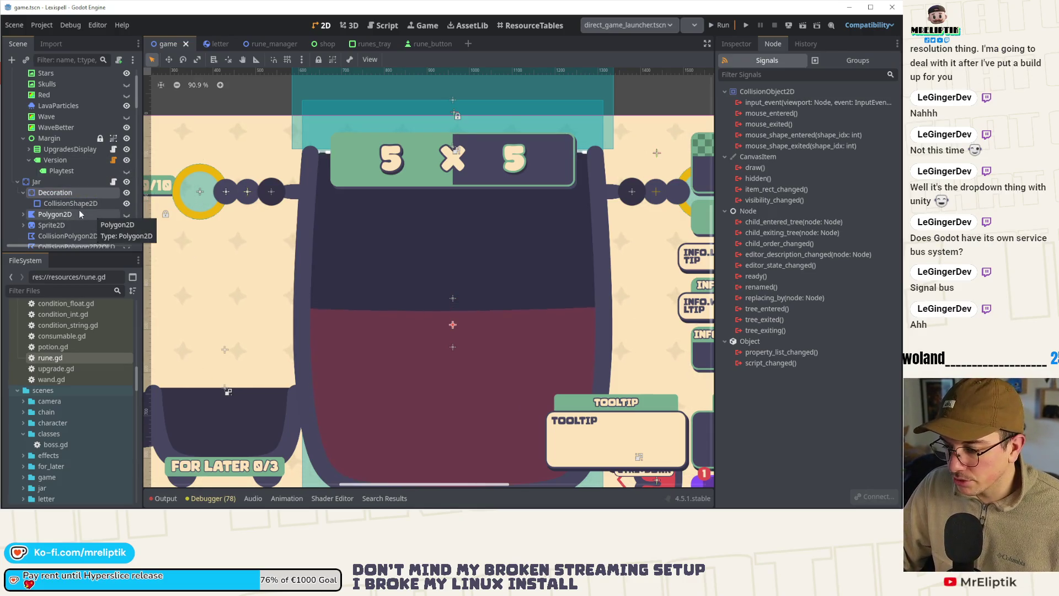
{"action": "left_click", "coordinate": [44, 194]}
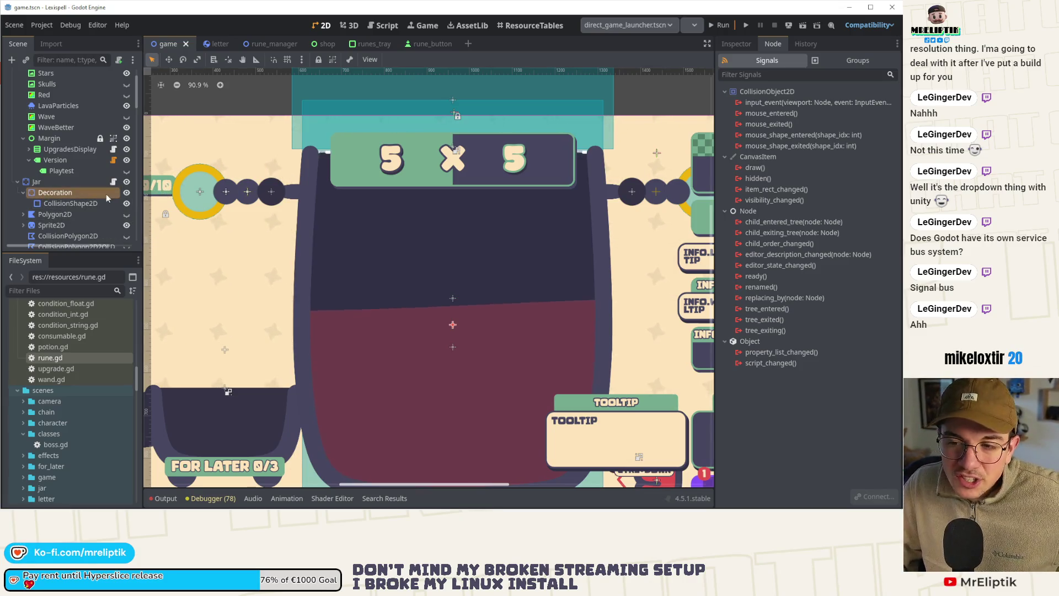
Scroll through the Scene dock and select the ChainR and ChainL nodes.
{"action": "scroll", "coordinate": [438, 263], "scroll_direction": "down", "scroll_amount": 6}
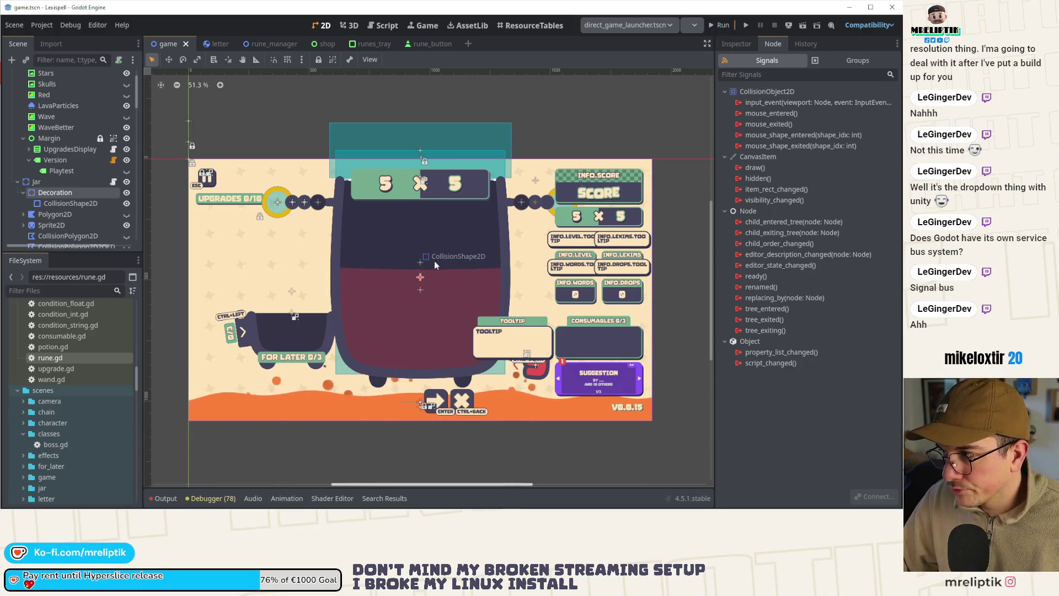
{"action": "scroll", "coordinate": [432, 276], "scroll_direction": "up", "scroll_amount": 2}
{"action": "scroll", "coordinate": [452, 277], "scroll_direction": "down", "scroll_amount": 2}
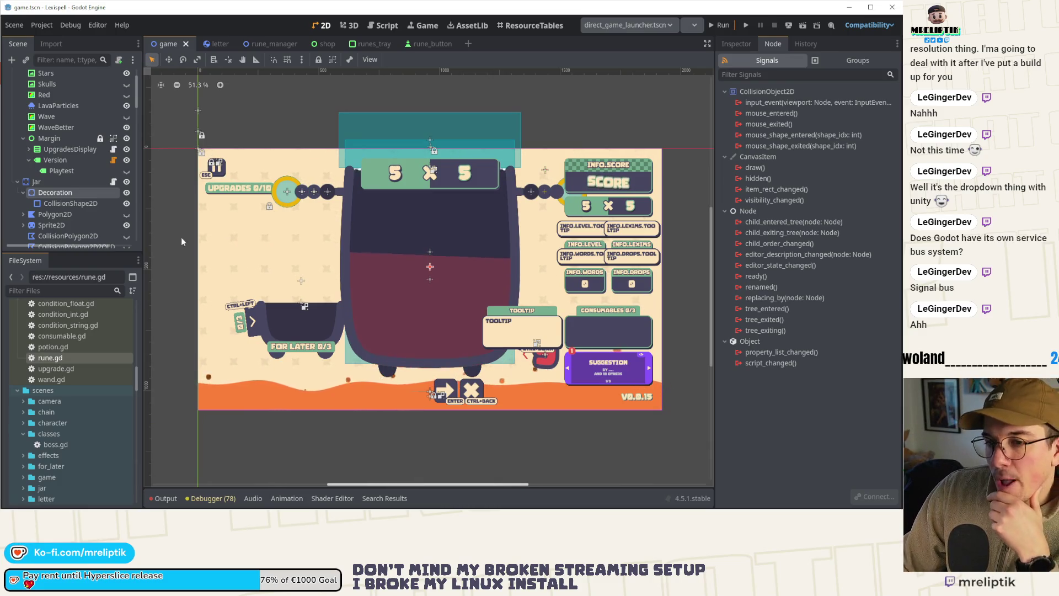
{"action": "scroll", "coordinate": [44, 212], "scroll_direction": "down", "scroll_amount": 2}
{"action": "scroll", "coordinate": [55, 210], "scroll_direction": "down", "scroll_amount": 1}
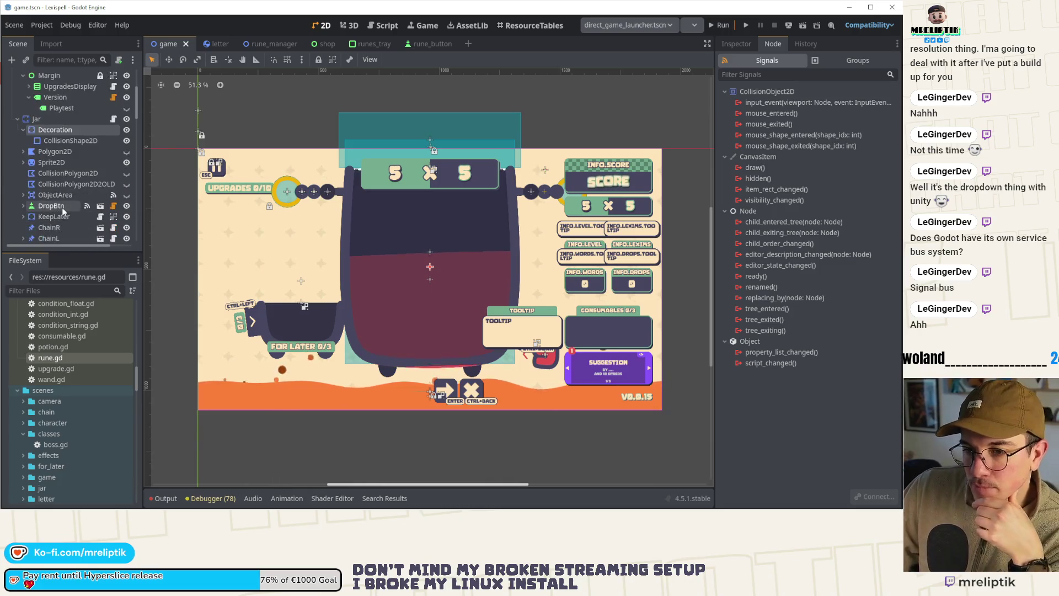
{"action": "left_click", "coordinate": [50, 228]}
{"action": "scroll", "coordinate": [55, 224], "scroll_direction": "down", "scroll_amount": 3}
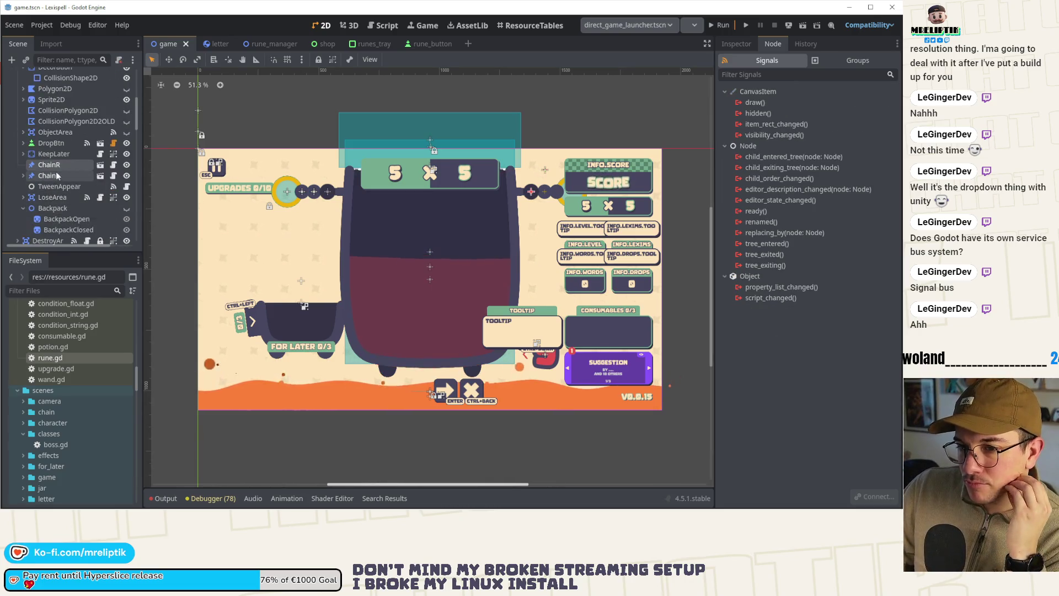
{"action": "left_click", "coordinate": [41, 176]}
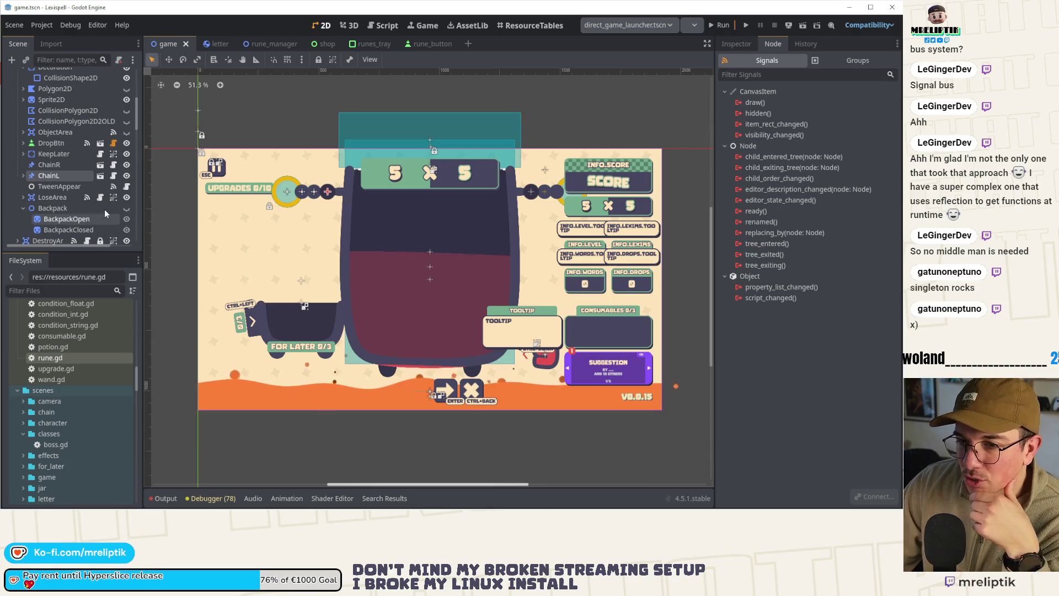
View ChainL's pin joint properties in the Inspector, then select the Jar node.
{"action": "left_click", "coordinate": [49, 173]}
{"action": "left_click", "coordinate": [23, 175]}
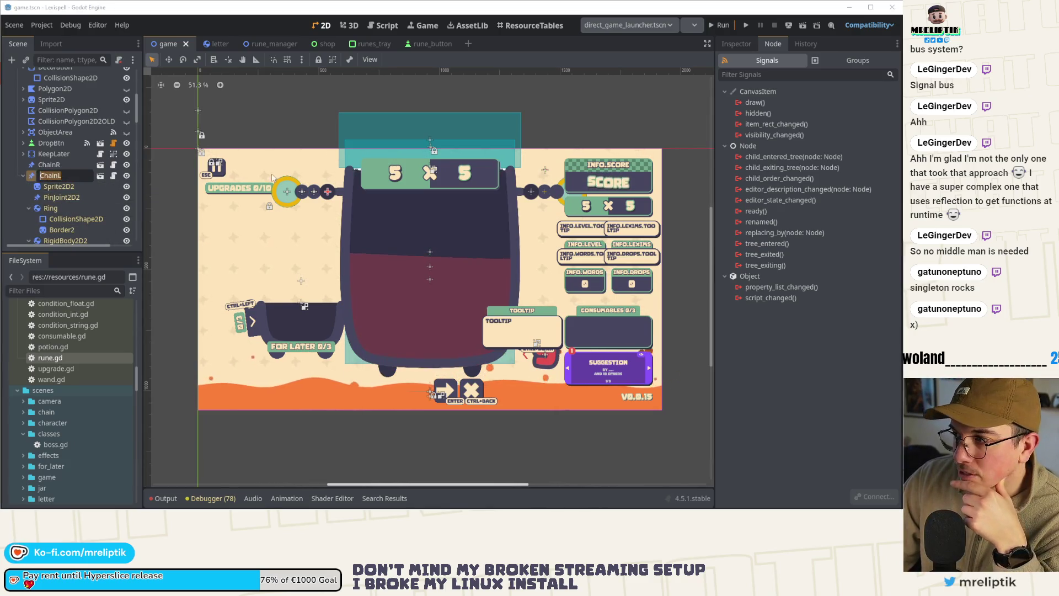
{"action": "left_click", "coordinate": [736, 44]}
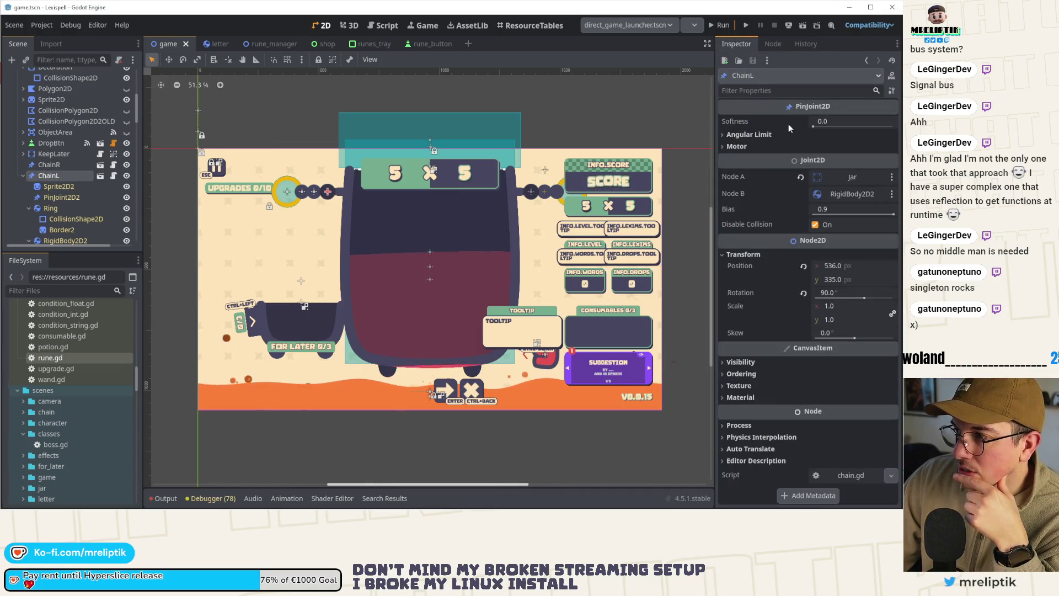
{"action": "left_click", "coordinate": [23, 175]}
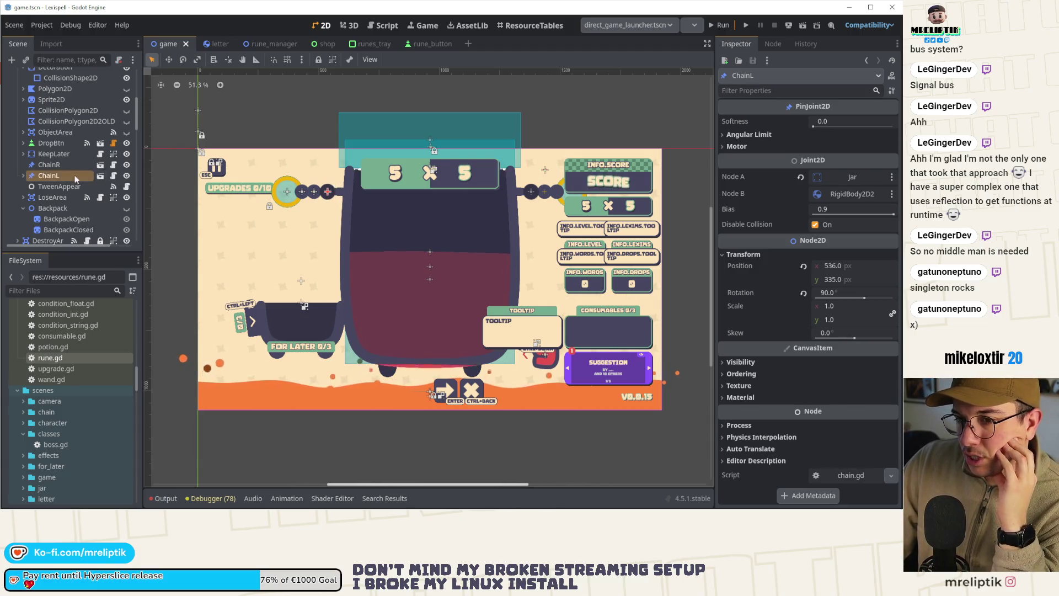
{"action": "left_click", "coordinate": [58, 186]}
{"action": "left_click", "coordinate": [55, 177]}
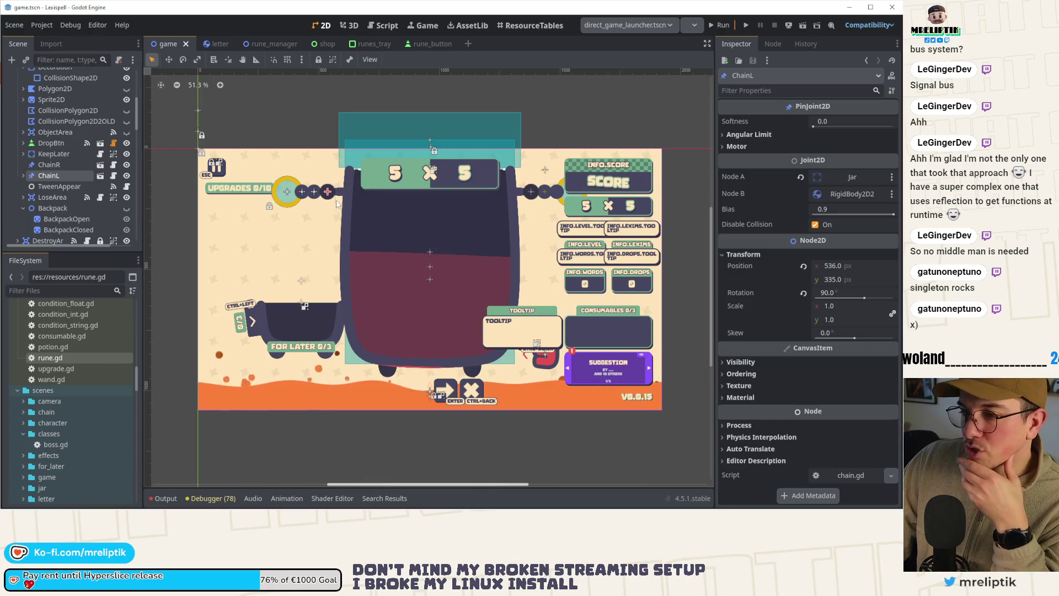
{"action": "scroll", "coordinate": [66, 181], "scroll_direction": "up", "scroll_amount": 5}
{"action": "left_click", "coordinate": [42, 180]}
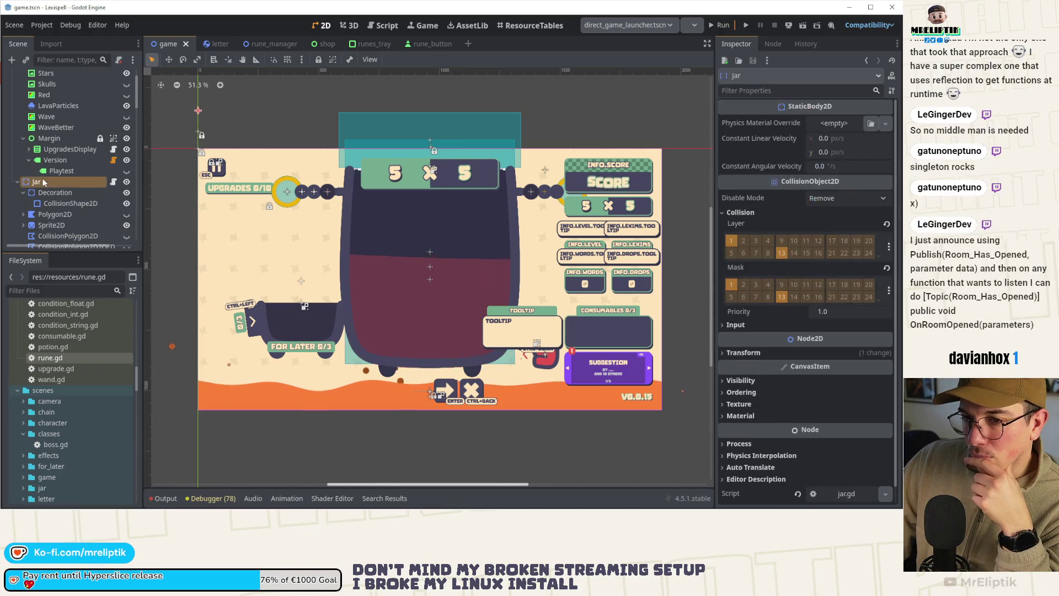
Add a Node2D child to Jar above TweenAppear, named RunesDisplay.
{"action": "right_click", "coordinate": [43, 181]}
{"action": "left_click", "coordinate": [71, 205]}
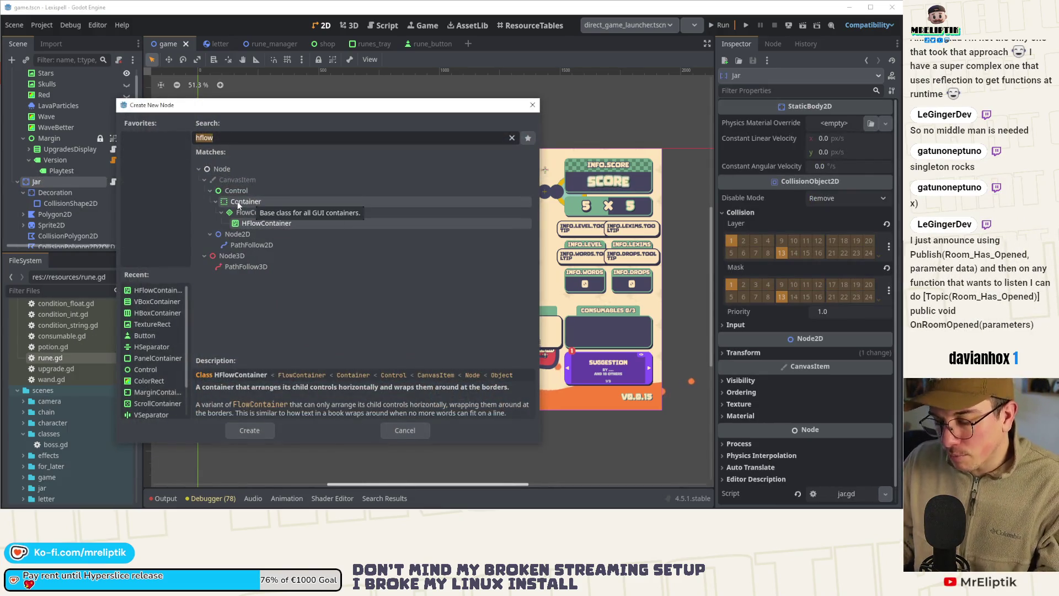
{"action": "type", "text": "node"}
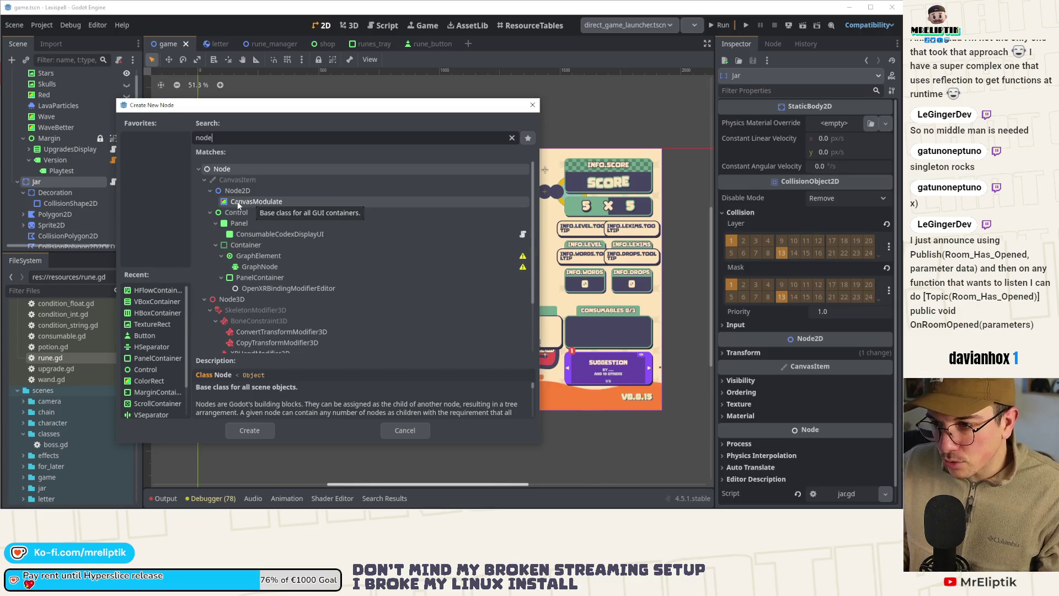
{"action": "double_click", "coordinate": [261, 190]}
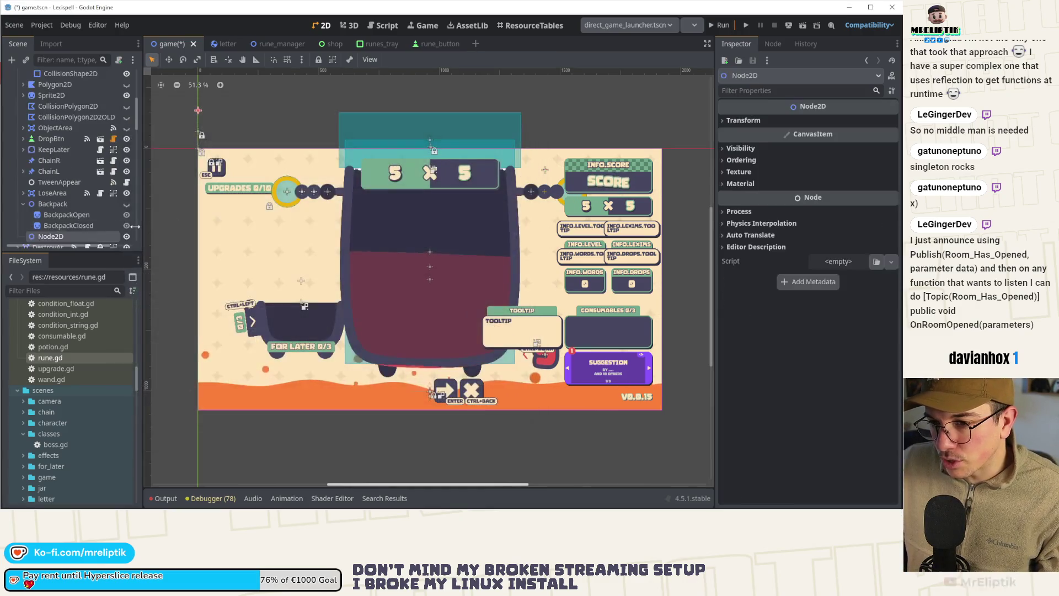
{"action": "mouse_move", "coordinate": [44, 235]}
{"action": "left_mouse_down"}
{"action": "mouse_move", "coordinate": [50, 98]}
{"action": "mouse_move", "coordinate": [56, 169]}
{"action": "left_mouse_up"}
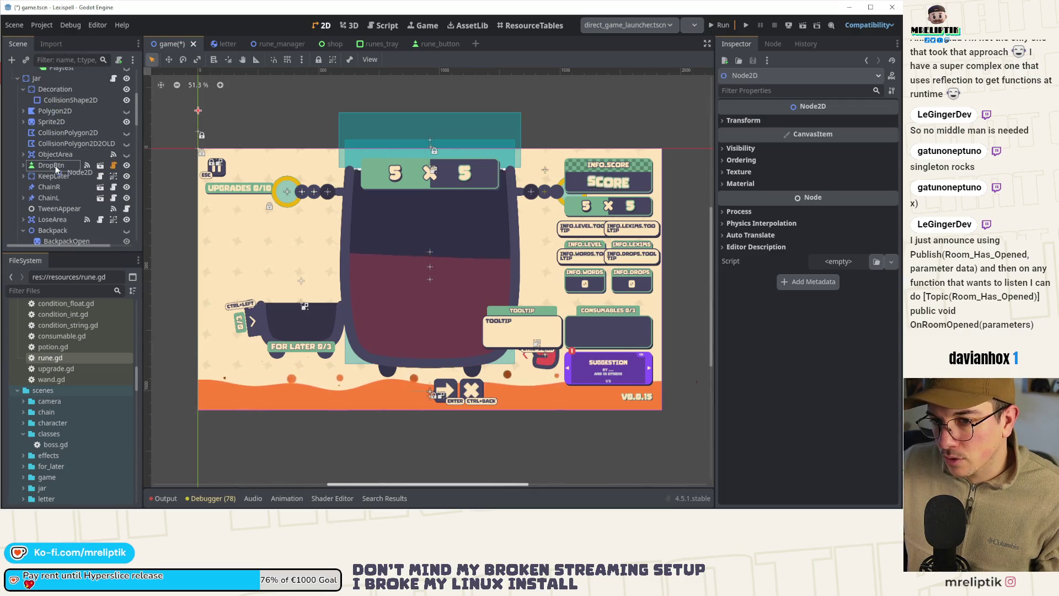
{"action": "left_click_drag", "start_coordinate": [52, 209], "coordinate": [51, 200]}
{"action": "double_click", "coordinate": [78, 211]}
{"action": "type", "text": "RunesDispla"}
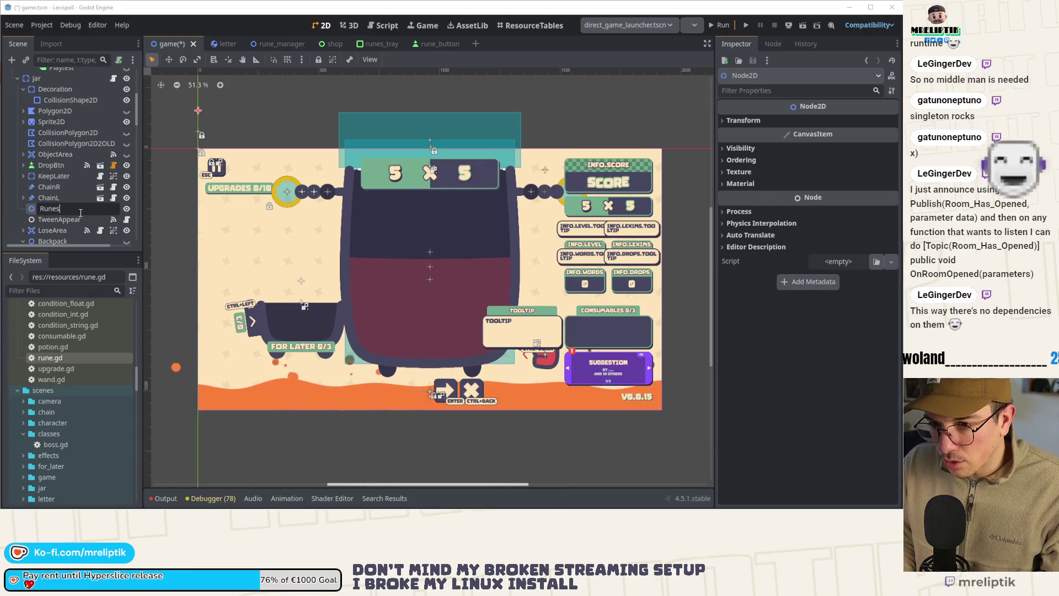
{"action": "type", "text": "y"}
{"action": "key", "text": "Return"}
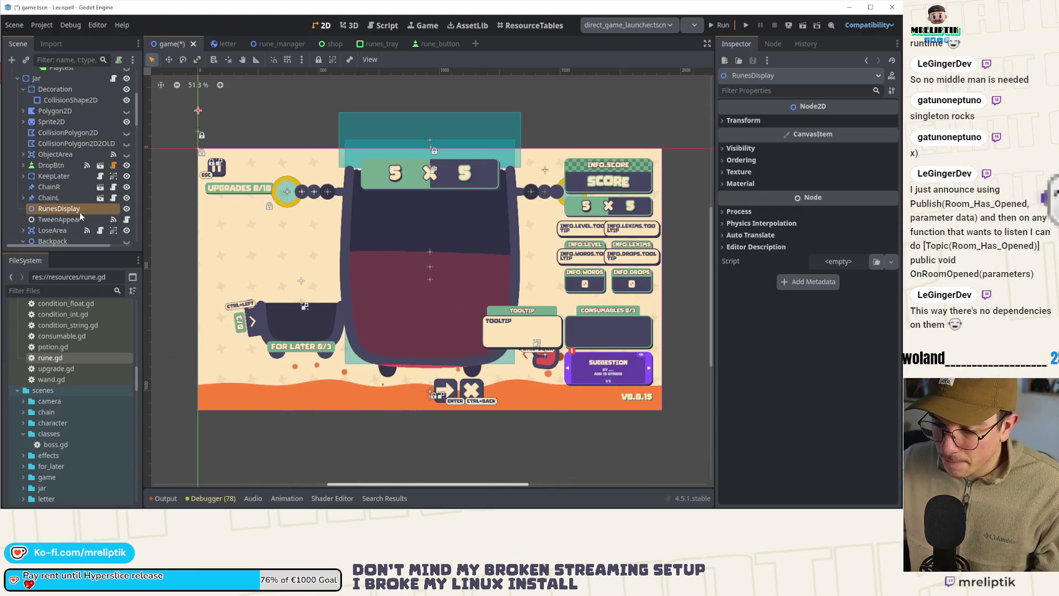
Give RunesDisplay a Node2D child named Runes.
{"action": "right_click", "coordinate": [79, 212]}
{"action": "left_click", "coordinate": [115, 223]}
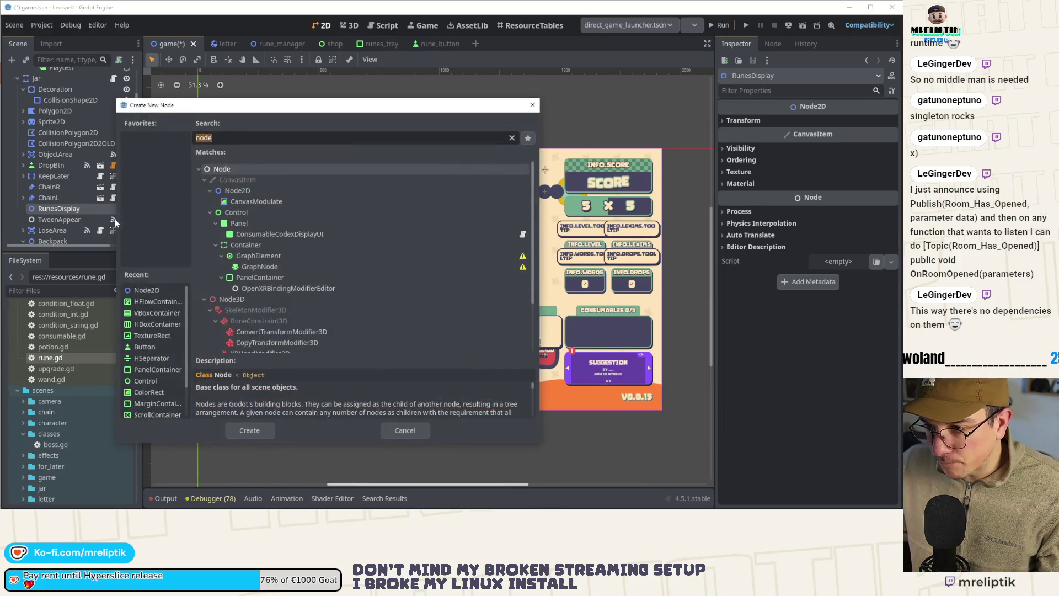
{"action": "key", "text": "Down"}
{"action": "key", "text": "Return"}
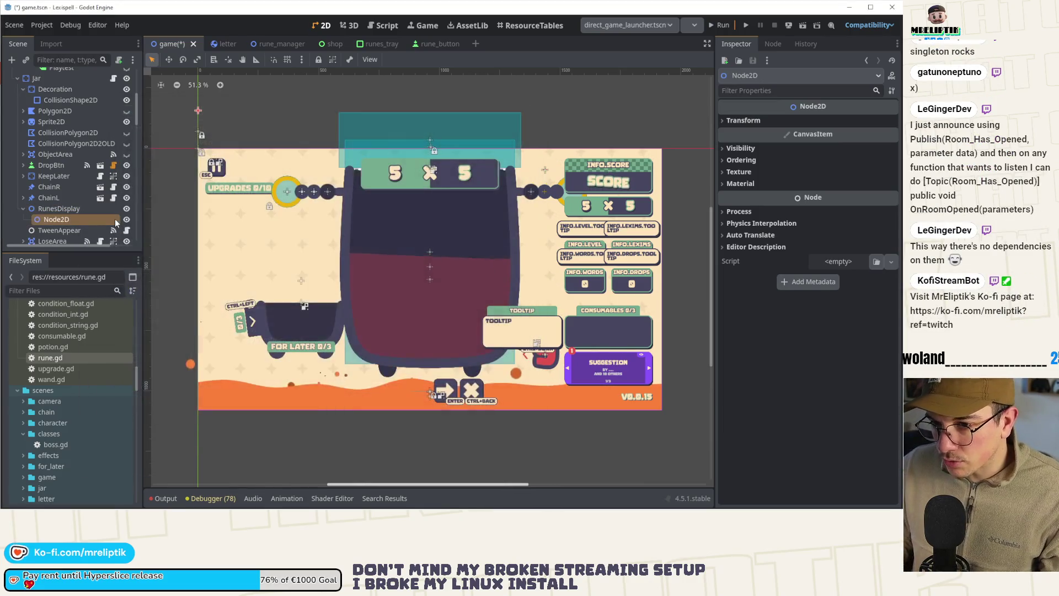
{"action": "double_click", "coordinate": [81, 219]}
{"action": "key", "text": "Escape"}
Add a Marker2D child to RunesDisplay and save the scene.
{"action": "right_click", "coordinate": [83, 209]}
{"action": "left_click", "coordinate": [116, 219]}
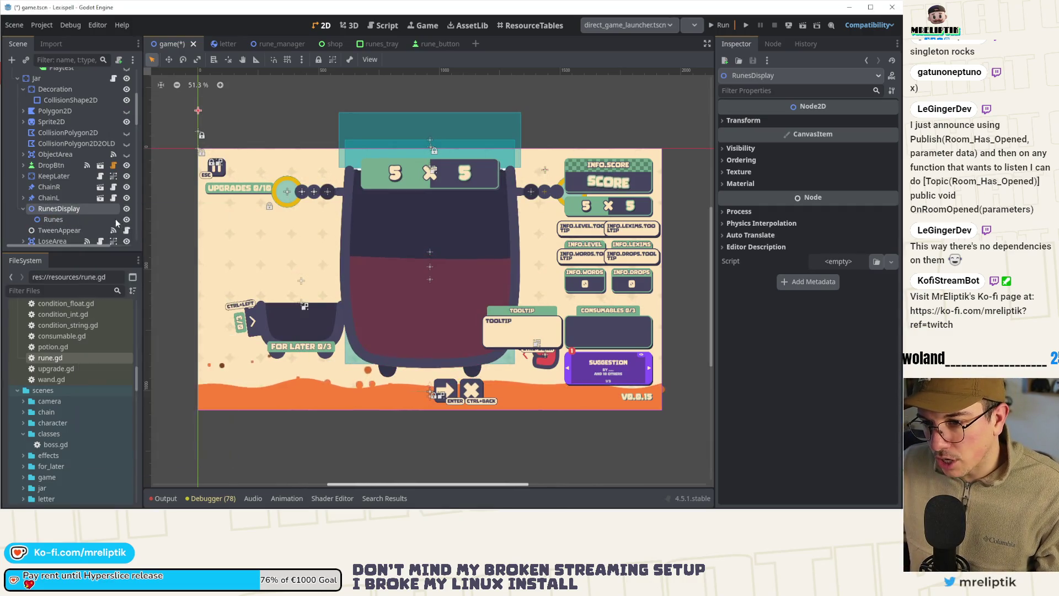
{"action": "type", "text": "t"}
{"action": "key", "text": "BackSpace"}
{"action": "type", "text": "marker"}
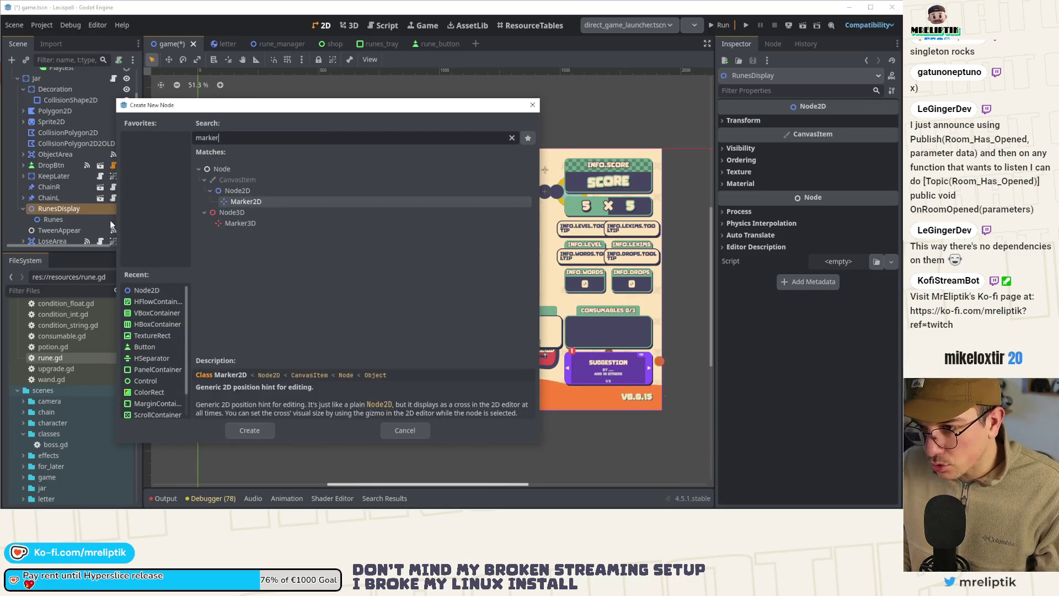
{"action": "key", "text": "Return"}
{"action": "key", "text": "ctrl+s"}
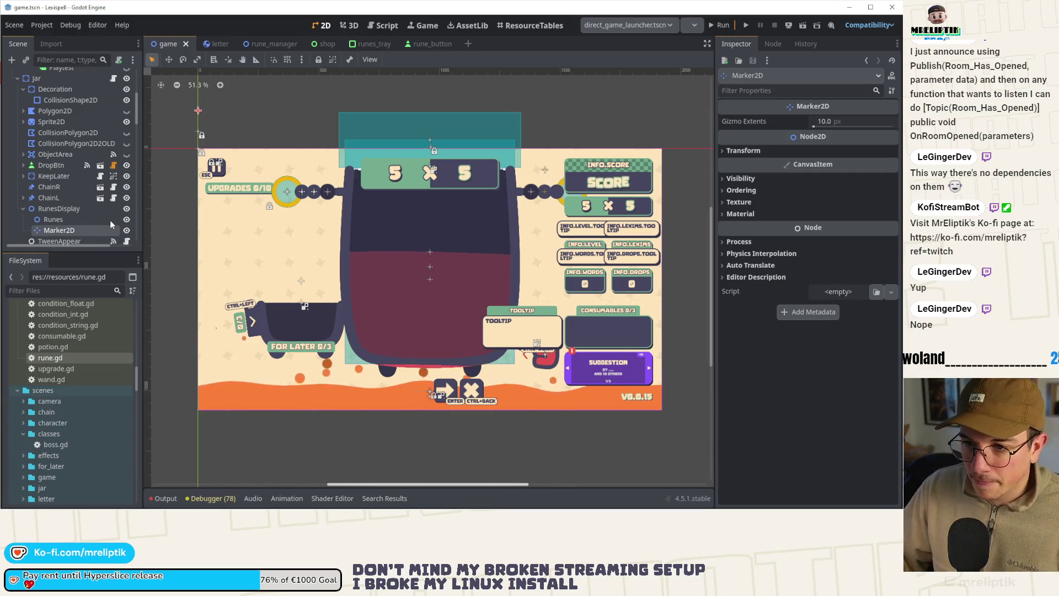
{"action": "left_click", "coordinate": [78, 229]}
{"action": "left_click", "coordinate": [61, 218]}
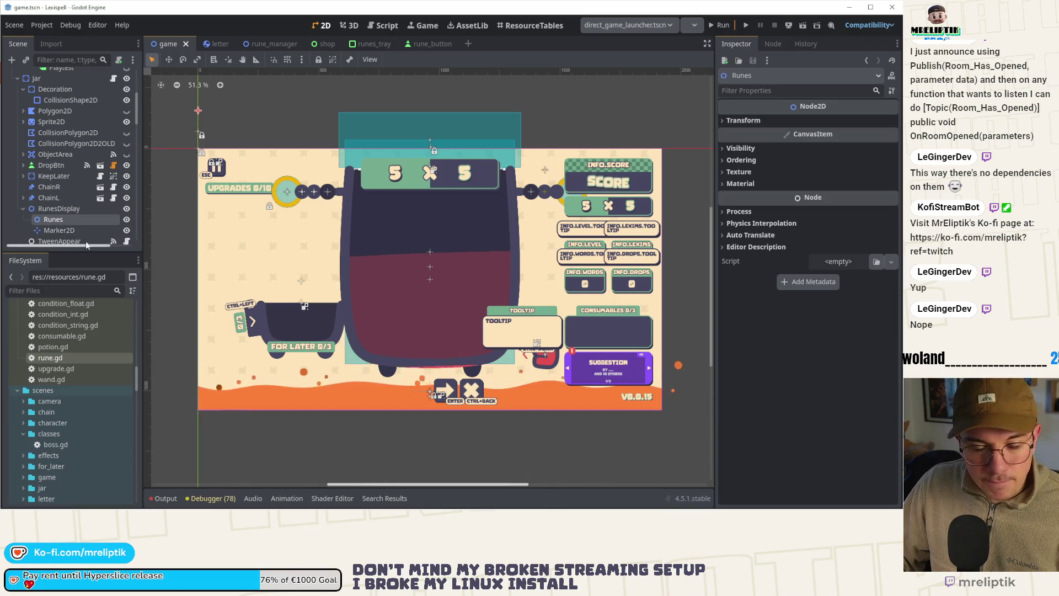
{"action": "left_click", "coordinate": [69, 220]}
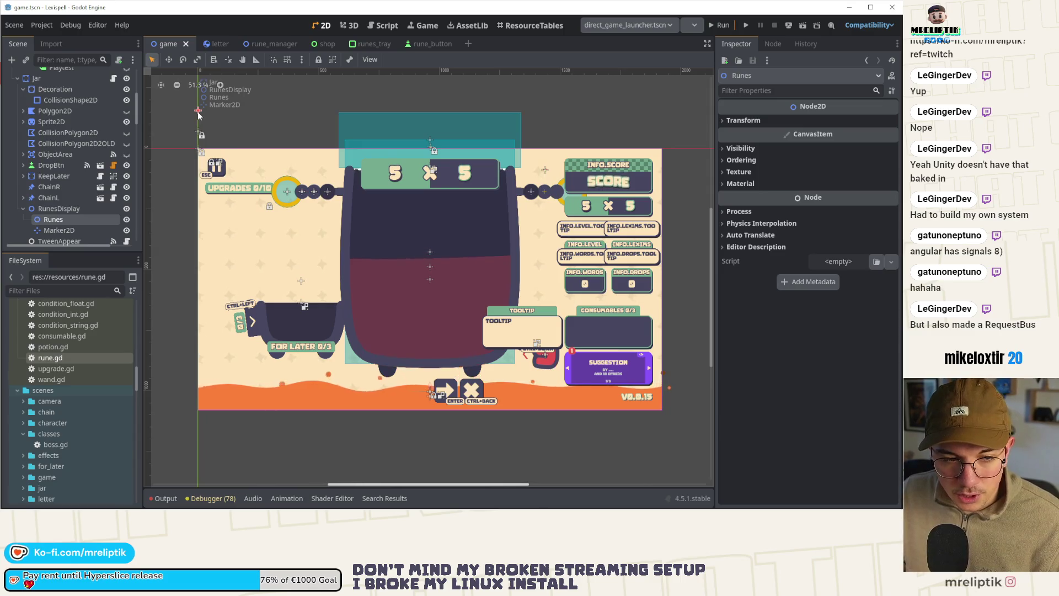
Move the Marker2D onto the left chain's joint and rename it LeftDisplay.
{"action": "right_click", "coordinate": [199, 114], "text": "alt"}
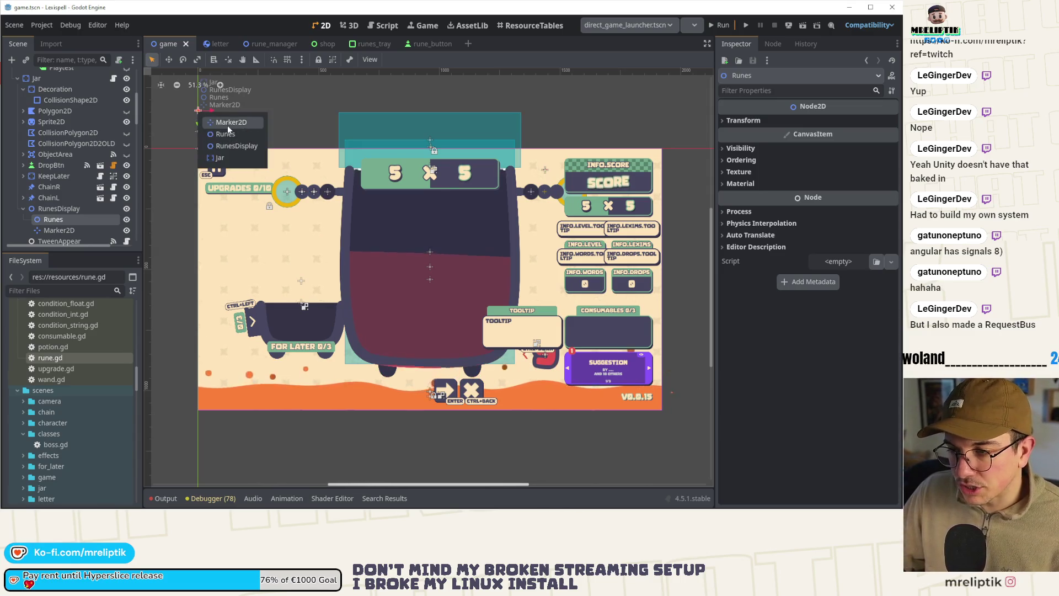
{"action": "left_click", "coordinate": [228, 125]}
{"action": "left_click_drag", "start_coordinate": [199, 115], "coordinate": [333, 193]}
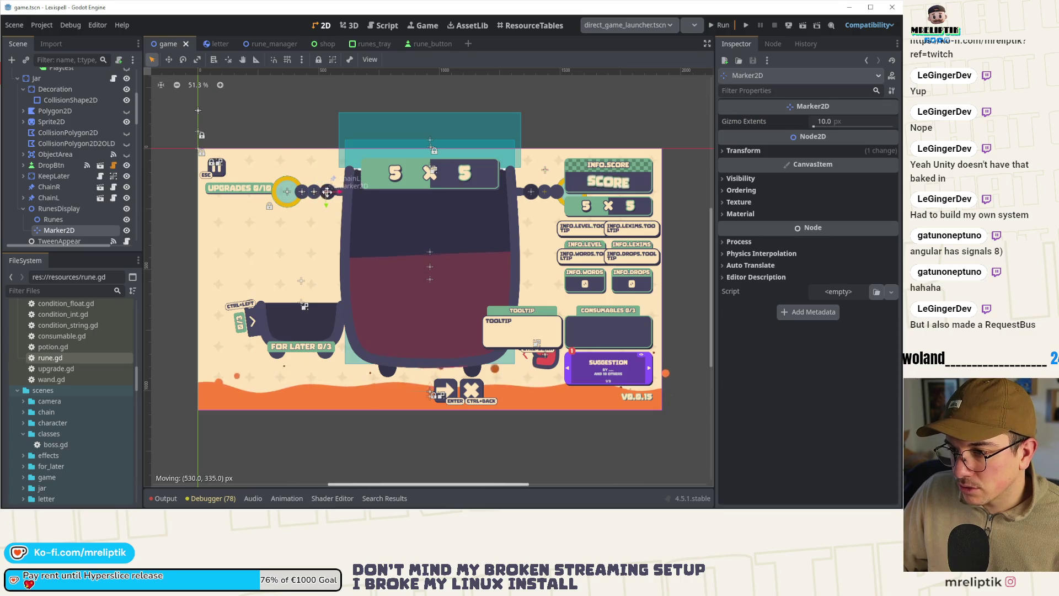
{"action": "scroll", "coordinate": [332, 193], "scroll_direction": "up", "scroll_amount": 5}
{"action": "scroll", "coordinate": [332, 192], "scroll_direction": "up", "scroll_amount": 5}
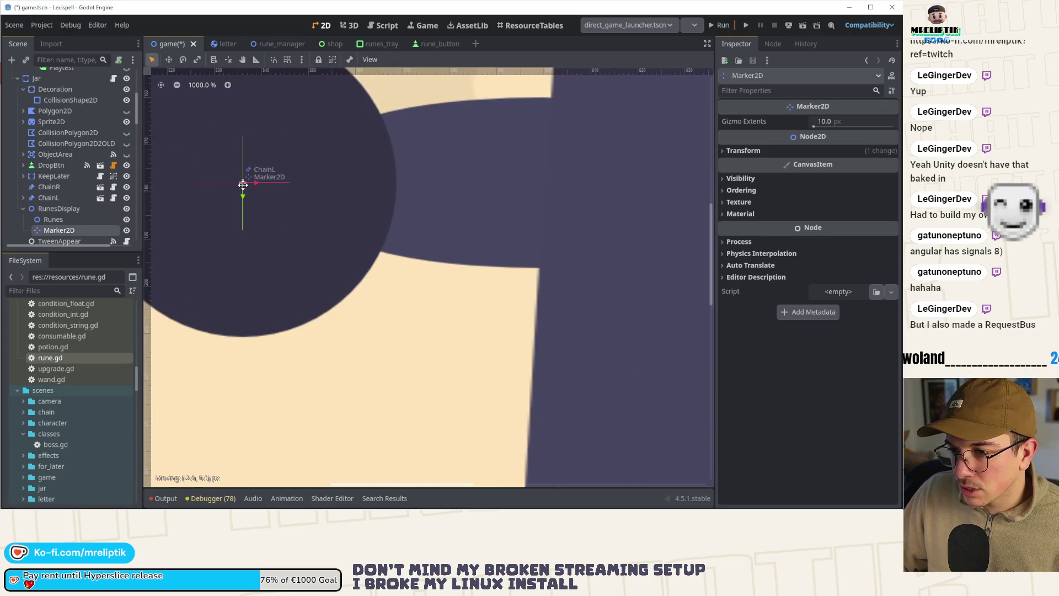
{"action": "scroll", "coordinate": [252, 198], "scroll_direction": "down", "scroll_amount": 10}
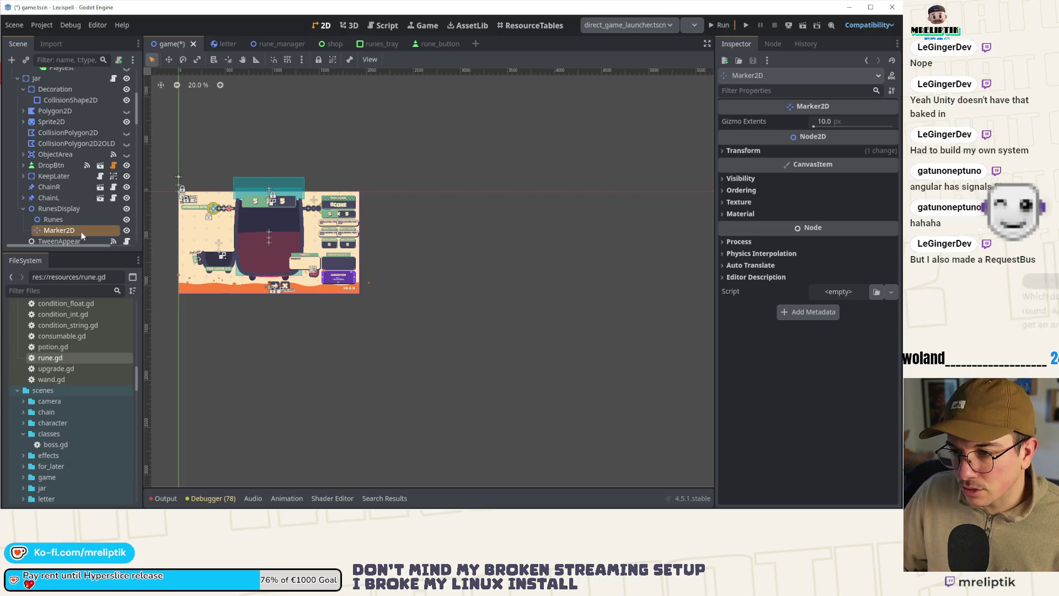
{"action": "double_click", "coordinate": [82, 232]}
{"action": "type", "text": "LeftDisplay"}
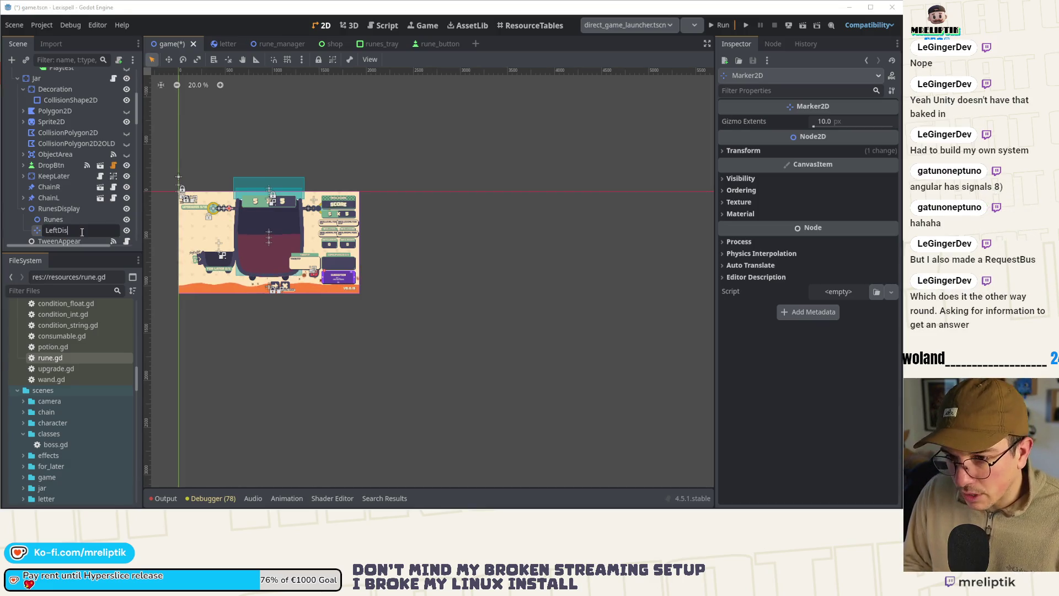
{"action": "key", "text": "Return"}
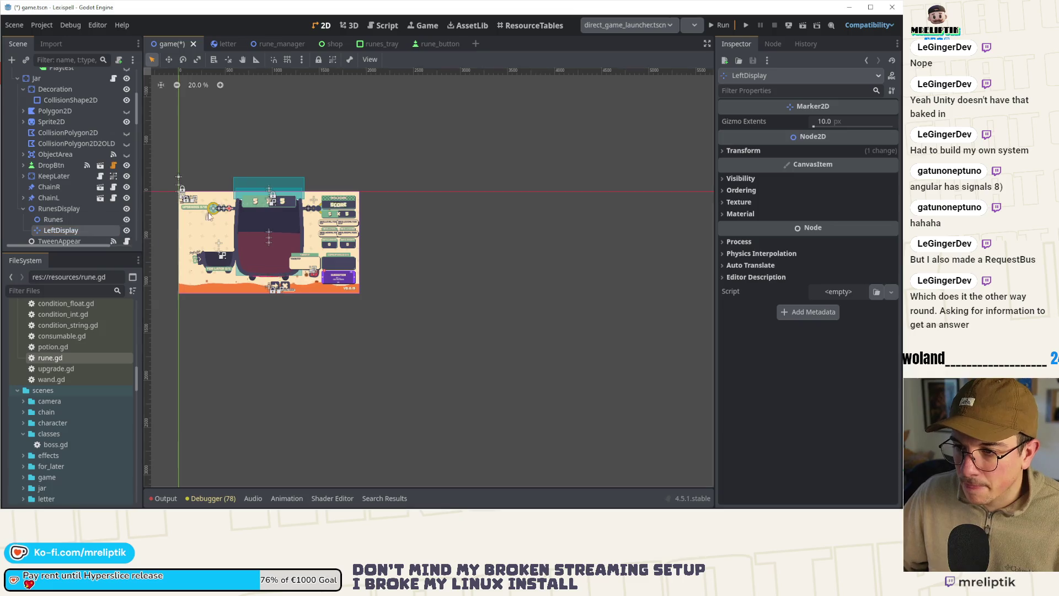
Duplicate LeftDisplay and rename the copy RightDisplay.
{"action": "scroll", "coordinate": [144, 236], "scroll_direction": "up", "scroll_amount": 3}
{"action": "key", "text": "ctrl+d"}
{"action": "double_click", "coordinate": [94, 236]}
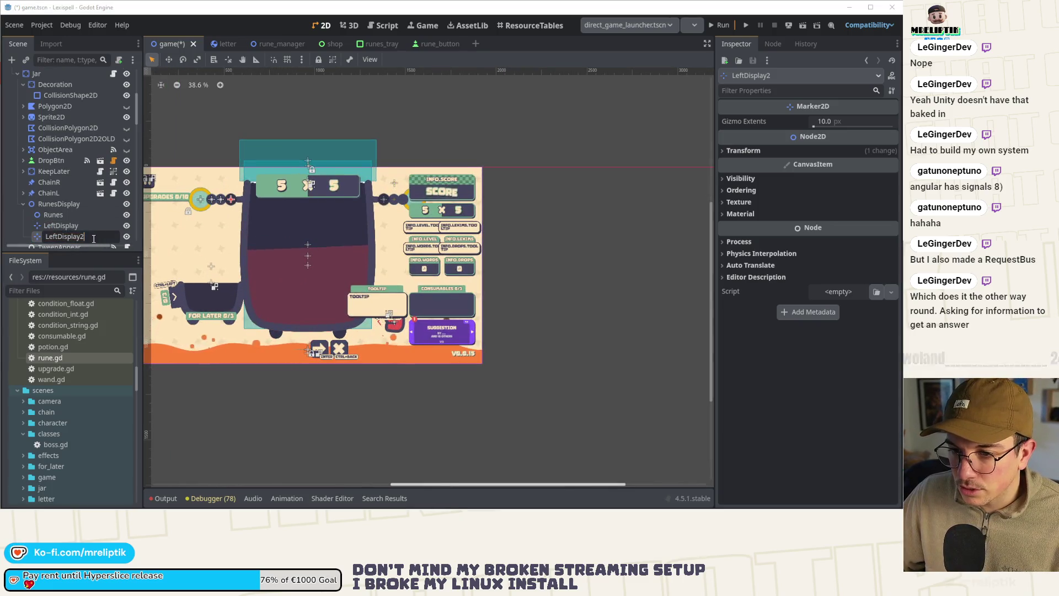
{"action": "key", "text": "Home"}
{"action": "key", "text": "shift+Right"}
{"action": "key", "text": "shift+Right"}
{"action": "key", "text": "shift+Right"}
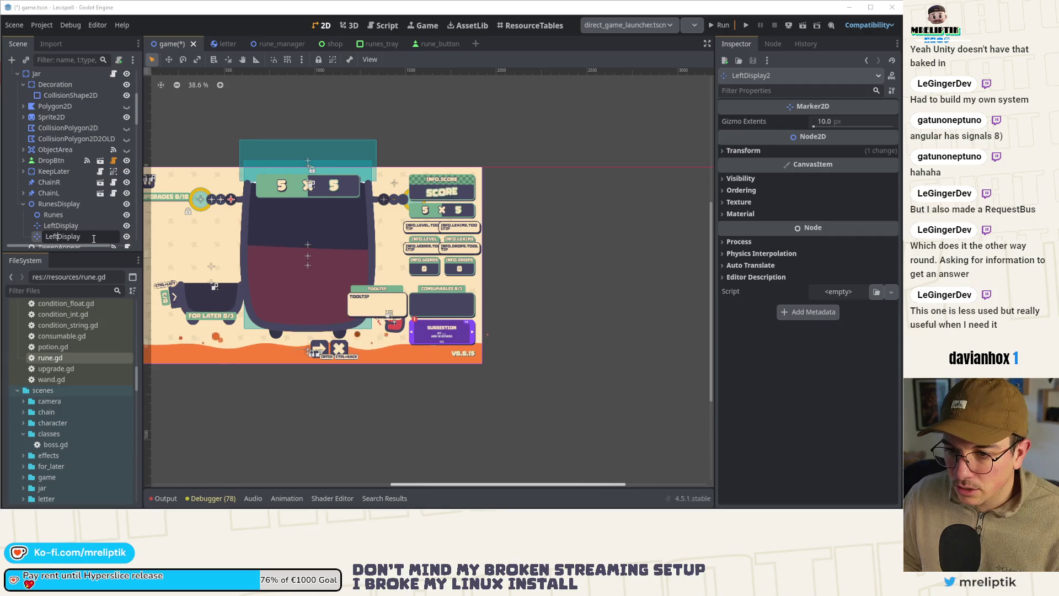
{"action": "type", "text": "Right"}
{"action": "key", "text": "Return"}
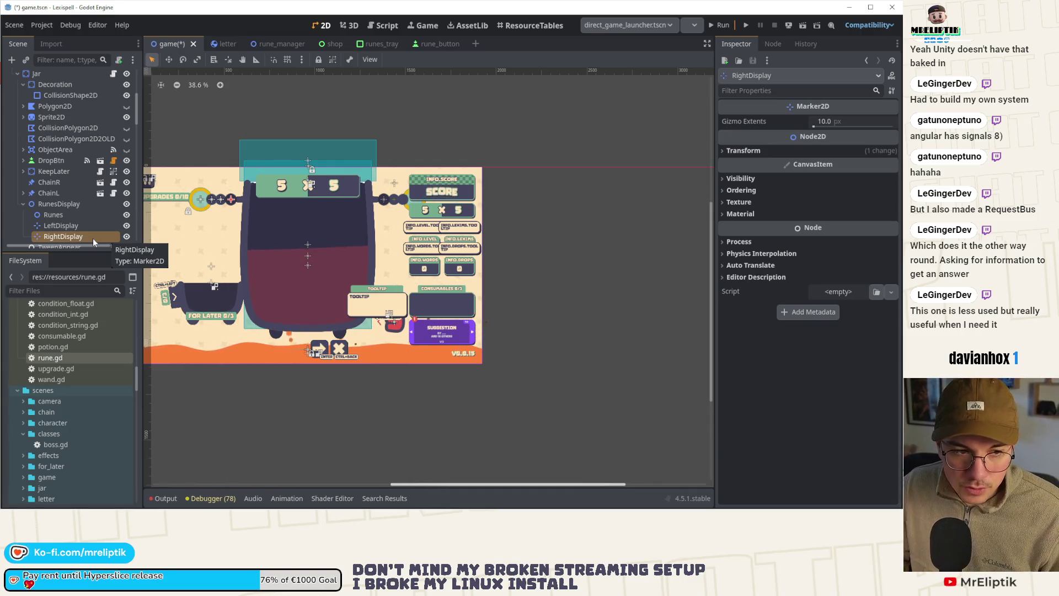
Drag the RightDisplay marker along the chain and snap it onto the ChainR point.
{"action": "scroll", "coordinate": [226, 210], "scroll_direction": "up", "scroll_amount": 3}
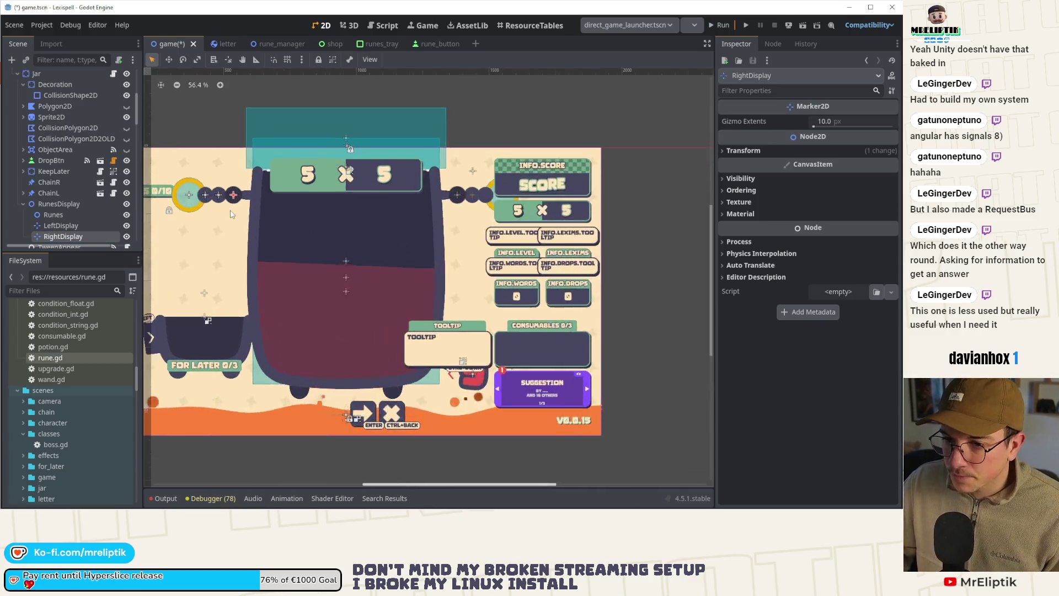
{"action": "right_click", "coordinate": [304, 220]}
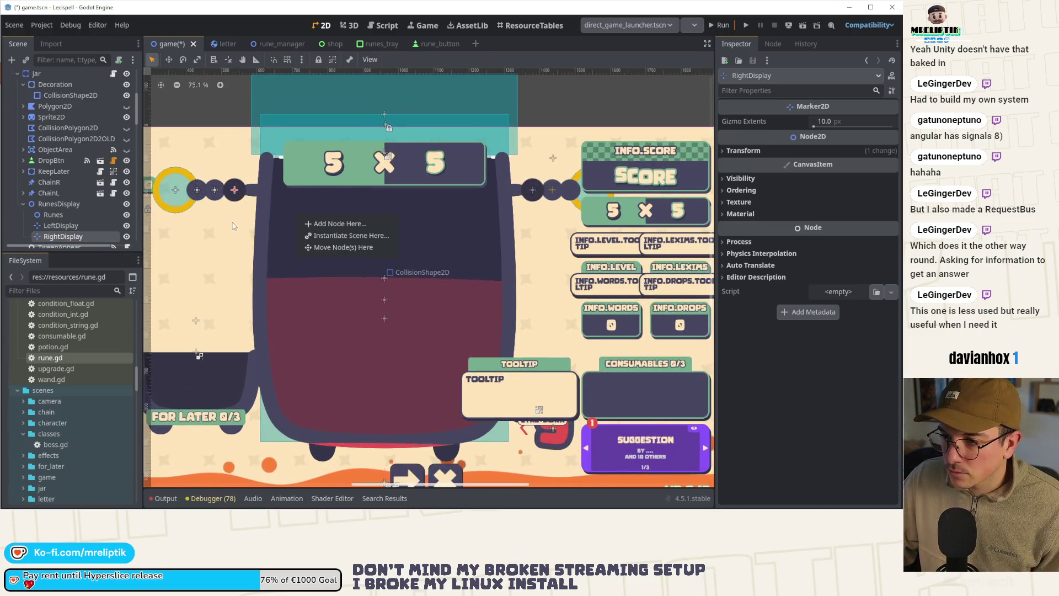
{"action": "right_click", "coordinate": [235, 191], "text": "alt"}
{"action": "left_click", "coordinate": [273, 271]}
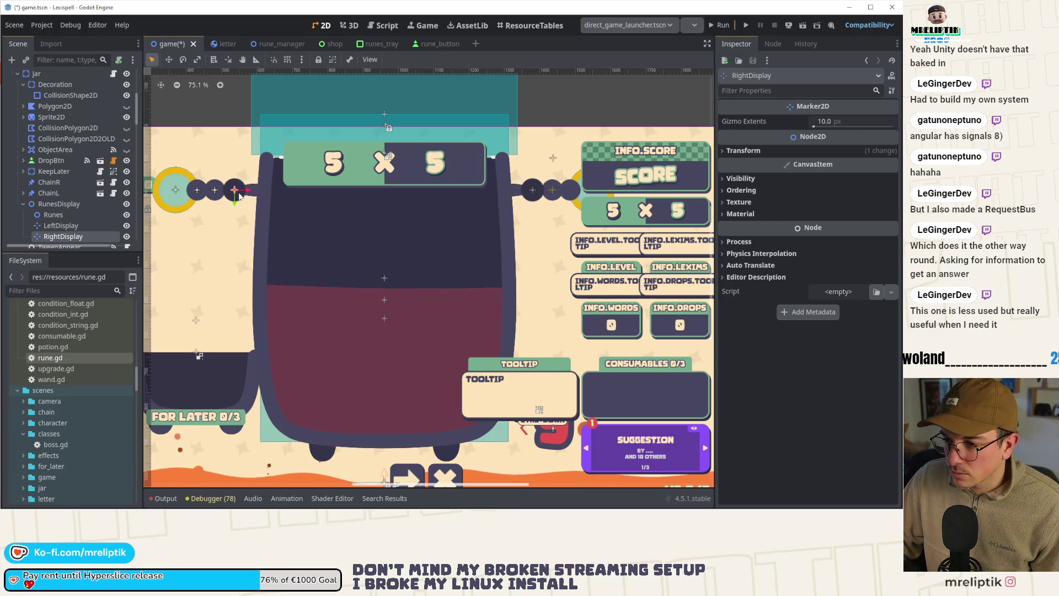
{"action": "left_click_drag", "start_coordinate": [235, 189], "coordinate": [537, 188]}
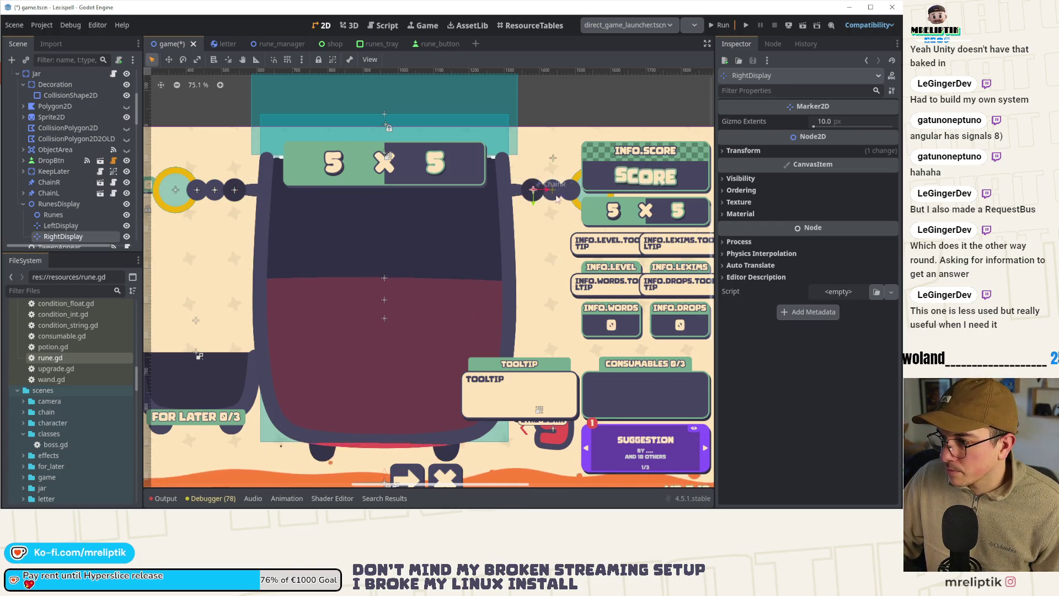
{"action": "scroll", "coordinate": [569, 197], "scroll_direction": "up", "scroll_amount": 10}
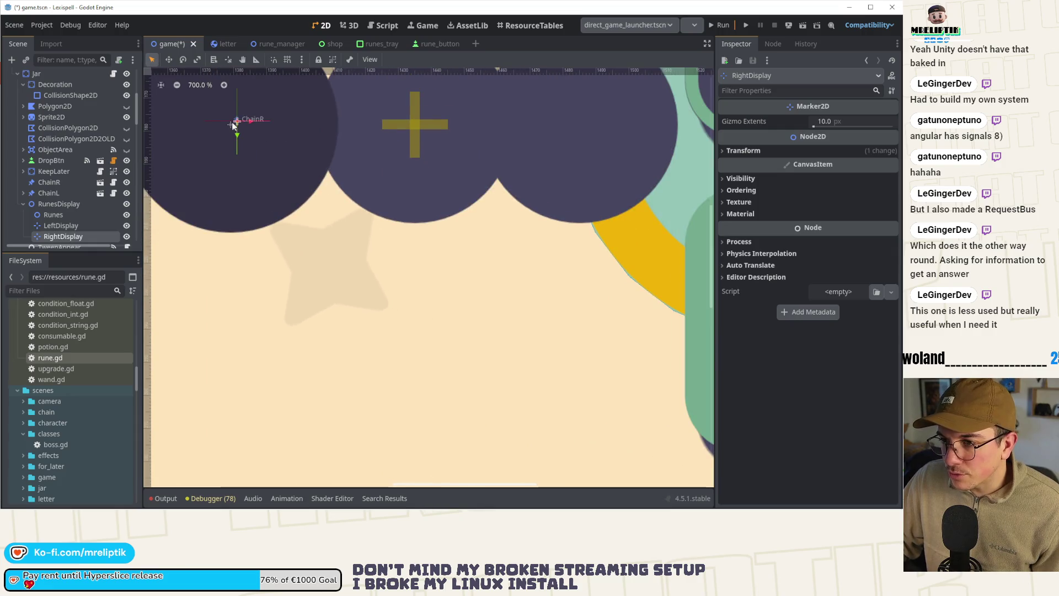
{"action": "left_click_drag", "start_coordinate": [247, 151], "coordinate": [241, 154]}
{"action": "scroll", "coordinate": [239, 150], "scroll_direction": "down", "scroll_amount": 8}
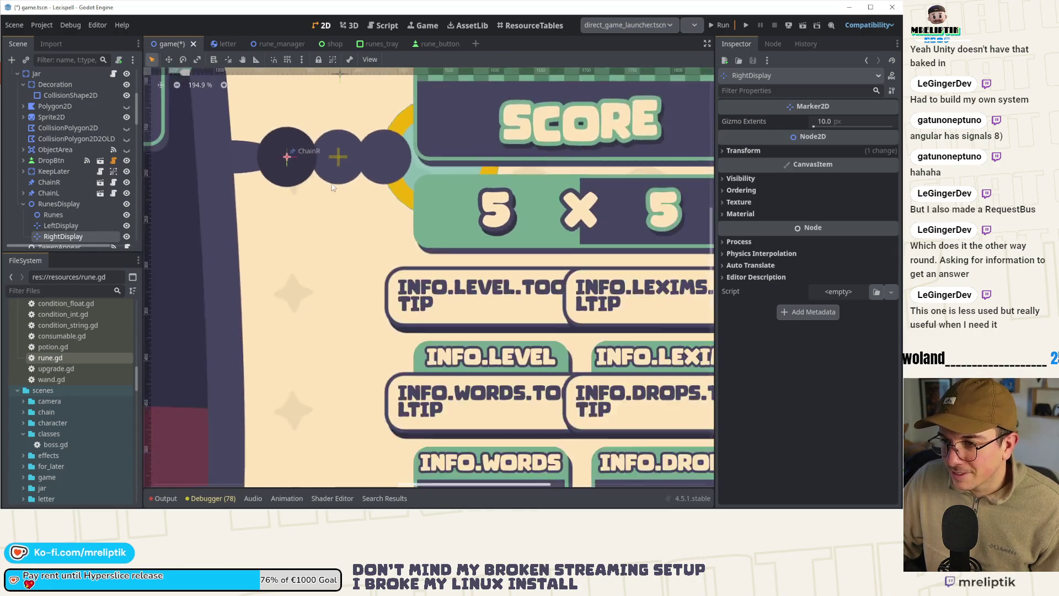
Check the LeftDisplay and RightDisplay markers and save the scene.
{"action": "left_click", "coordinate": [60, 226]}
{"action": "left_click", "coordinate": [63, 236]}
{"action": "key", "text": "ctrl+s"}
{"action": "scroll", "coordinate": [312, 230], "scroll_direction": "down", "scroll_amount": 5}
{"action": "scroll", "coordinate": [438, 238], "scroll_direction": "left", "scroll_amount": 3}
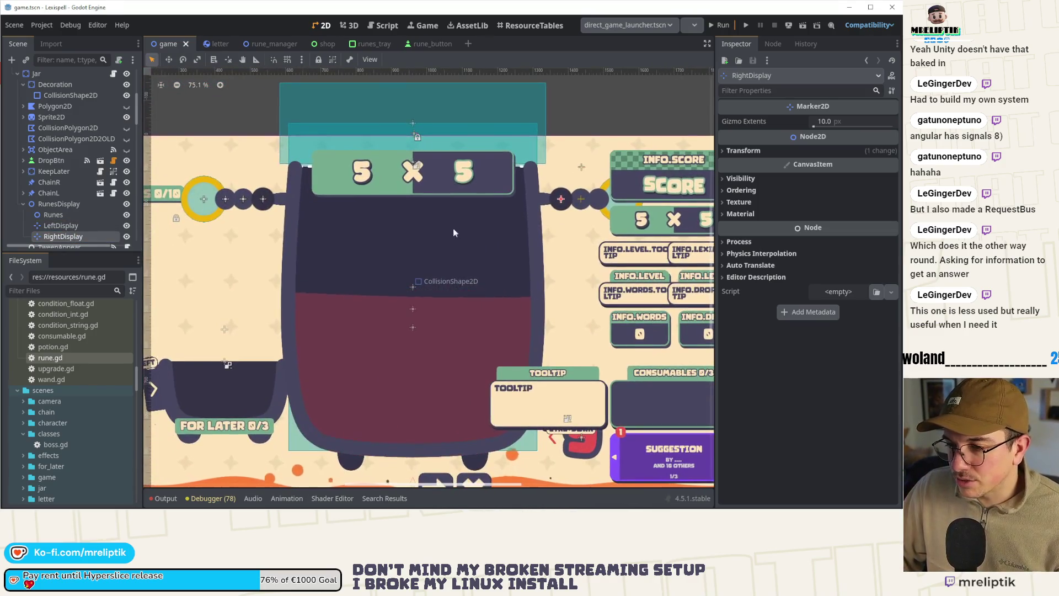
{"action": "left_click", "coordinate": [51, 215]}
Attach runes_display.gd from the scripts folder to RunesDisplay, declaring class_name RunesDisplay.
{"action": "right_click", "coordinate": [64, 204]}
{"action": "left_click", "coordinate": [135, 327]}
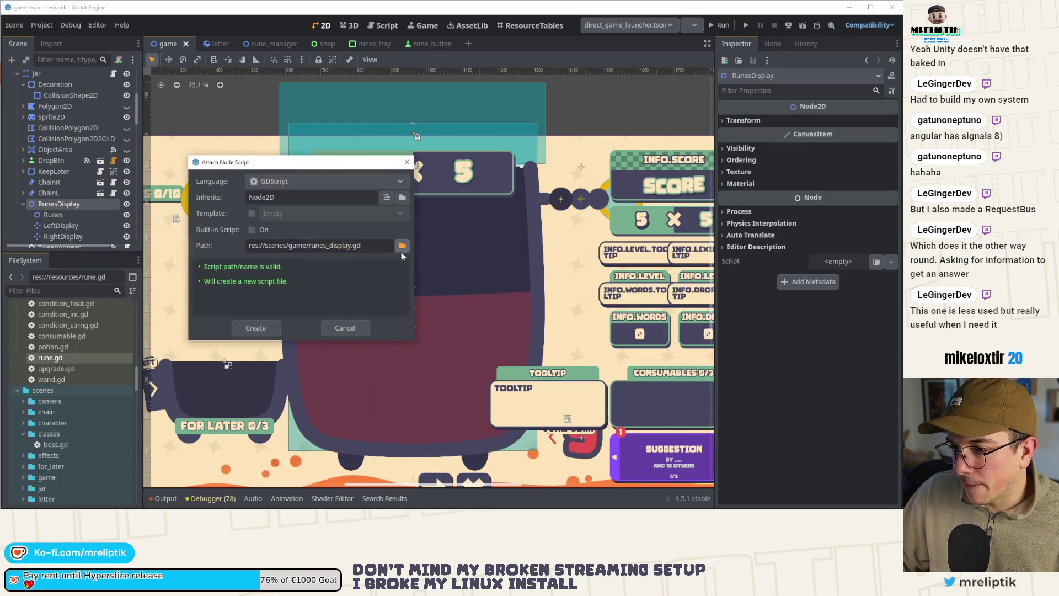
{"action": "left_click", "coordinate": [403, 246]}
{"action": "double_click", "coordinate": [157, 148]}
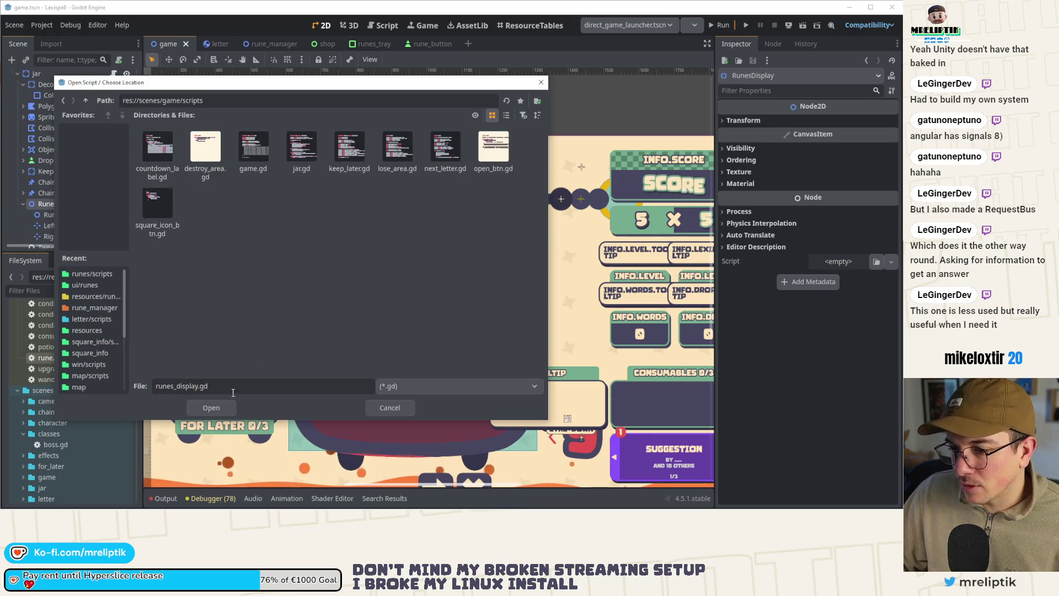
{"action": "left_click", "coordinate": [210, 407]}
{"action": "left_click", "coordinate": [249, 328]}
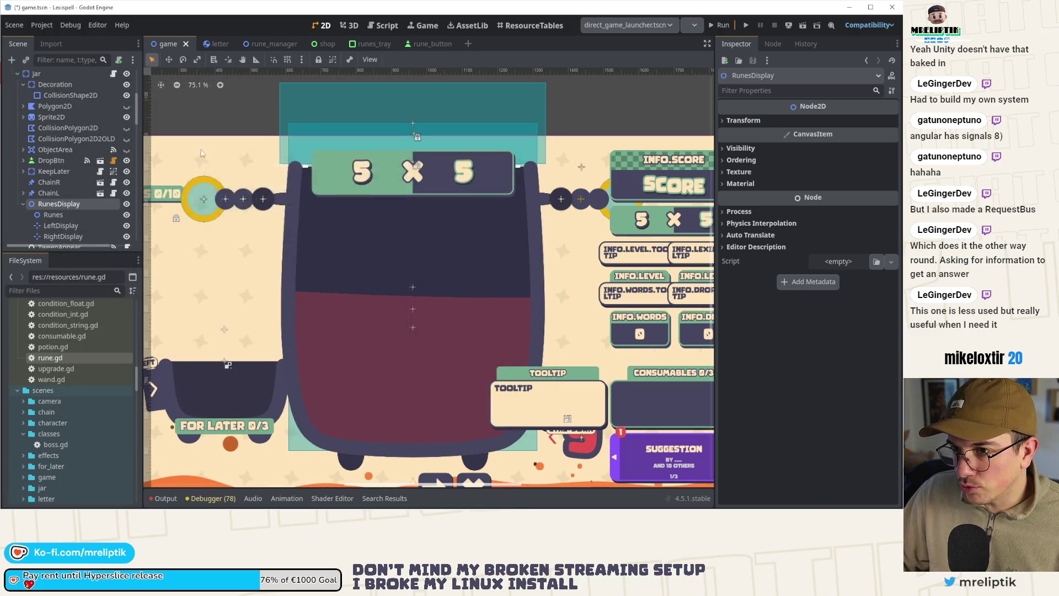
{"action": "type", "text": "class_name "}
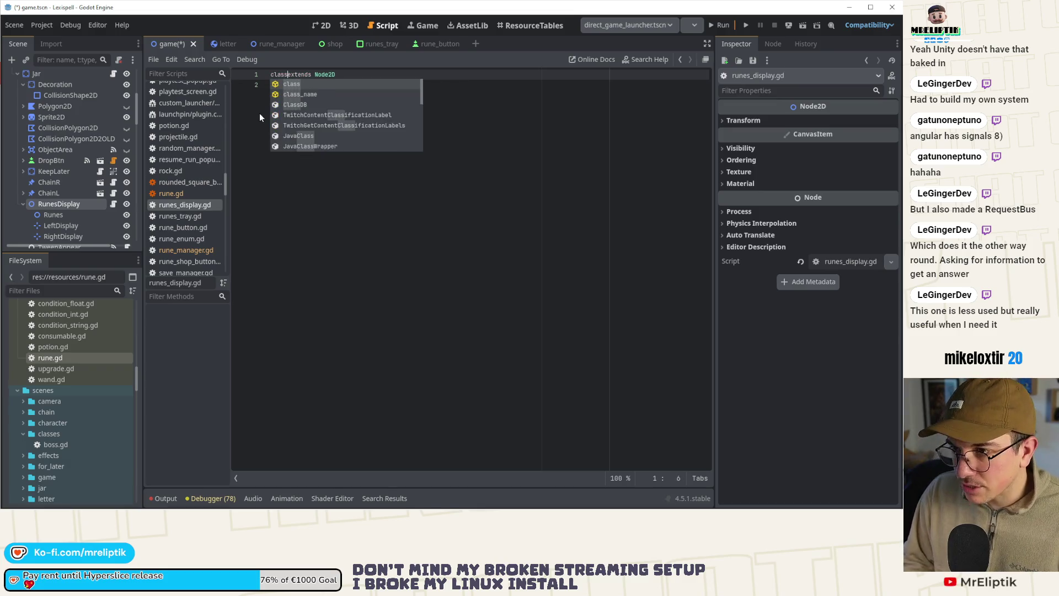
{"action": "type", "text": "RunesDisplay"}
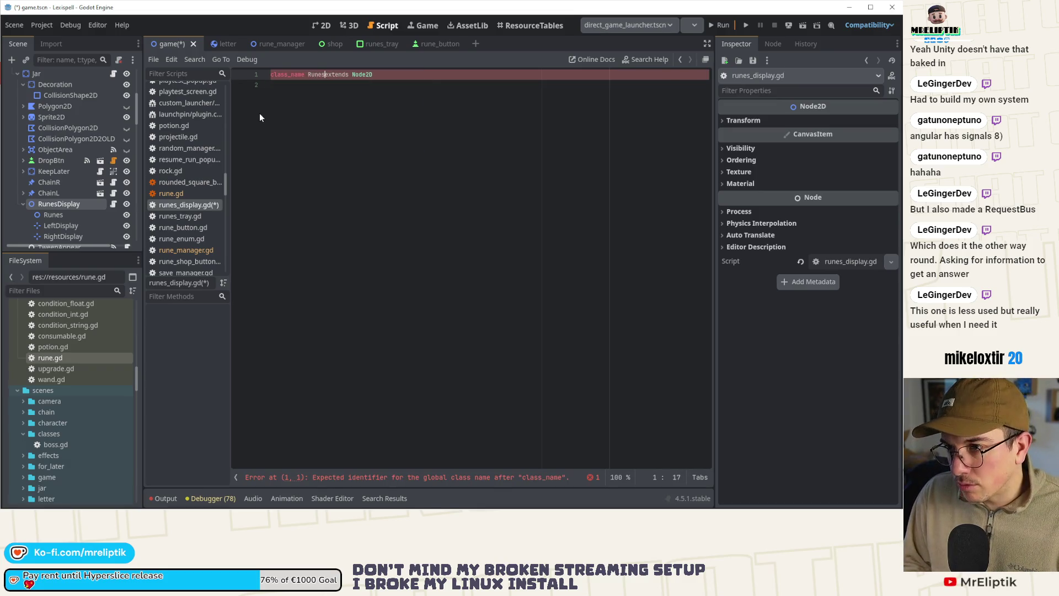
{"action": "key", "text": "ctrl+s"}
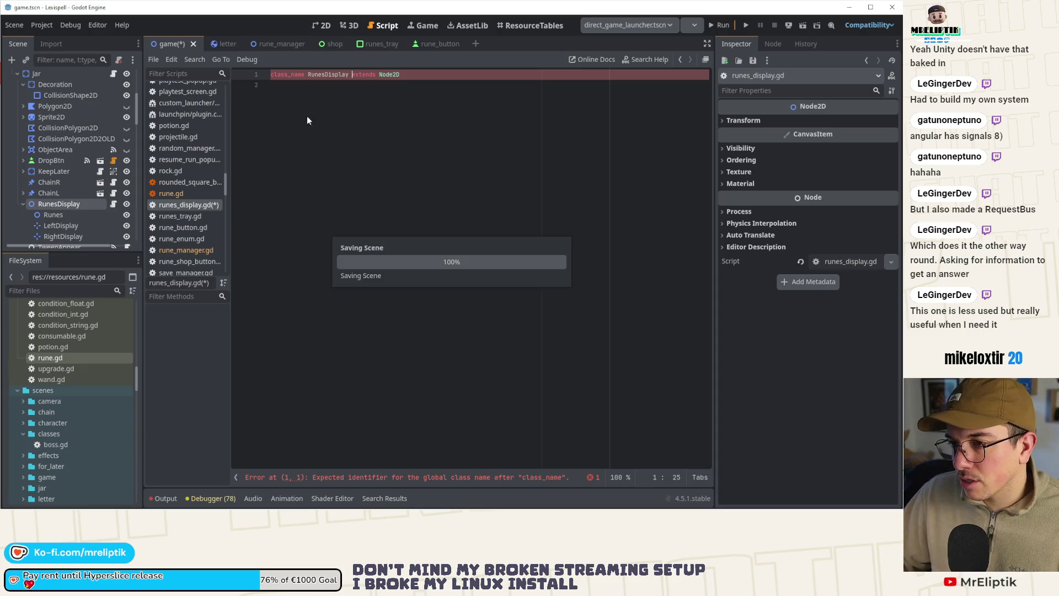
Add a "Dependencies" export subgroup with an exported rune: PackedScene variable.
{"action": "left_click", "coordinate": [311, 113]}
{"action": "type", "text": "@export"}
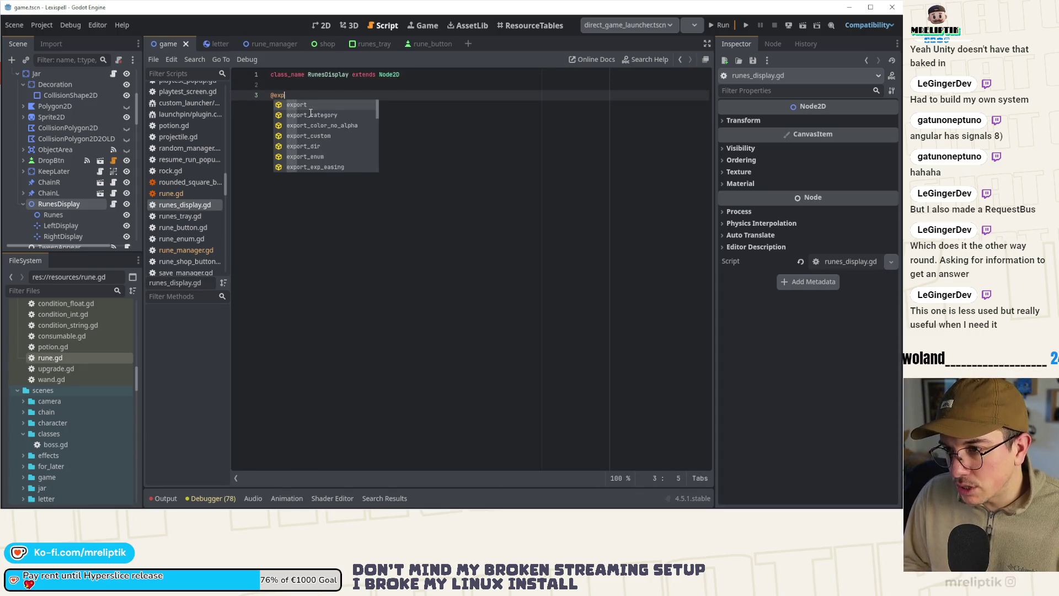
{"action": "key", "text": "Down"}
{"action": "key", "text": "Down"}
{"action": "key", "text": "Down"}
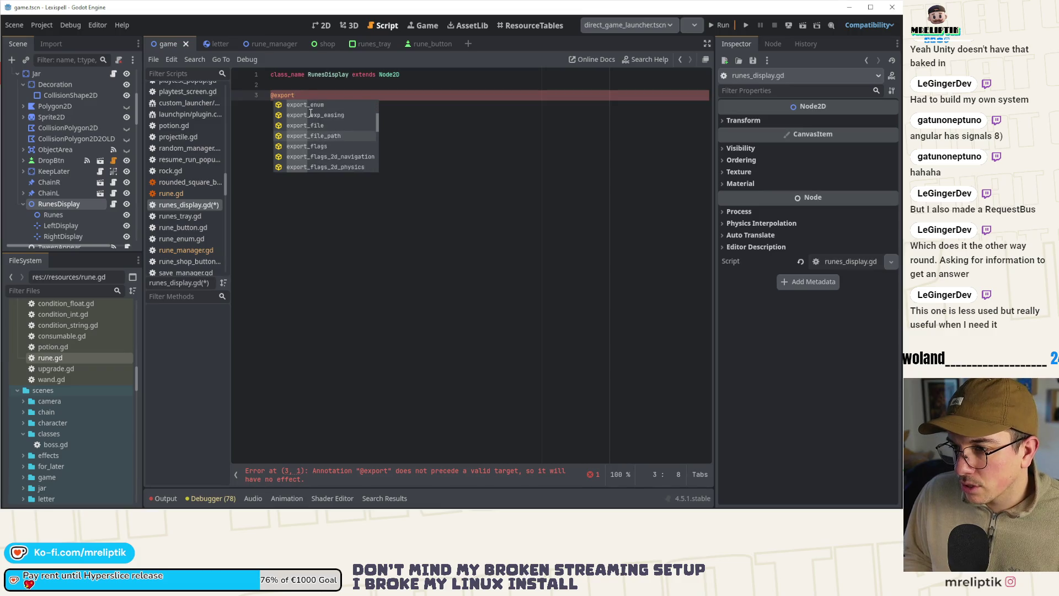
{"action": "key", "text": "Down"}
{"action": "key", "text": "Down"}
{"action": "key", "text": "Down"}
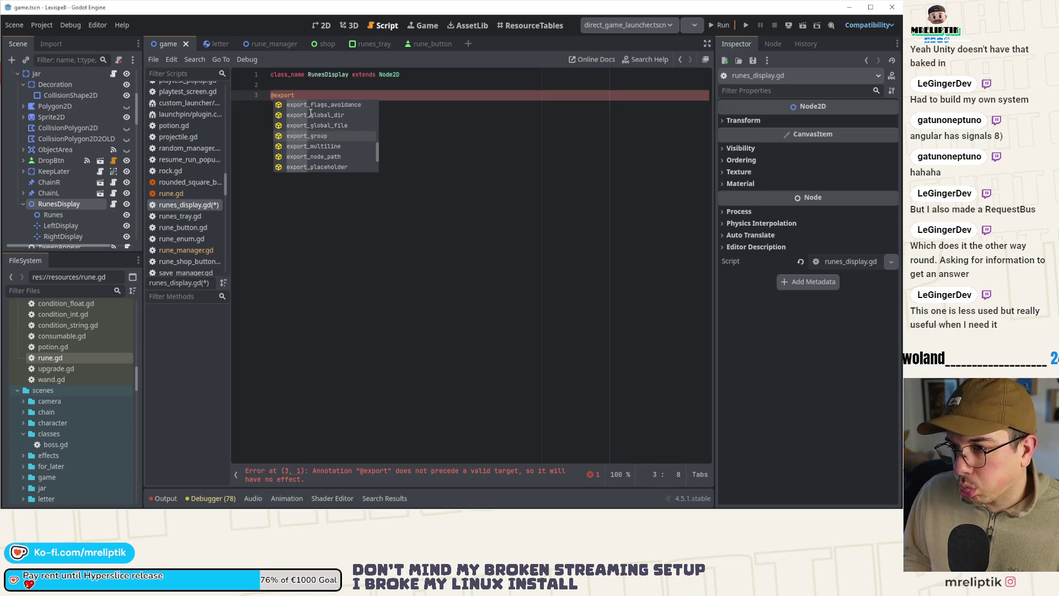
{"action": "key", "text": "Down"}
{"action": "key", "text": "Down"}
{"action": "key", "text": "Down"}
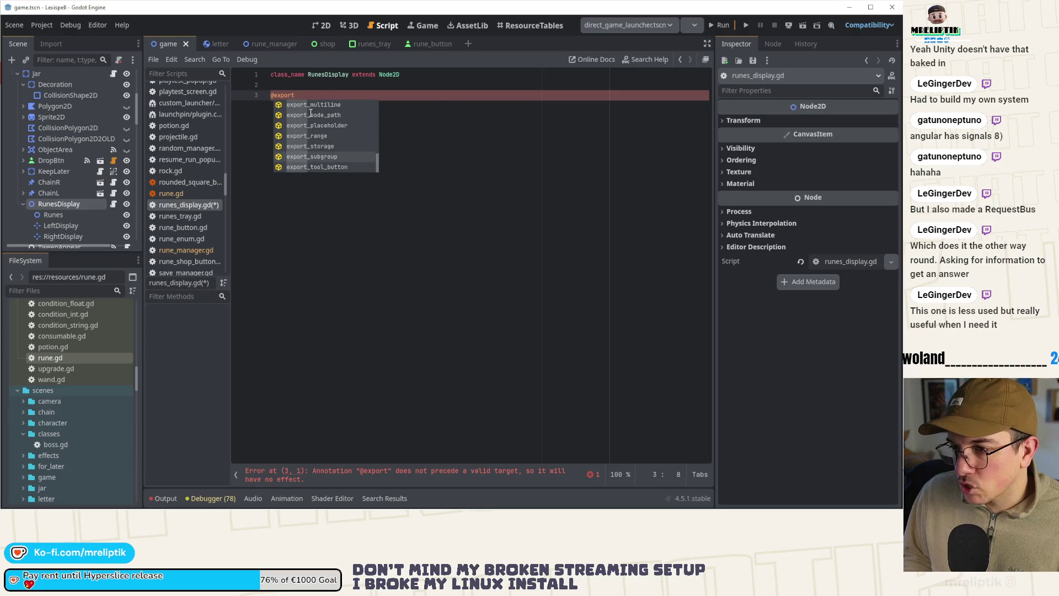
{"action": "key", "text": "Return"}
{"action": "type", "text": "\"Depen"}
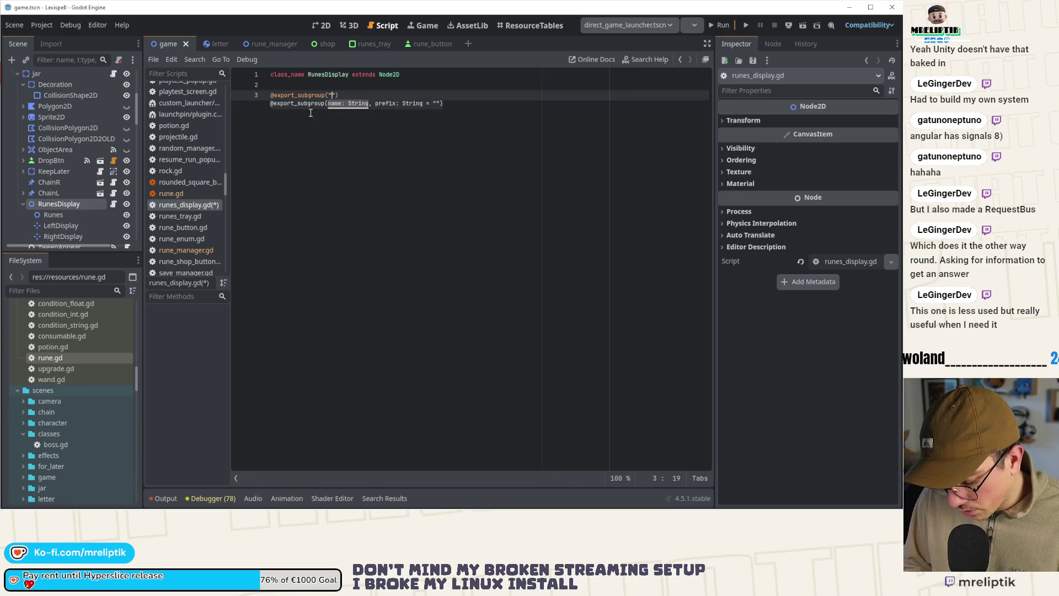
{"action": "type", "text": "dencies"}
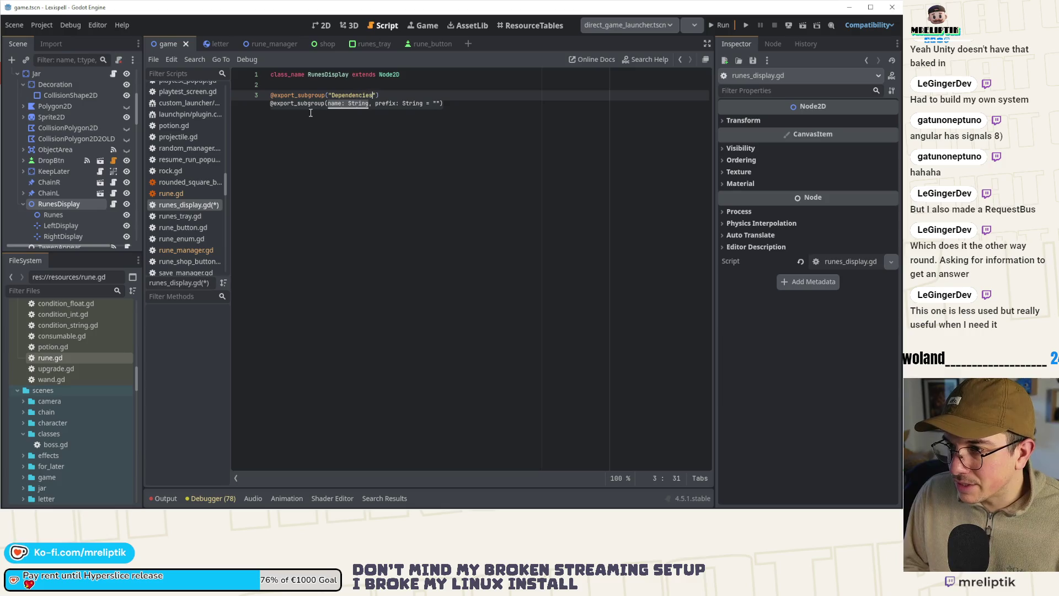
{"action": "key", "text": "End"}
{"action": "key", "text": "Return"}
{"action": "type", "text": "@export var"}
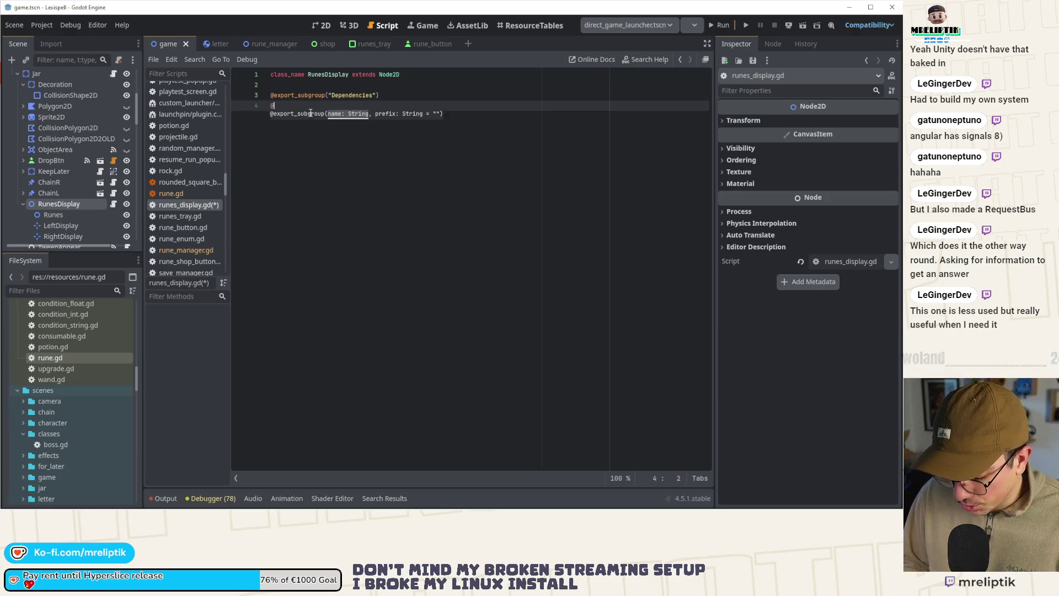
{"action": "type", "text": " rune"}
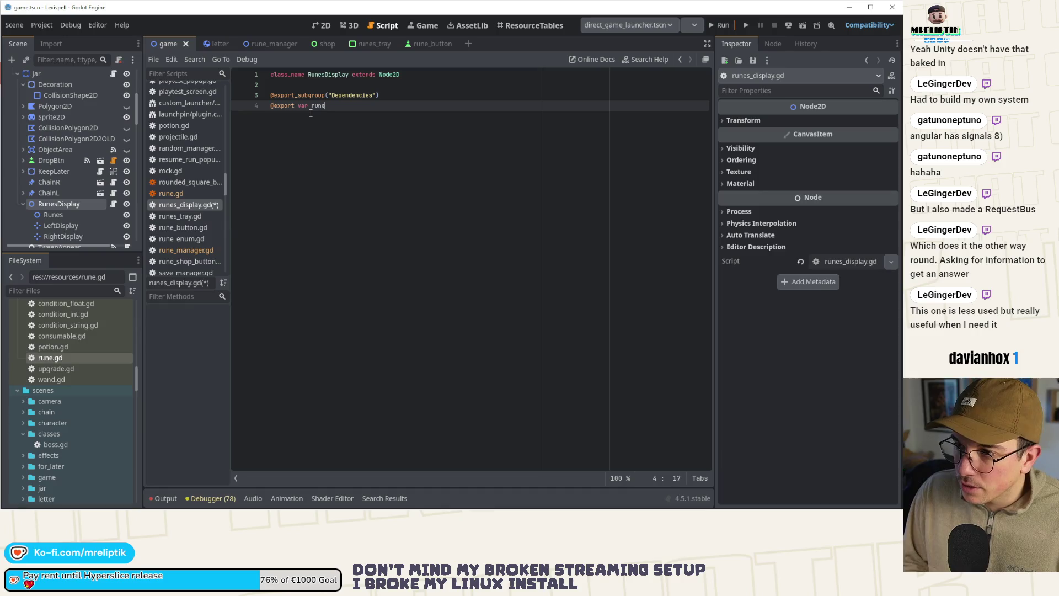
{"action": "type", "text": ": "}
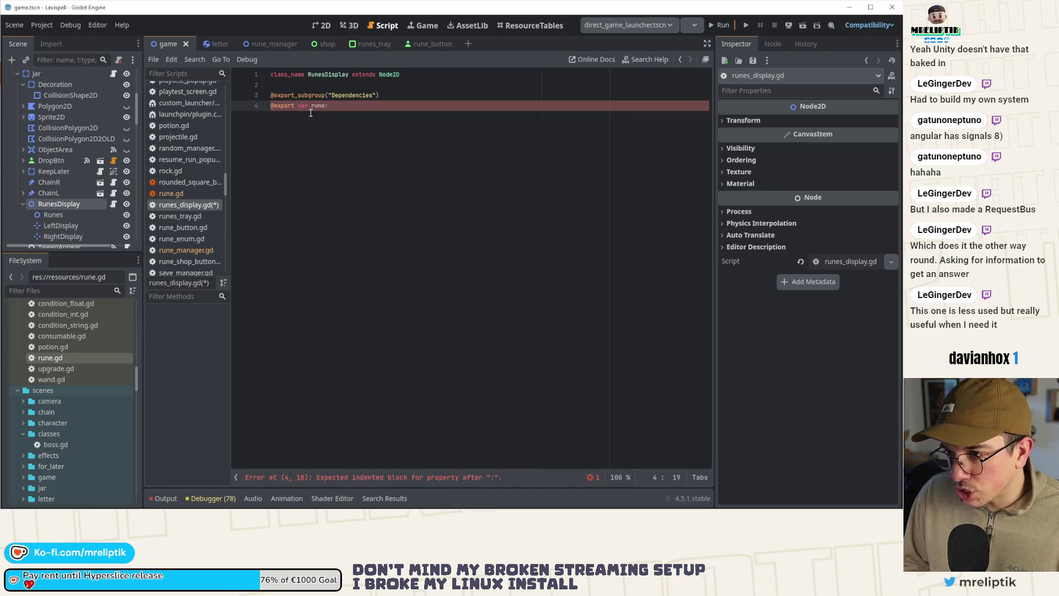
{"action": "type", "text": "Packed"}
{"action": "key", "text": "Return"}
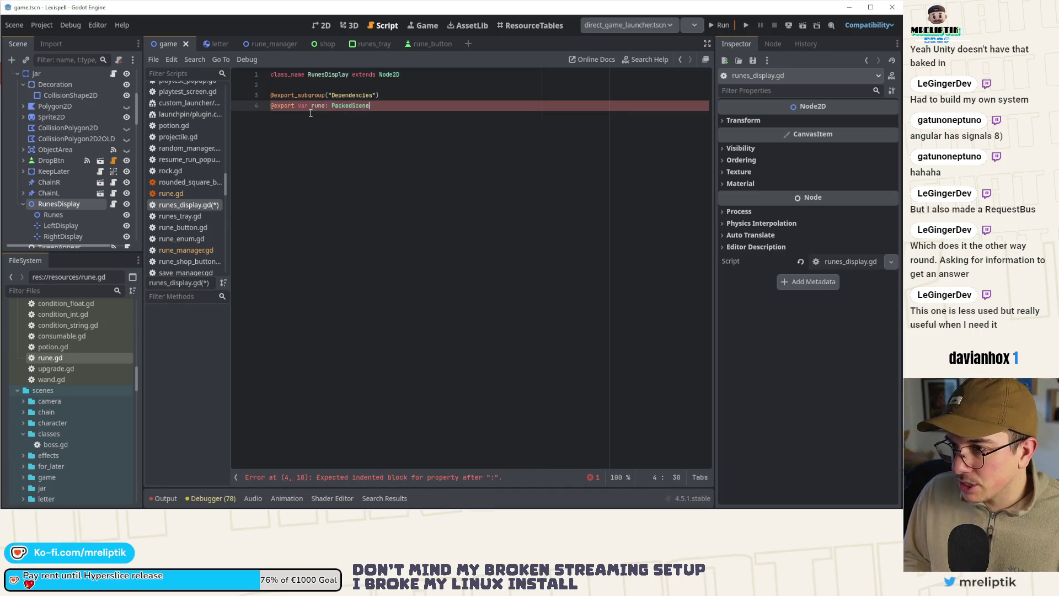
{"action": "type", "text": "="}
{"action": "key", "text": "ctrl+s"}
{"action": "key", "text": "BackSpace"}
{"action": "key", "text": "BackSpace"}
{"action": "key", "text": "BackSpace"}
{"action": "left_click", "coordinate": [375, 137]}
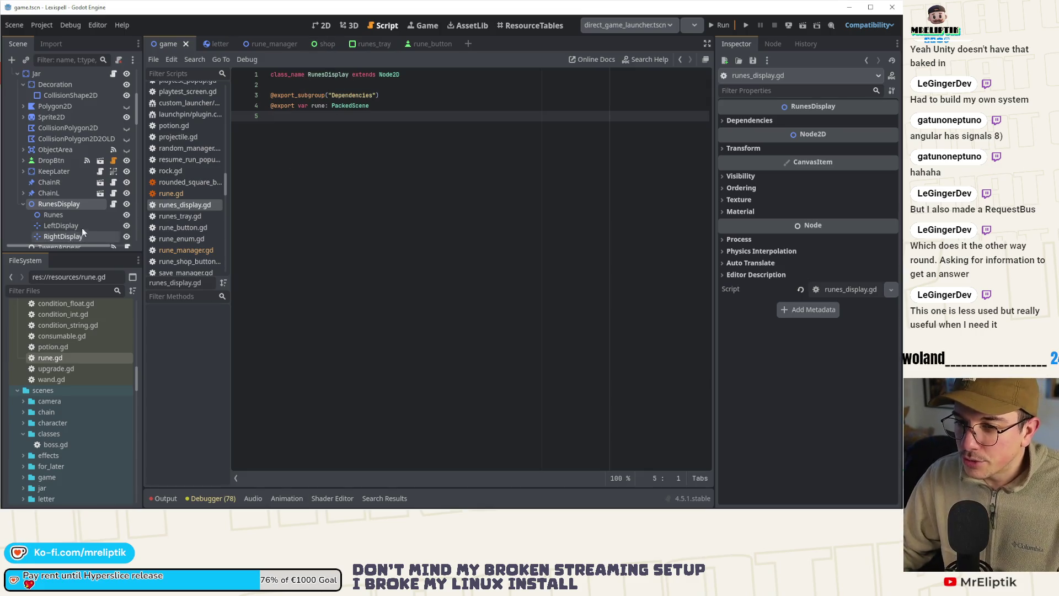
Write pass-body stubs for _ready and add_run() -> void, saving the script.
{"action": "type", "text": "_read"}
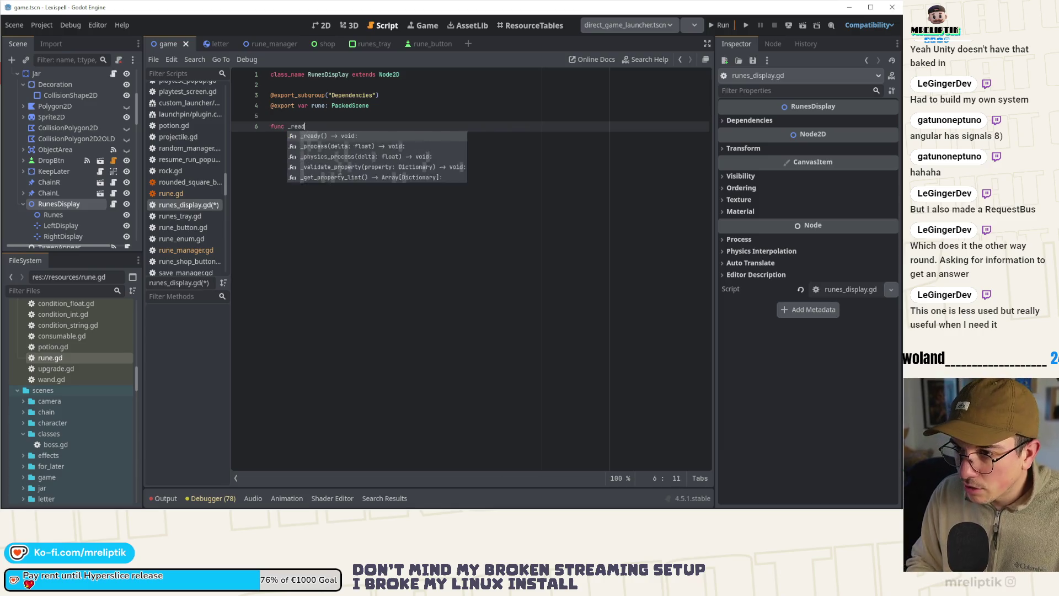
{"action": "key", "text": "Return"}
{"action": "key", "text": "Return"}
{"action": "type", "text": "pass"}
{"action": "key", "text": "ctrl+s"}
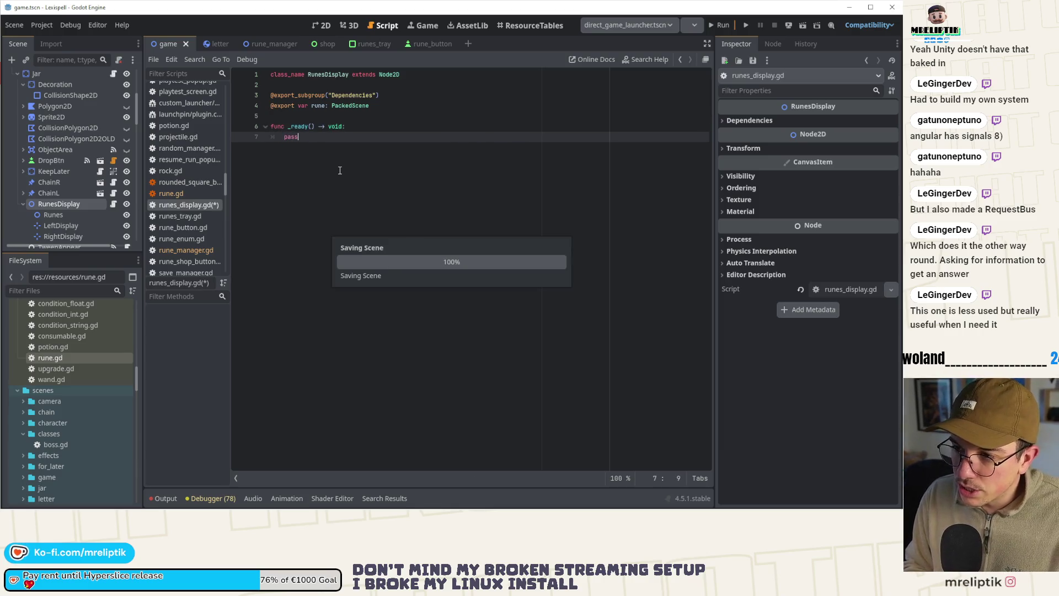
{"action": "key", "text": "Return"}
{"action": "key", "text": "Return"}
{"action": "type", "text": "func add_run() -> "}
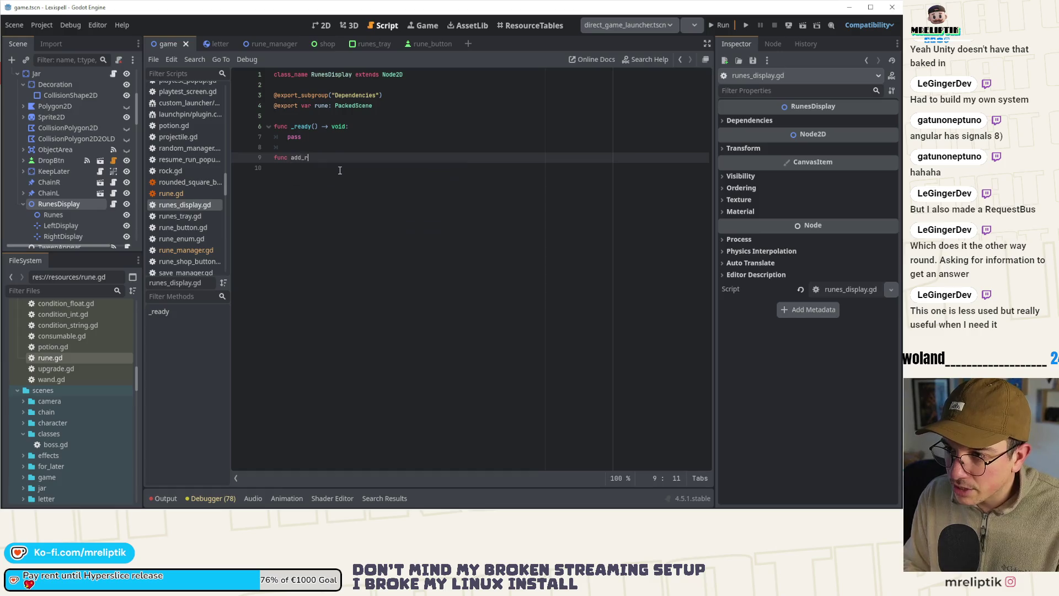
{"action": "type", "text": "void:"}
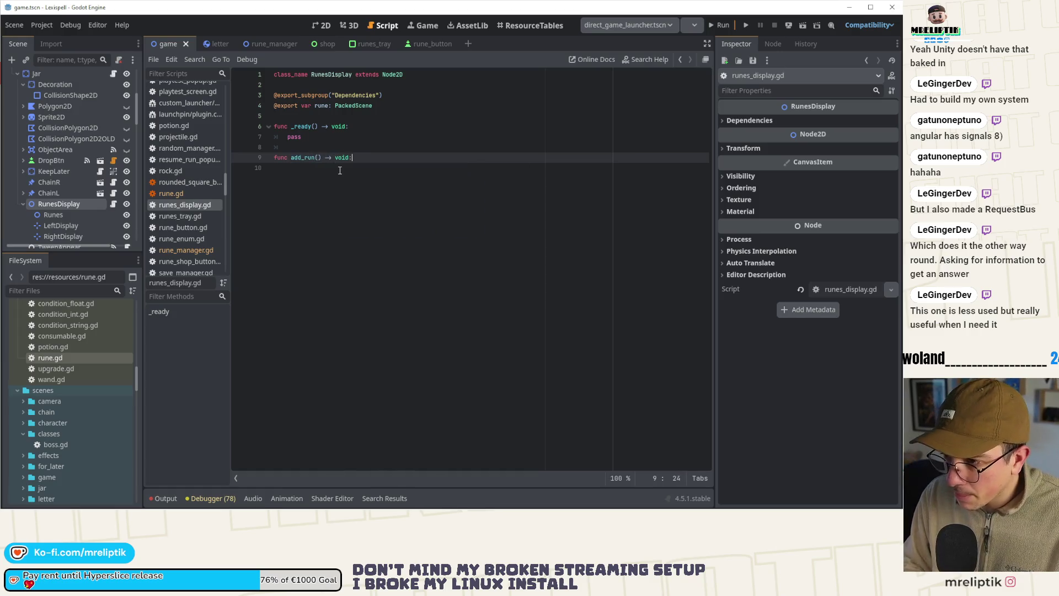
{"action": "key", "text": "Return"}
{"action": "type", "text": "pass"}
{"action": "key", "text": "ctrl+s"}
Begin remove_rune and rename add_run to add_rune with a new_run: RuneResource parameter.
{"action": "key", "text": "Return"}
{"action": "key", "text": "Return"}
{"action": "type", "text": "fun re"}
{"action": "type", "text": "c remove_r"}
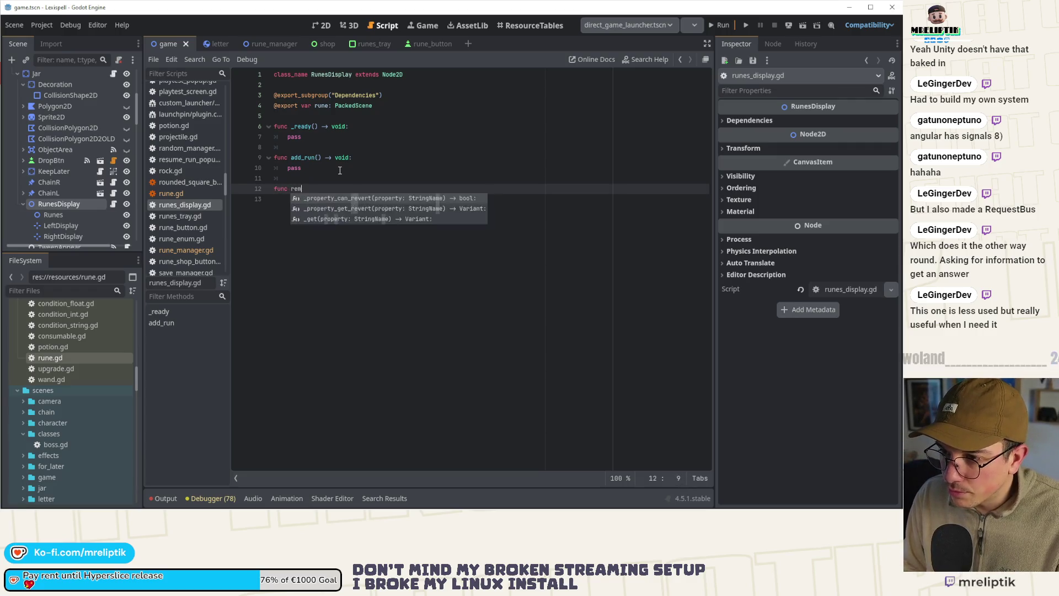
{"action": "key", "text": "Up"}
{"action": "key", "text": "Up"}
{"action": "key", "text": "Up"}
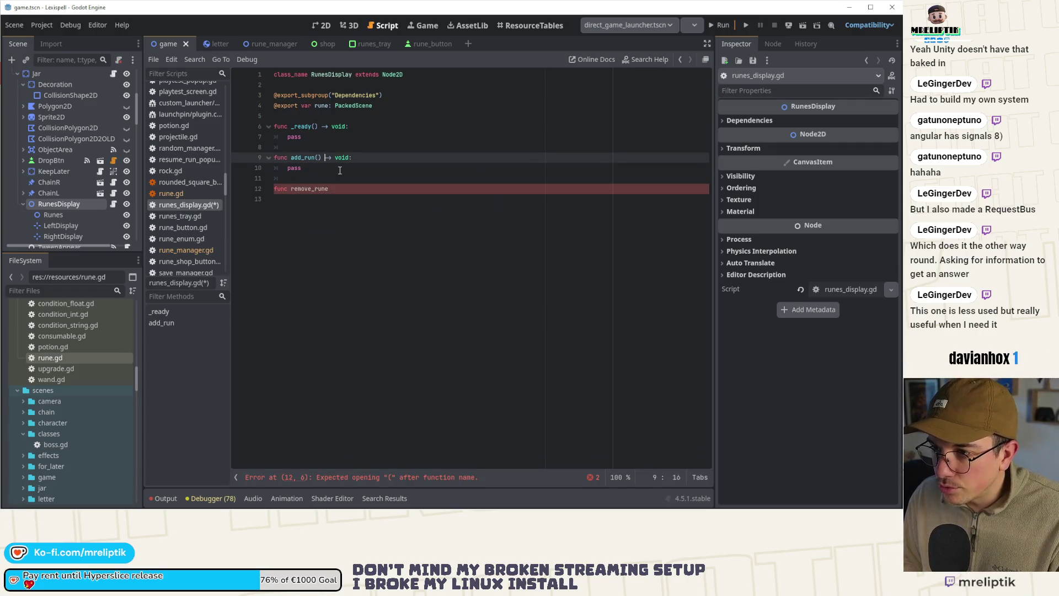
{"action": "left_click", "coordinate": [340, 170]}
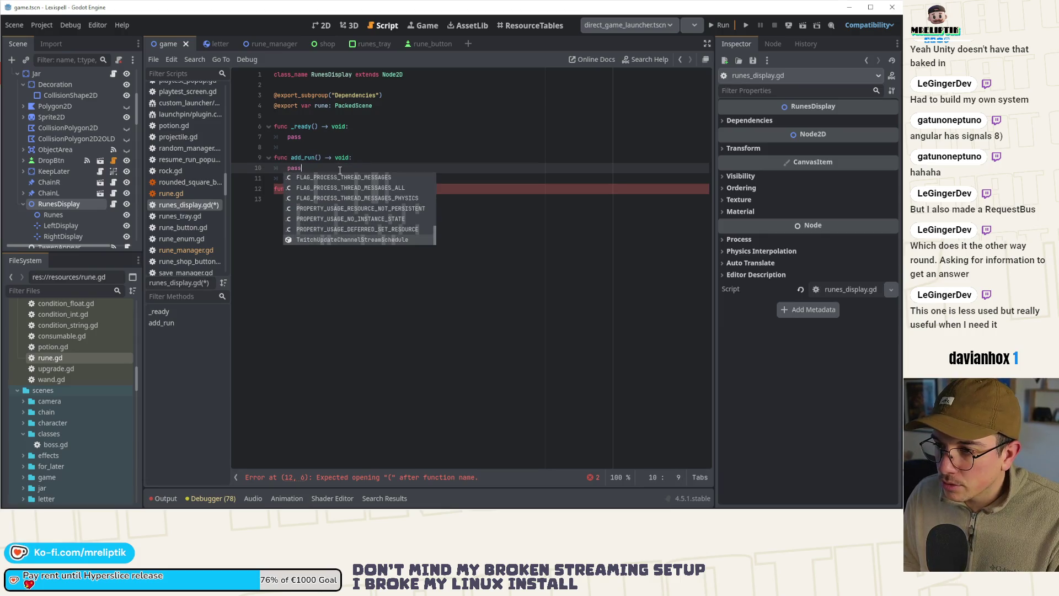
{"action": "key", "text": "Up"}
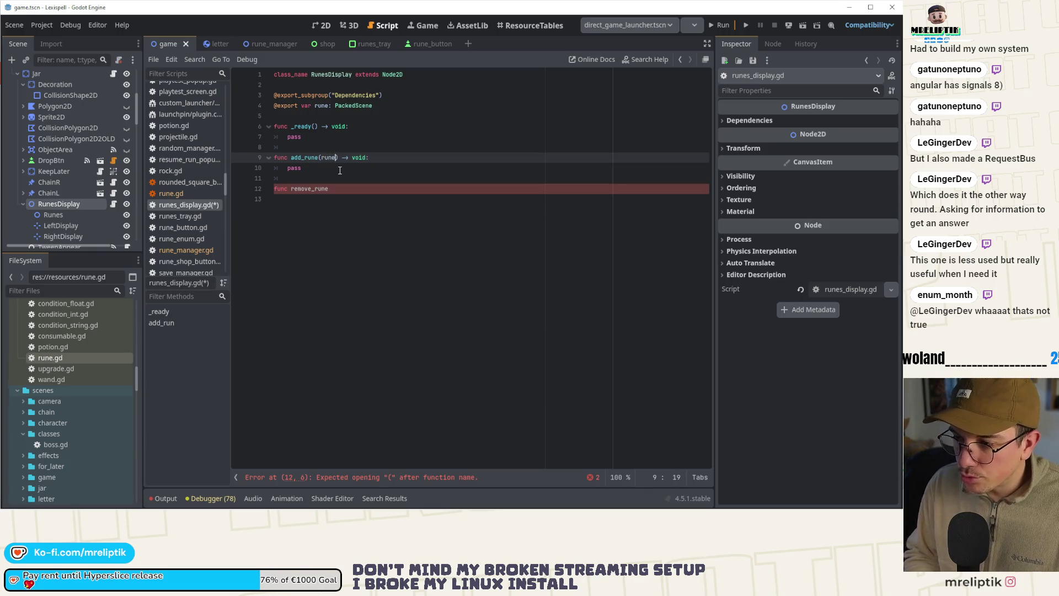
{"action": "type", "text": "o"}
{"action": "key", "text": "BackSpace"}
{"action": "key", "text": "BackSpace"}
{"action": "key", "text": "BackSpace"}
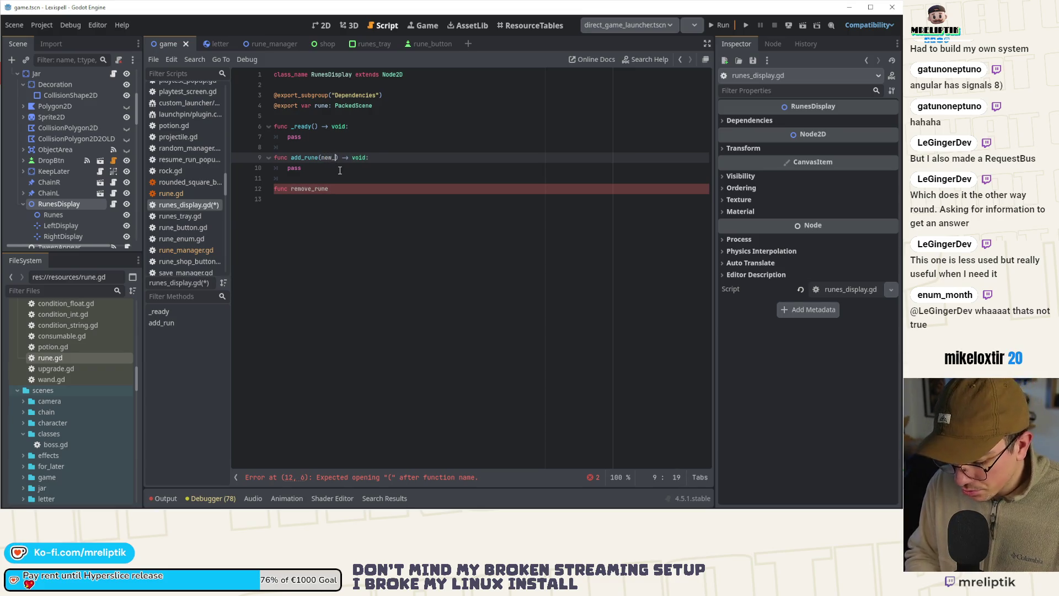
{"action": "type", "text": "Rune"}
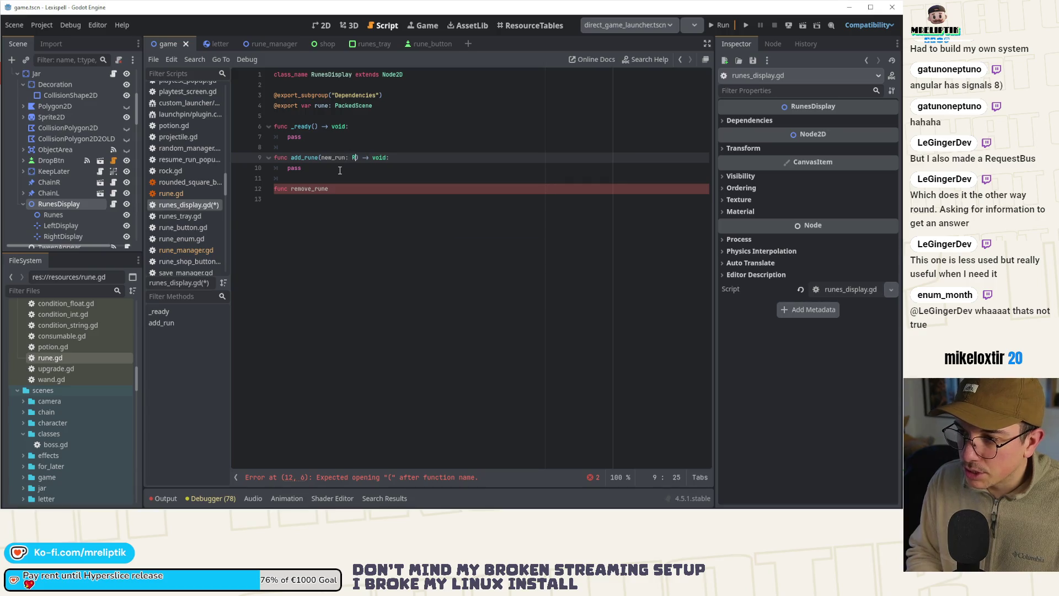
{"action": "key", "text": "Down"}
{"action": "key", "text": "Down"}
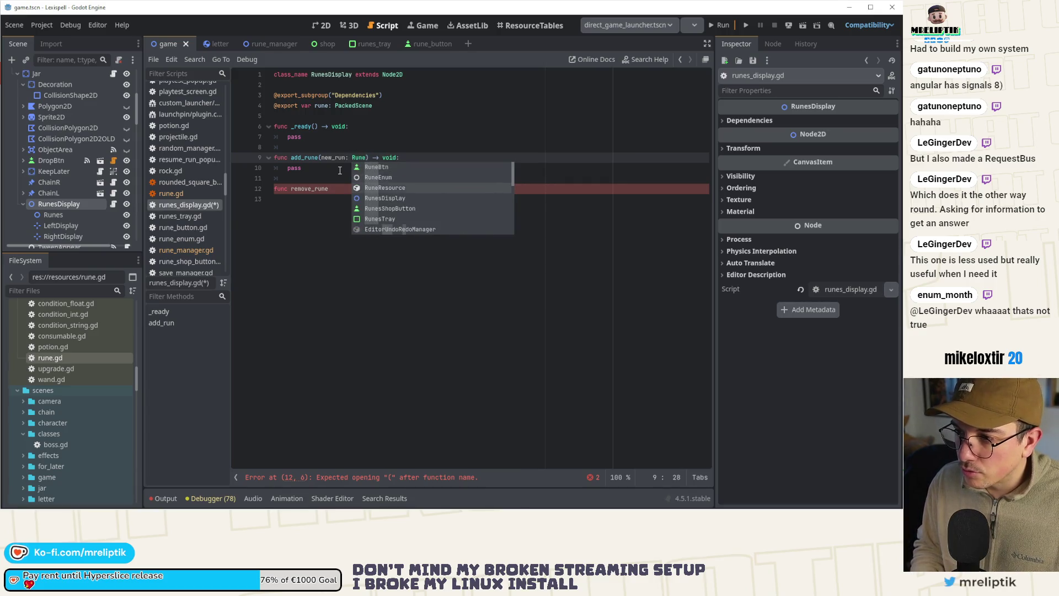
{"action": "key", "text": "Return"}
{"action": "key", "text": "ctrl+shift+Left"}
{"action": "key", "text": "ctrl+shift+Left"}
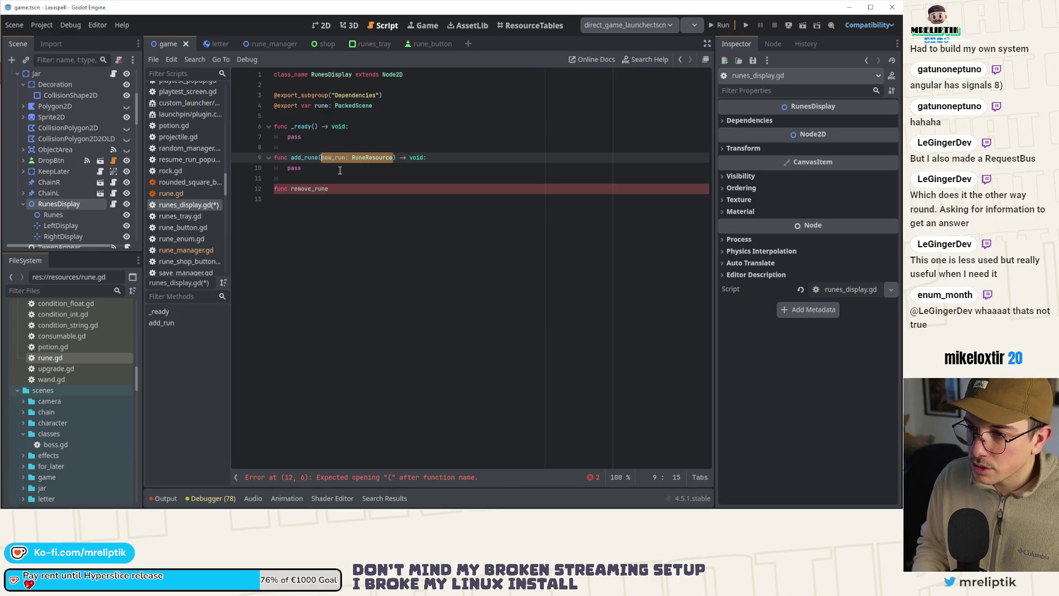
Complete remove_rune(to_remove: RuneResource) -> void: with a pass body.
{"action": "key", "text": "Down"}
{"action": "key", "text": "Down"}
{"action": "key", "text": "Down"}
{"action": "type", "text": "("}
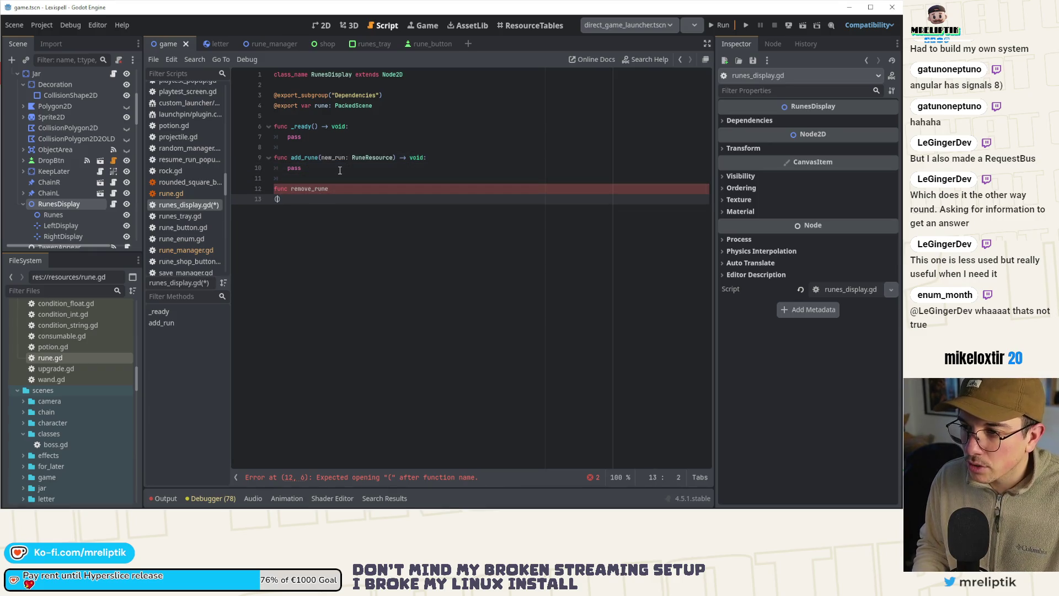
{"action": "type", "text": "to_remove:"}
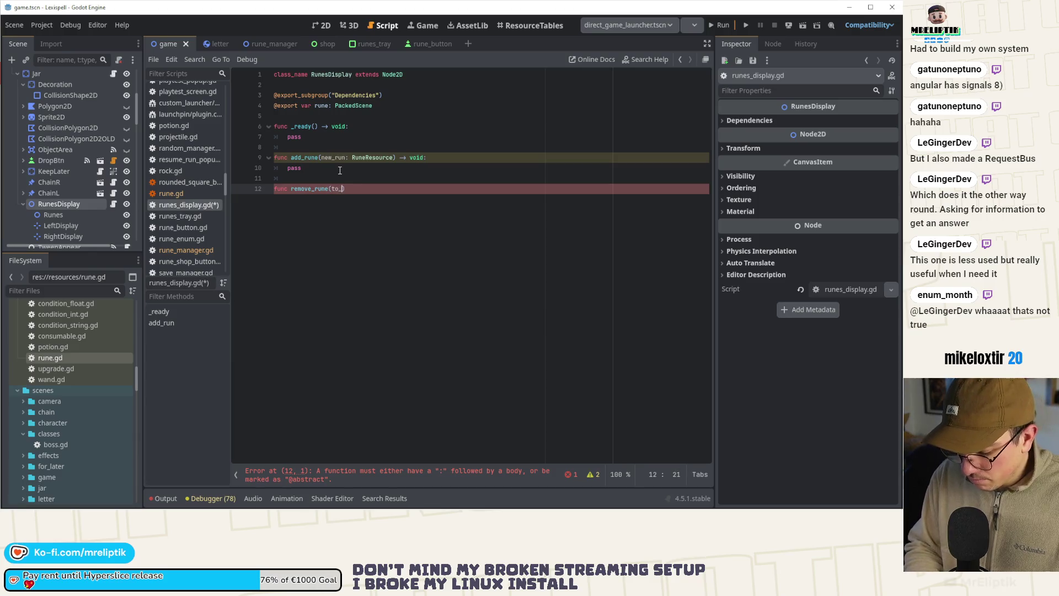
{"action": "type", "text": " RuneResource"}
{"action": "key", "text": "ctrl+Left"}
{"action": "key", "text": "End"}
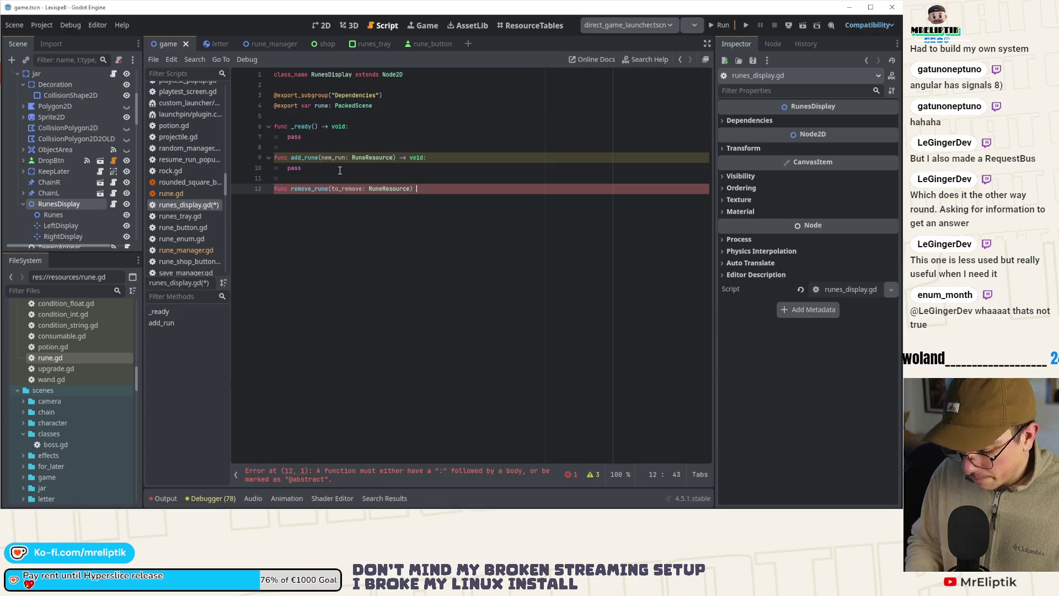
{"action": "type", "text": "-> voi"}
{"action": "key", "text": "Return"}
{"action": "type", "text": ":"}
{"action": "key", "text": "Return"}
{"action": "type", "text": "pass"}
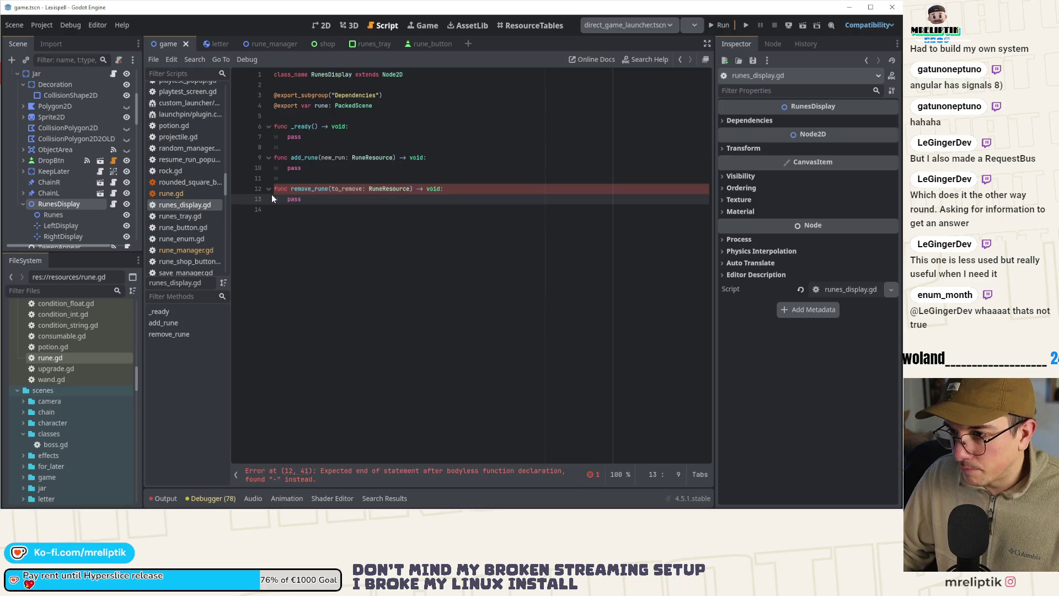
{"action": "left_click", "coordinate": [326, 136]}
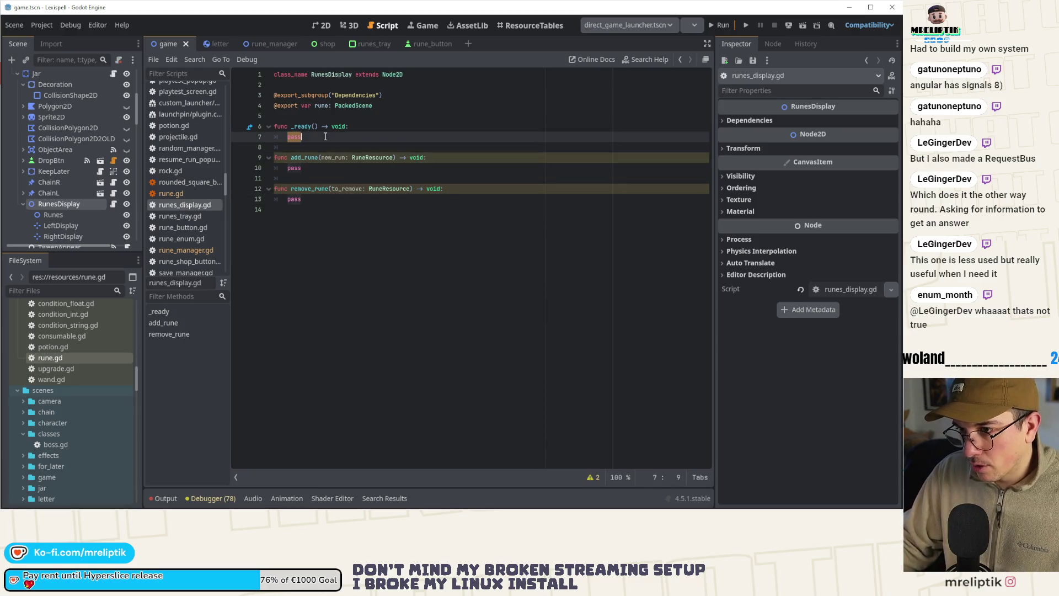
Replace pass in _ready with SignalBus.rune_picked.connect(add_rune).
{"action": "key", "text": "ctrl+shift+Left"}
{"action": "type", "text": "SignalB"}
{"action": "key", "text": "Return"}
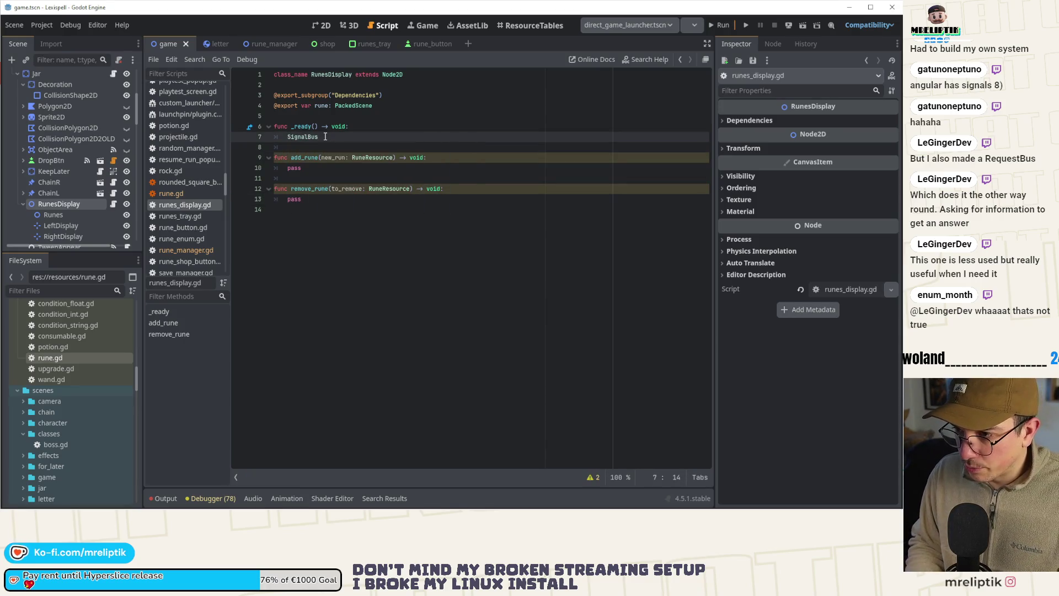
{"action": "type", "text": "."}
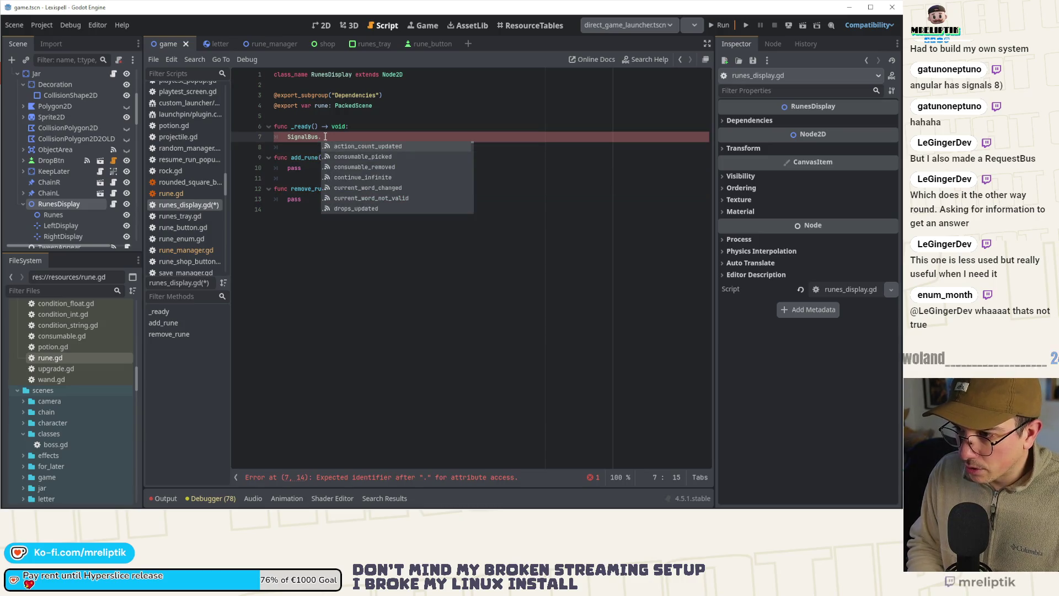
{"action": "type", "text": "rune"}
{"action": "key", "text": "Return"}
{"action": "type", "text": ".con"}
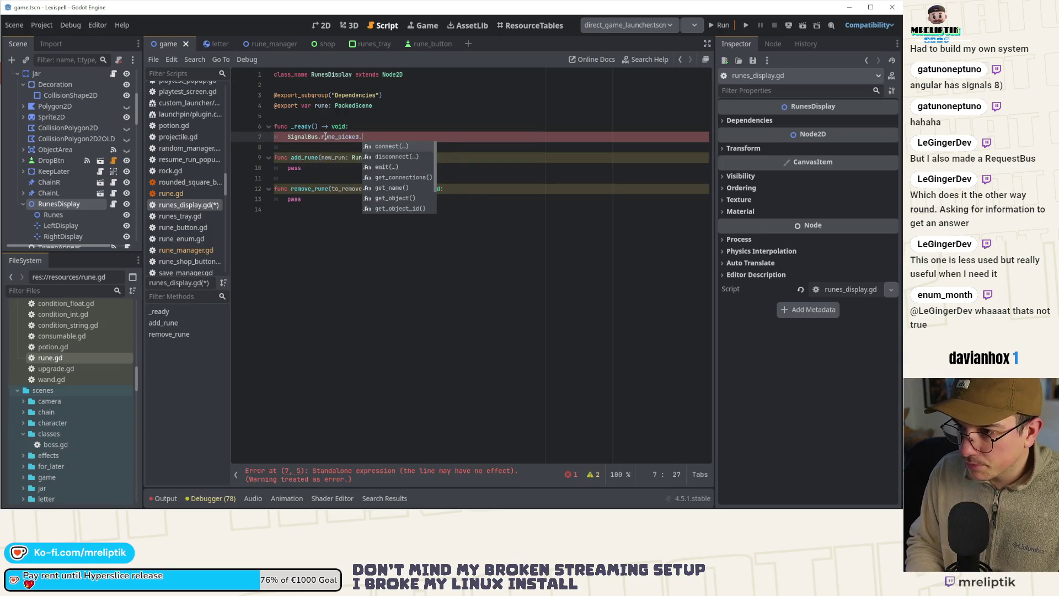
{"action": "key", "text": "Return"}
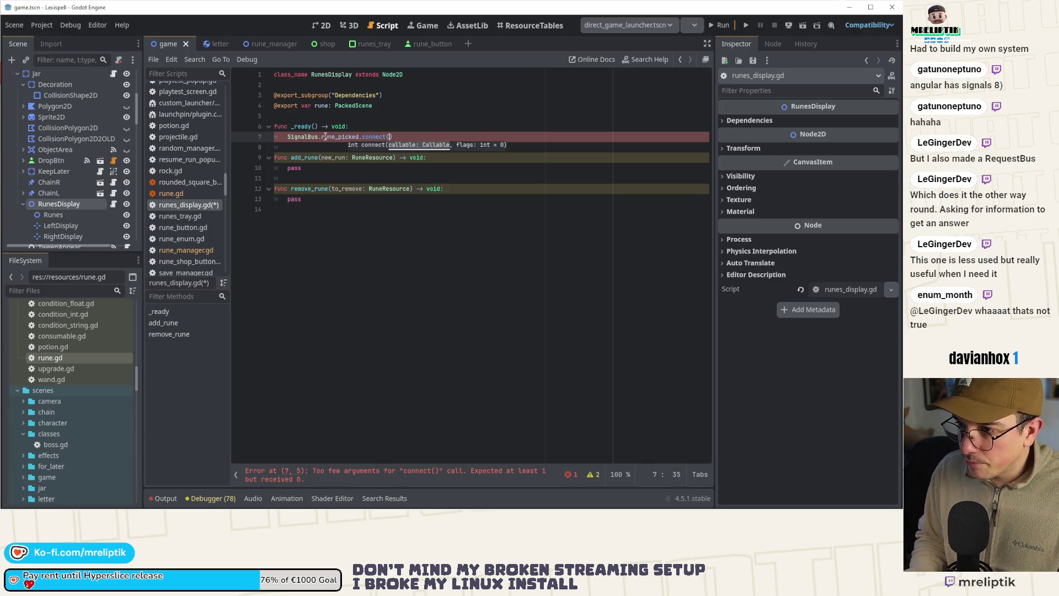
{"action": "type", "text": "add"}
{"action": "key", "text": "Return"}
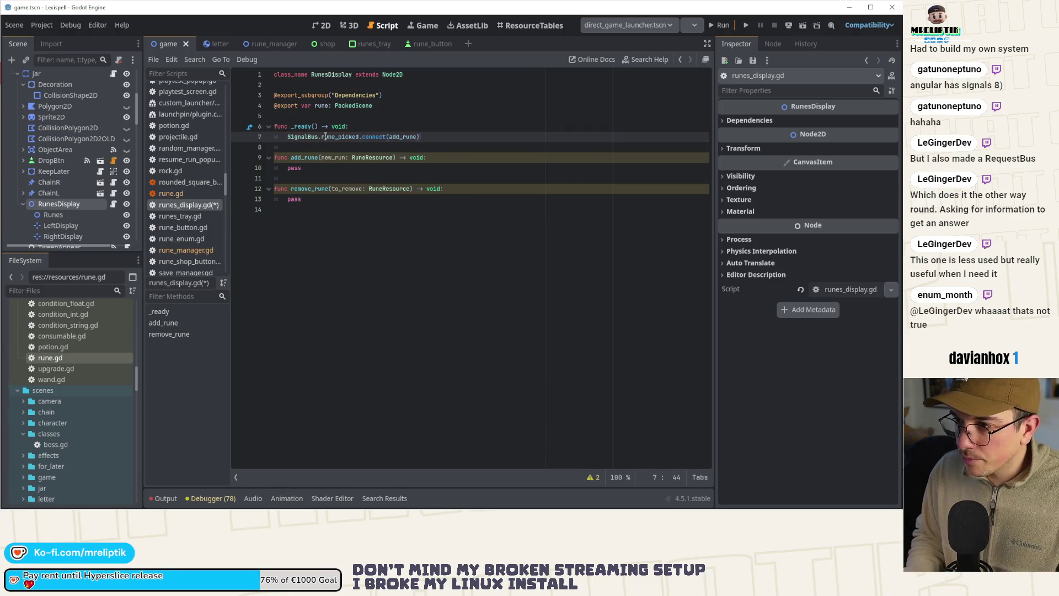
Duplicate the connect line as SignalBus.rune_removed.connect(remove_rune) and save runes_display.gd.
{"action": "key", "text": "ctrl+shift+d"}
{"action": "key", "text": "ctrl+BackSpace"}
{"action": "type", "text": "remove)"}
{"action": "key", "text": "Return"}
{"action": "key", "text": "ctrl+Left"}
{"action": "key", "text": "ctrl+Left"}
{"action": "key", "text": "Left"}
{"action": "key", "text": "ctrl+BackSpace"}
{"action": "type", "text": "reune"}
{"action": "key", "text": "ctrl+BackSpace"}
{"action": "type", "text": "rune_"}
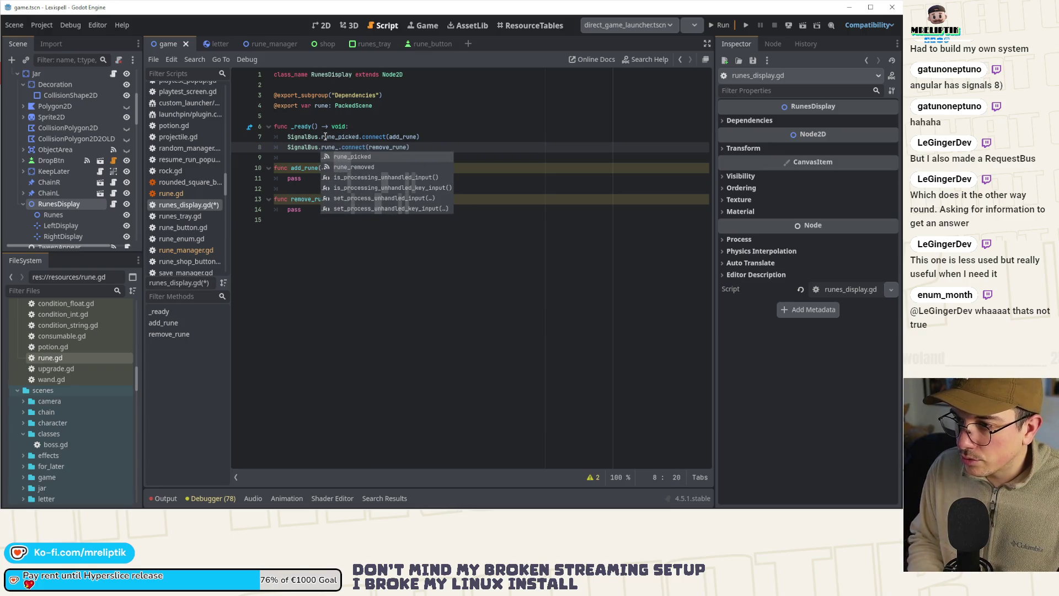
{"action": "key", "text": "Down"}
{"action": "key", "text": "Return"}
{"action": "key", "text": "ctrl+s"}
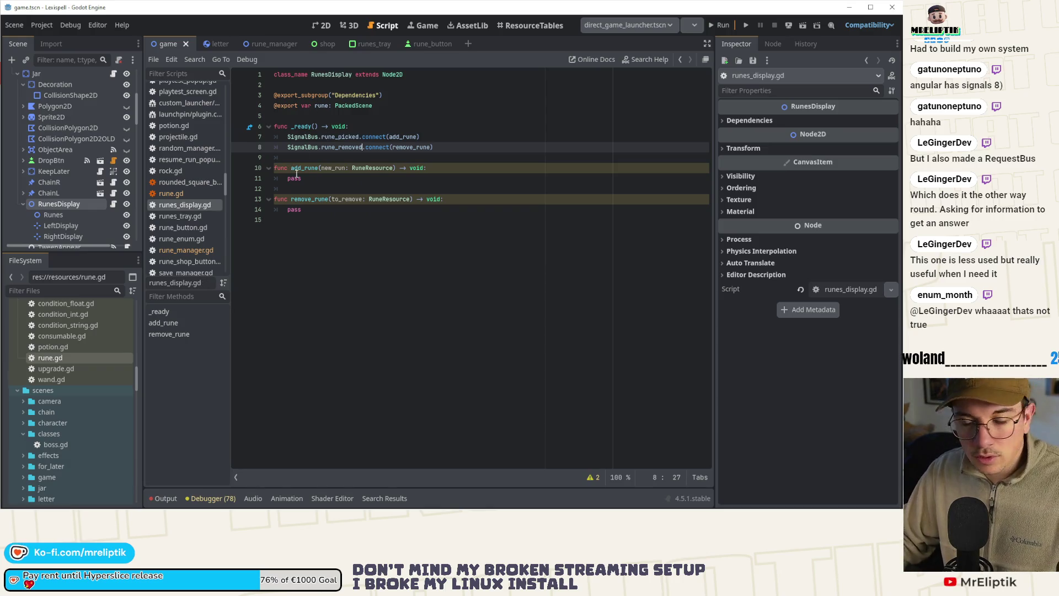
{"action": "left_click", "coordinate": [317, 186]}
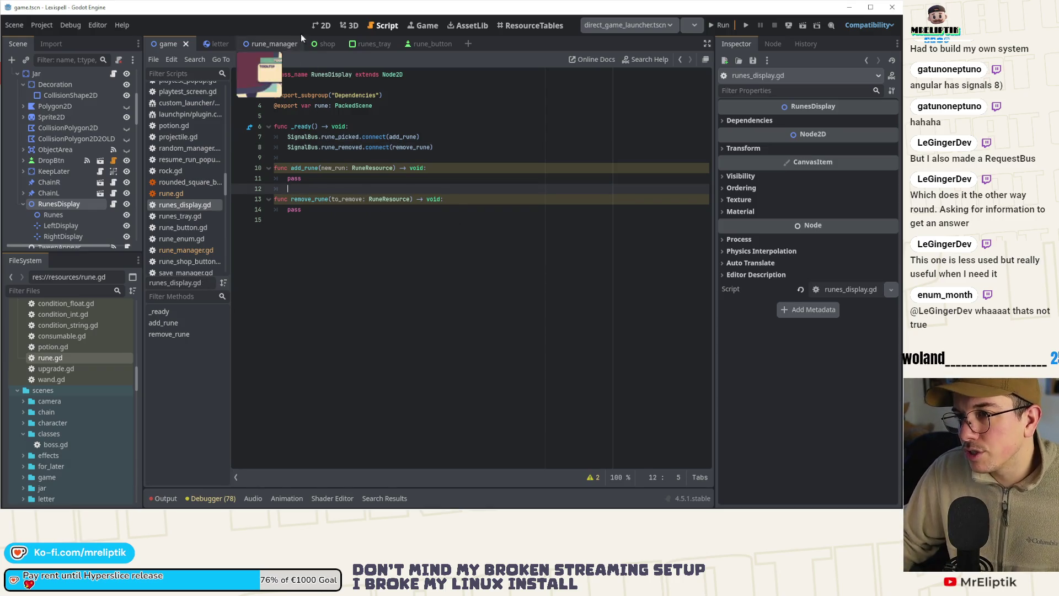
{"action": "left_click", "coordinate": [26, 192]}
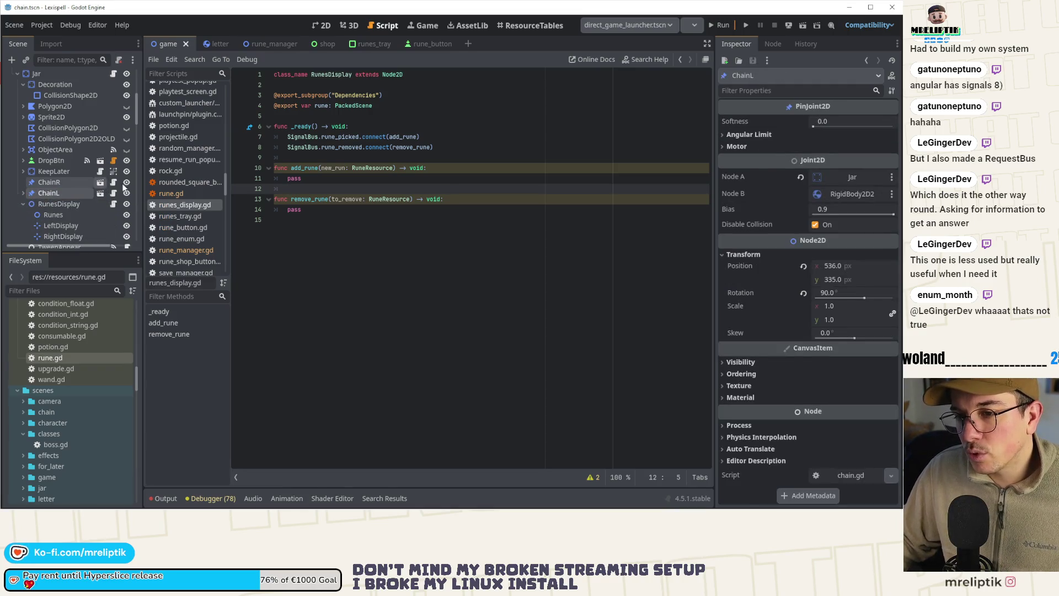
Create a new scene with a PinJoint2D root node named RuneBody.
{"action": "left_click", "coordinate": [100, 192]}
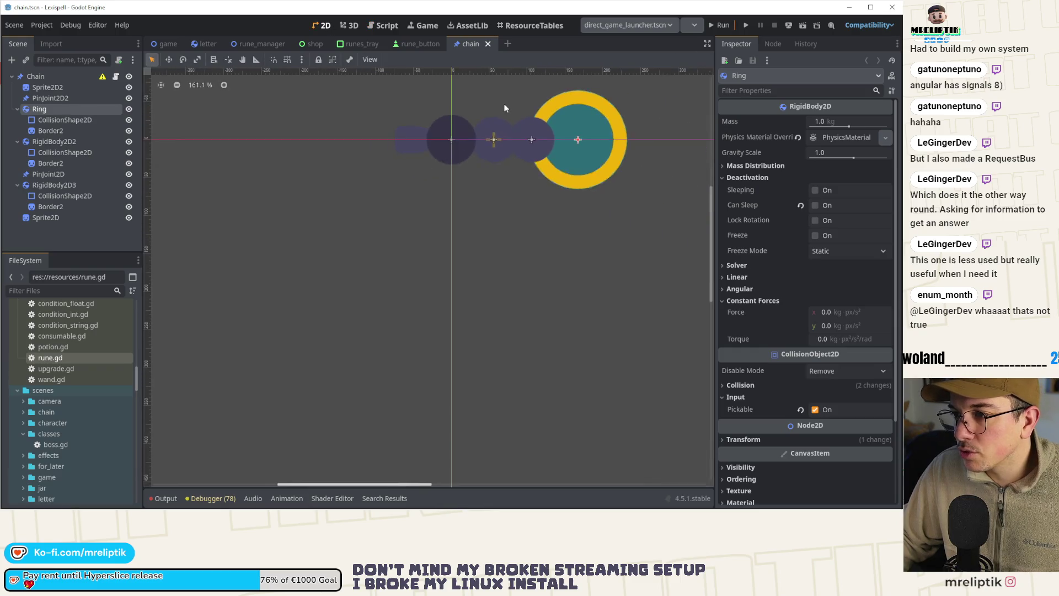
{"action": "scroll", "coordinate": [505, 104], "scroll_direction": "down", "scroll_amount": 4}
{"action": "left_click", "coordinate": [507, 44]}
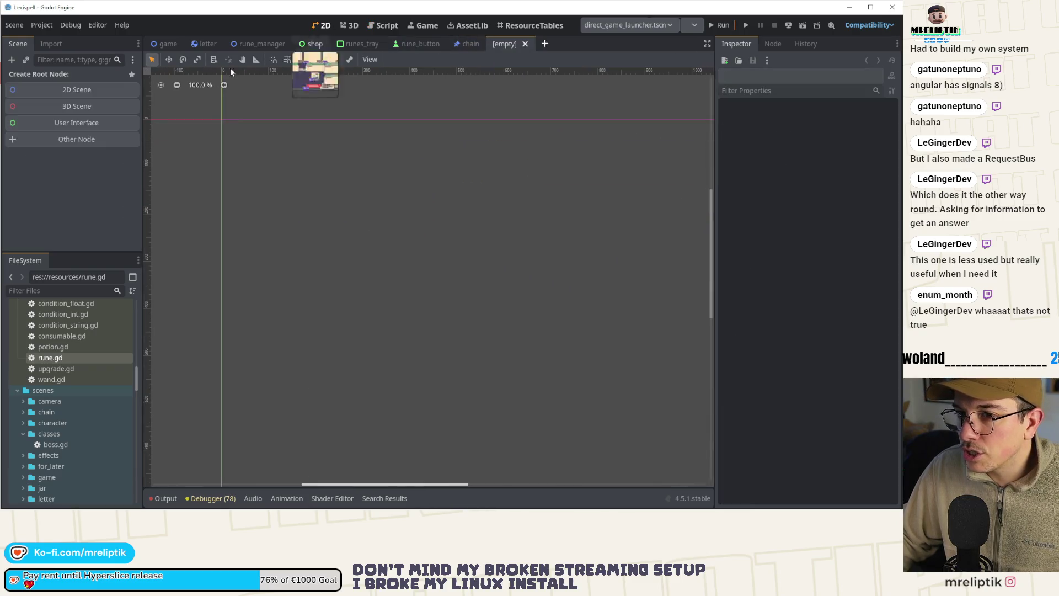
{"action": "left_click", "coordinate": [67, 143]}
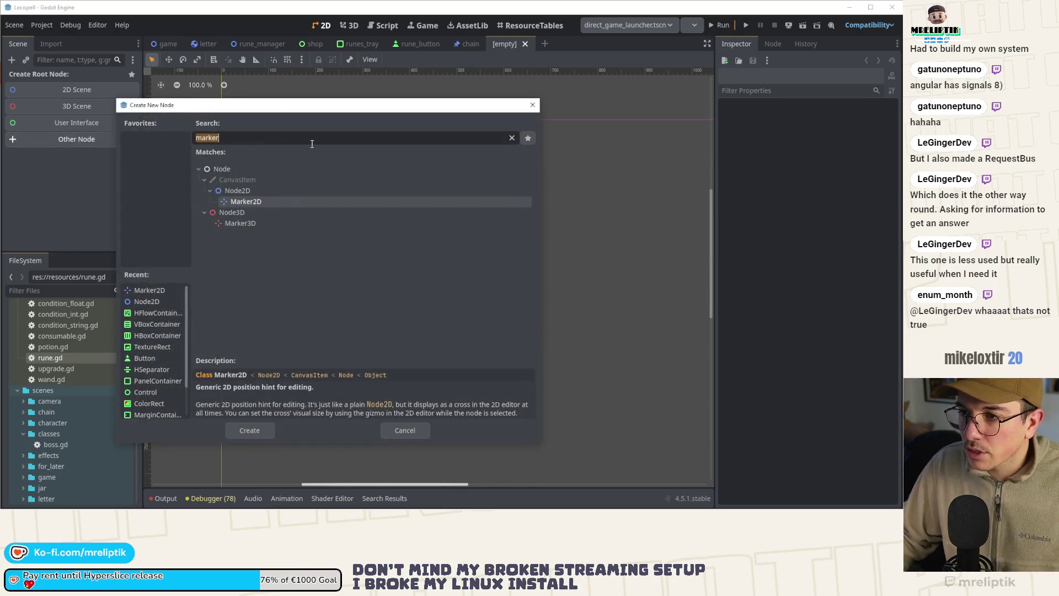
{"action": "type", "text": "pin"}
{"action": "left_click", "coordinate": [258, 257]}
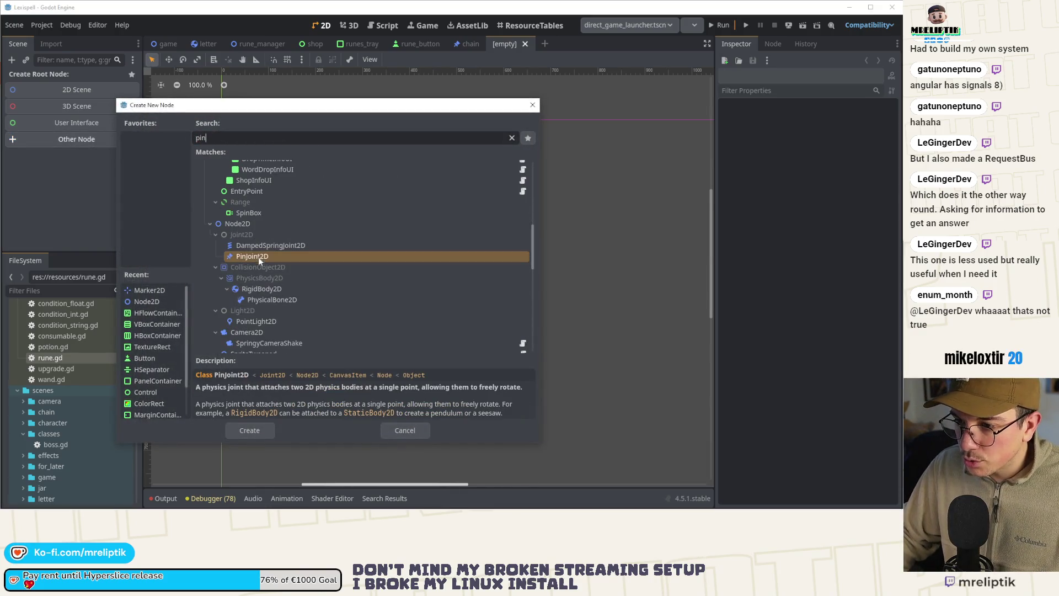
{"action": "double_click", "coordinate": [259, 257]}
{"action": "key", "text": "ctrl+s"}
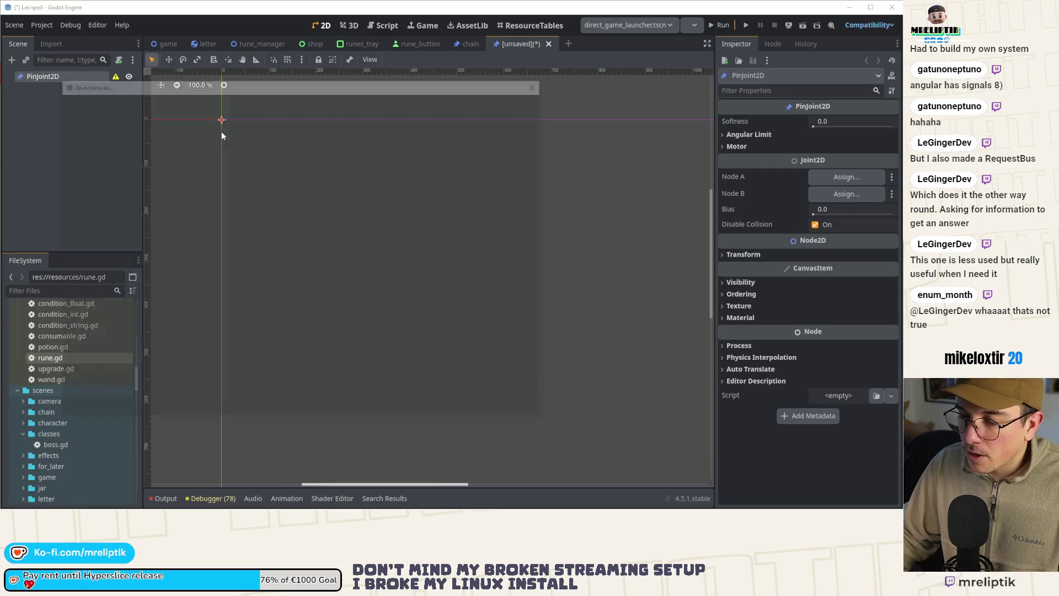
{"action": "key", "text": "Escape"}
{"action": "double_click", "coordinate": [81, 78]}
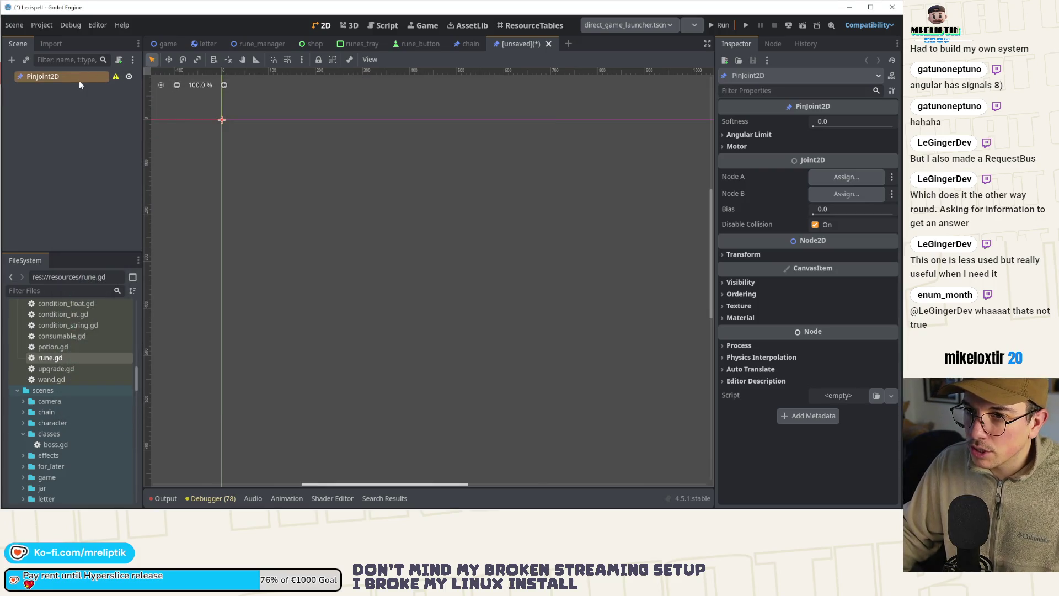
{"action": "type", "text": "Rune"}
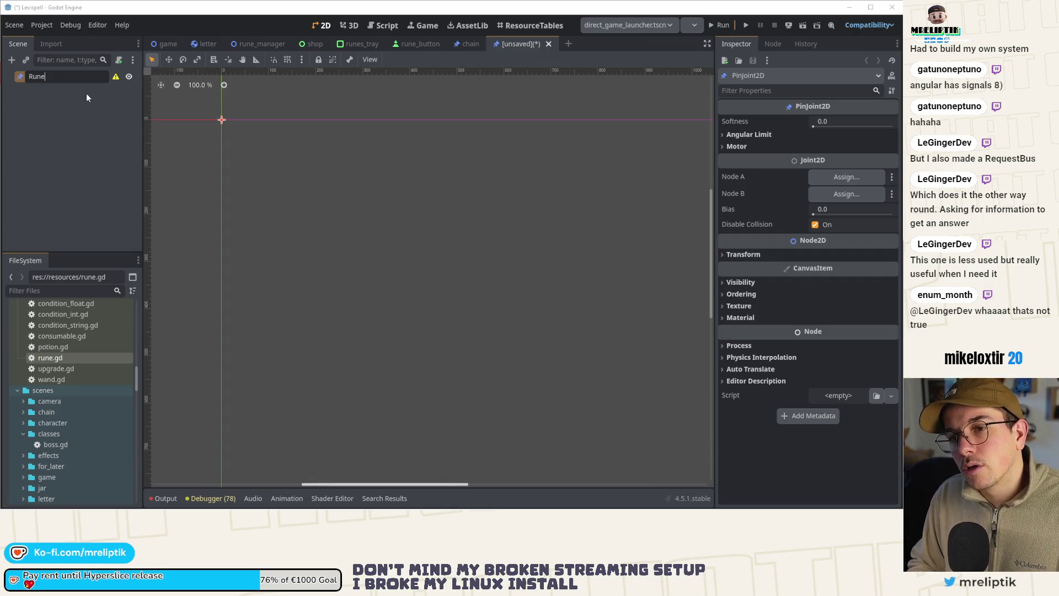
{"action": "type", "text": "Body"}
{"action": "key", "text": "Return"}
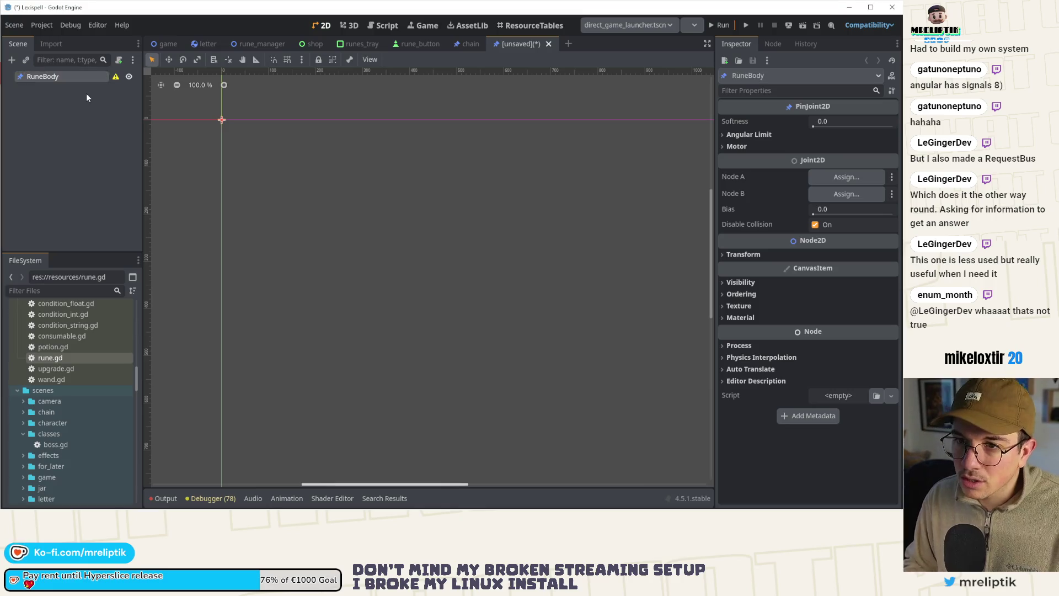
Save the scene as rune_body.tscn in a newly created scenes/runes folder.
{"action": "double_click", "coordinate": [72, 76]}
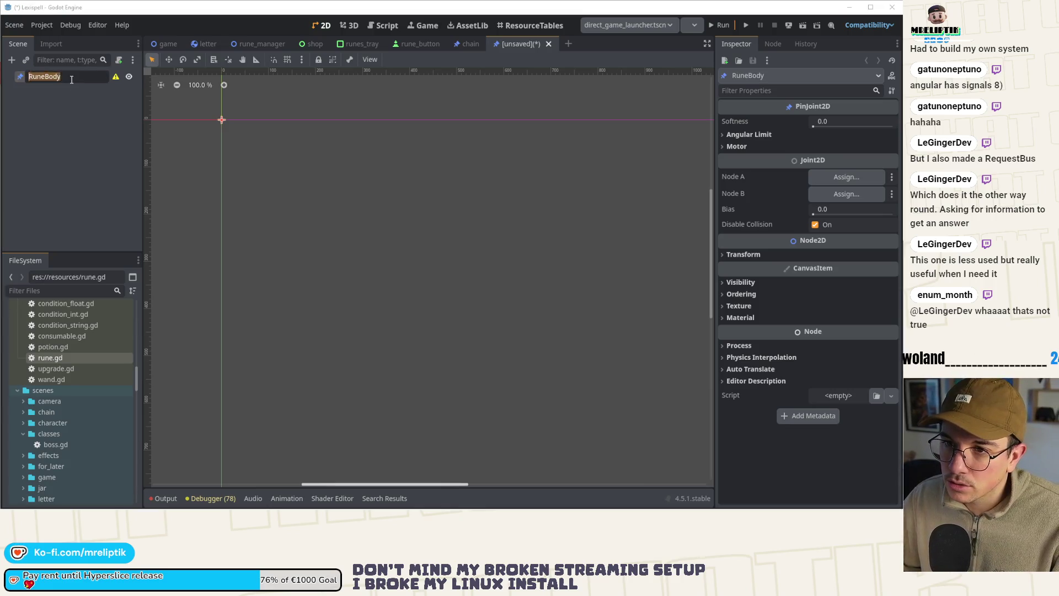
{"action": "key", "text": "ctrl+s"}
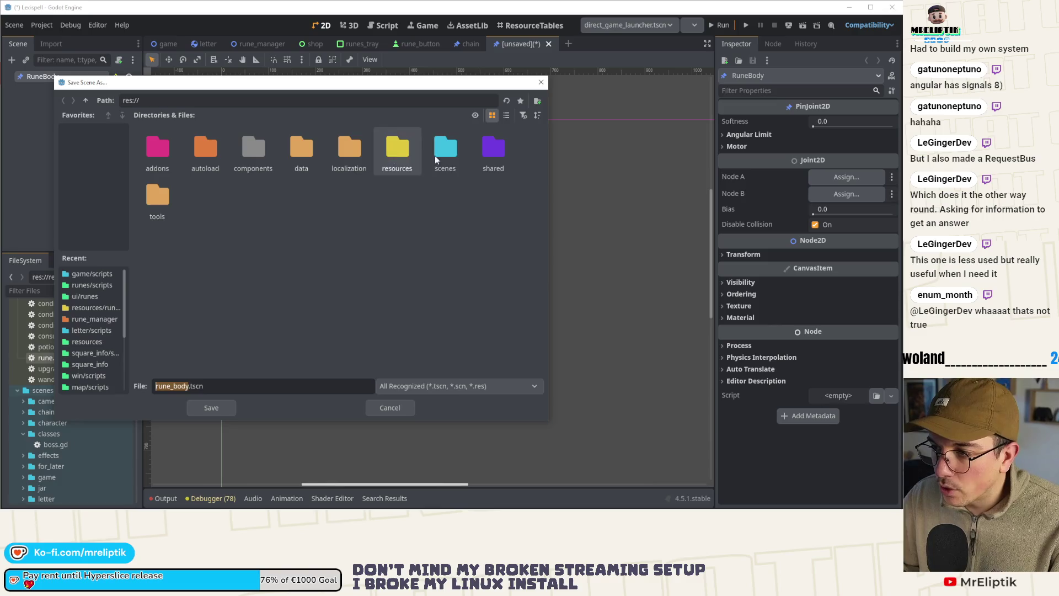
{"action": "double_click", "coordinate": [438, 157]}
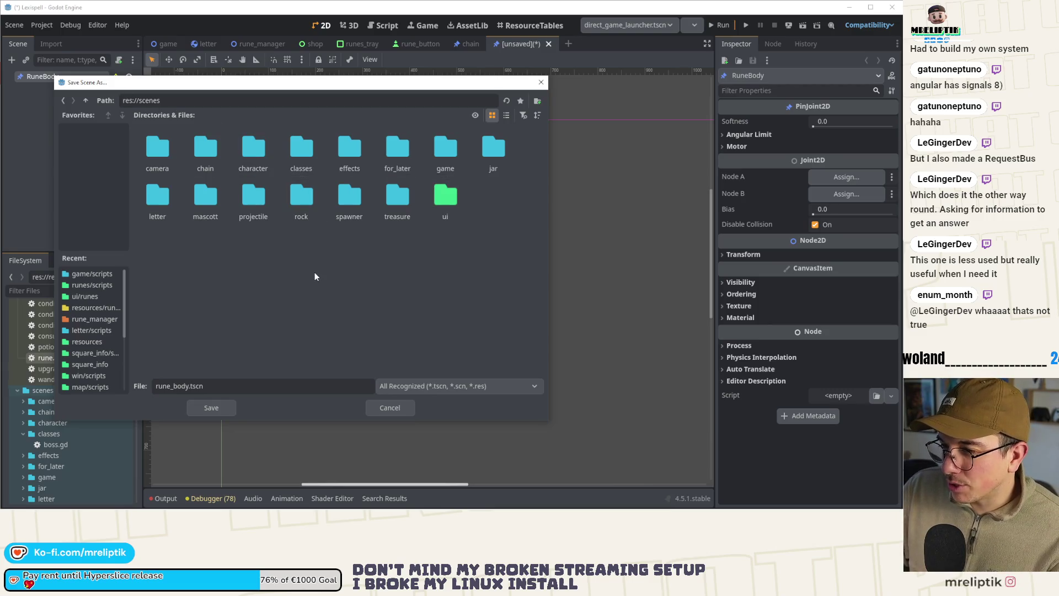
{"action": "right_click", "coordinate": [396, 260]}
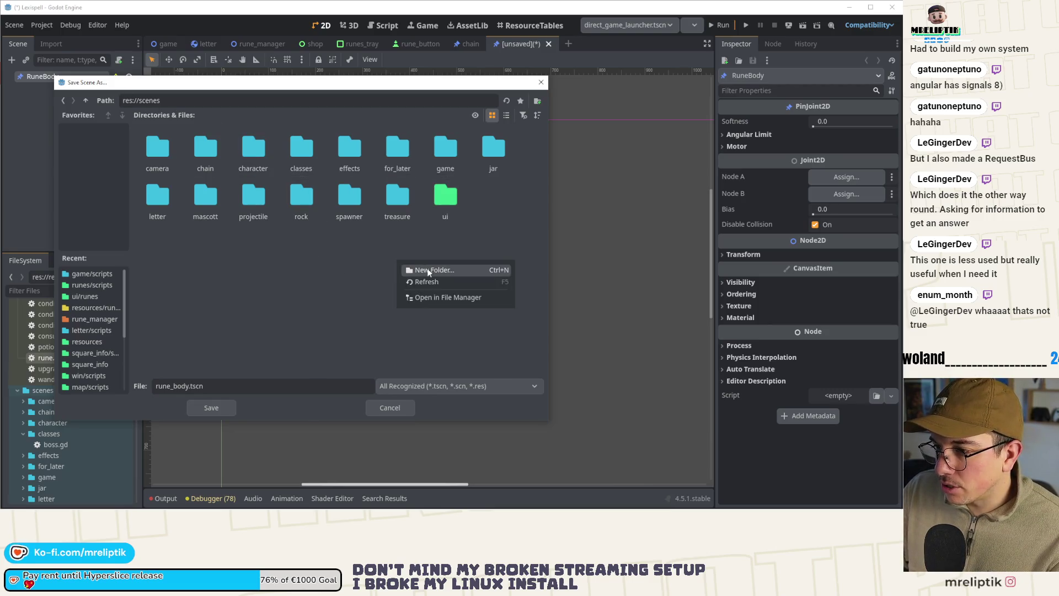
{"action": "left_click", "coordinate": [427, 270]}
{"action": "type", "text": "runes"}
{"action": "key", "text": "Return"}
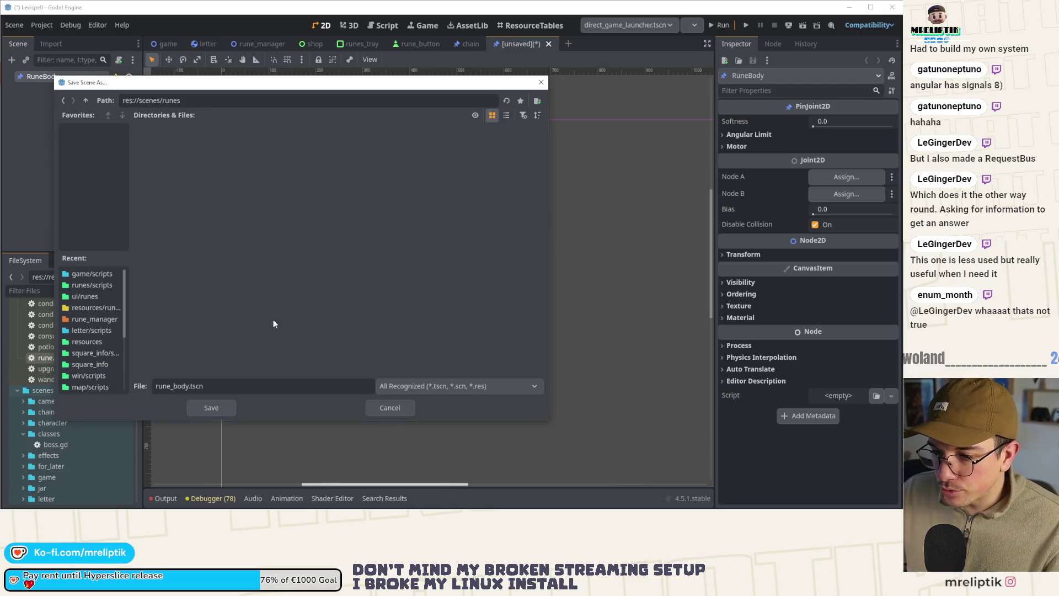
{"action": "left_click", "coordinate": [195, 410]}
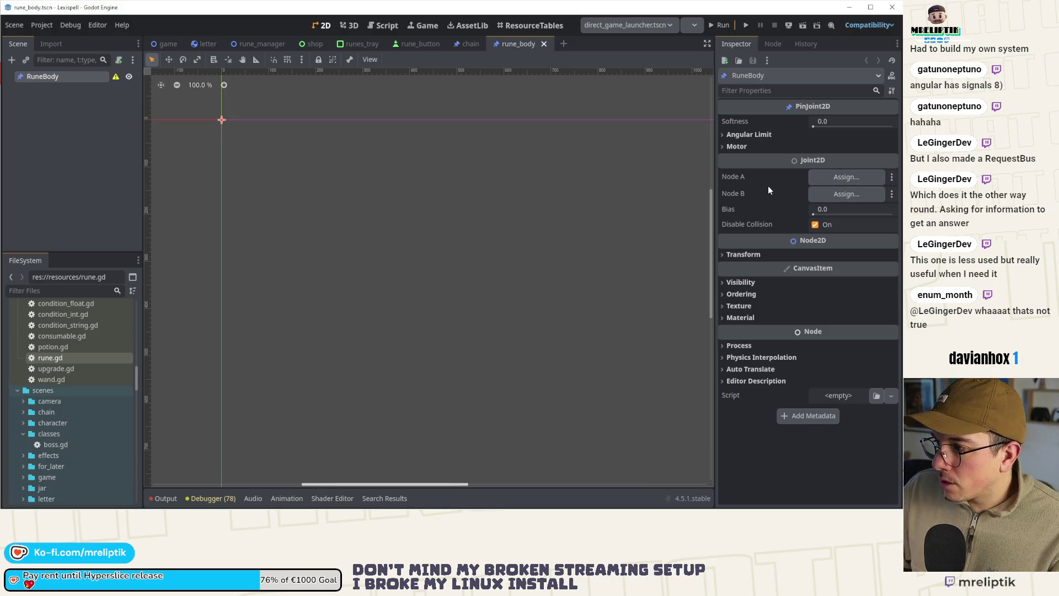
{"action": "left_click", "coordinate": [469, 44]}
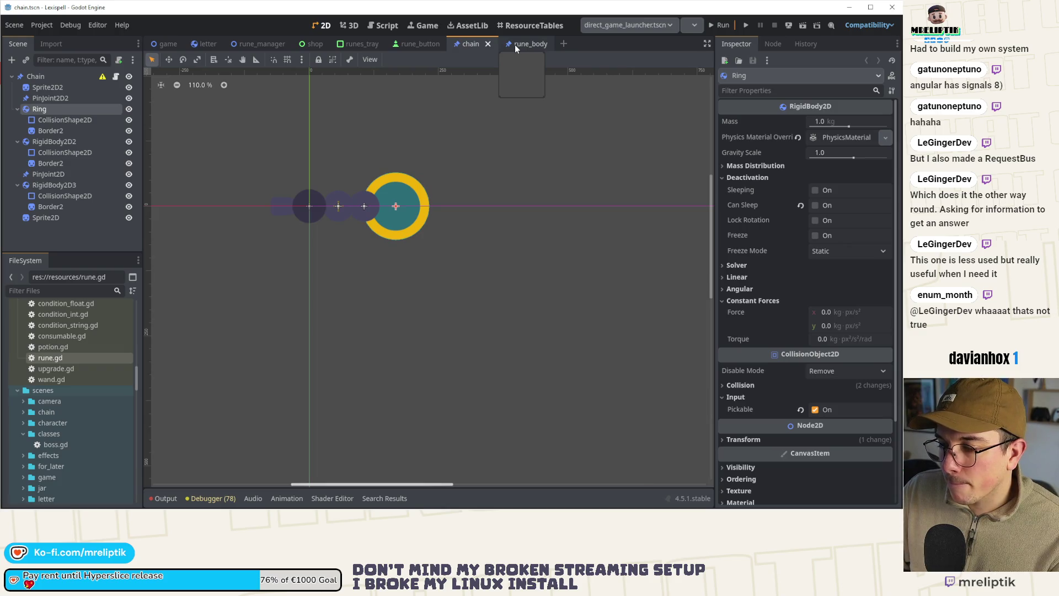
Inspect the chain scene's joints, sprites and Ring body properties for reference.
{"action": "left_click", "coordinate": [46, 87]}
{"action": "left_click", "coordinate": [40, 99]}
{"action": "left_click", "coordinate": [41, 89]}
{"action": "left_click_drag", "start_coordinate": [42, 99], "coordinate": [42, 112]}
{"action": "left_click", "coordinate": [36, 77]}
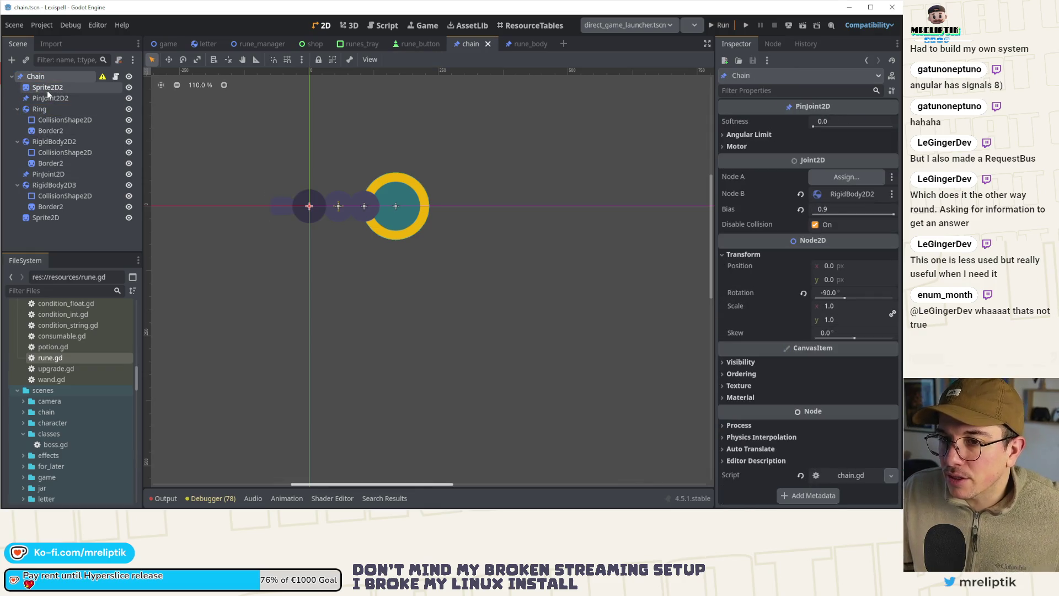
{"action": "left_click", "coordinate": [47, 91]}
{"action": "left_click", "coordinate": [50, 109]}
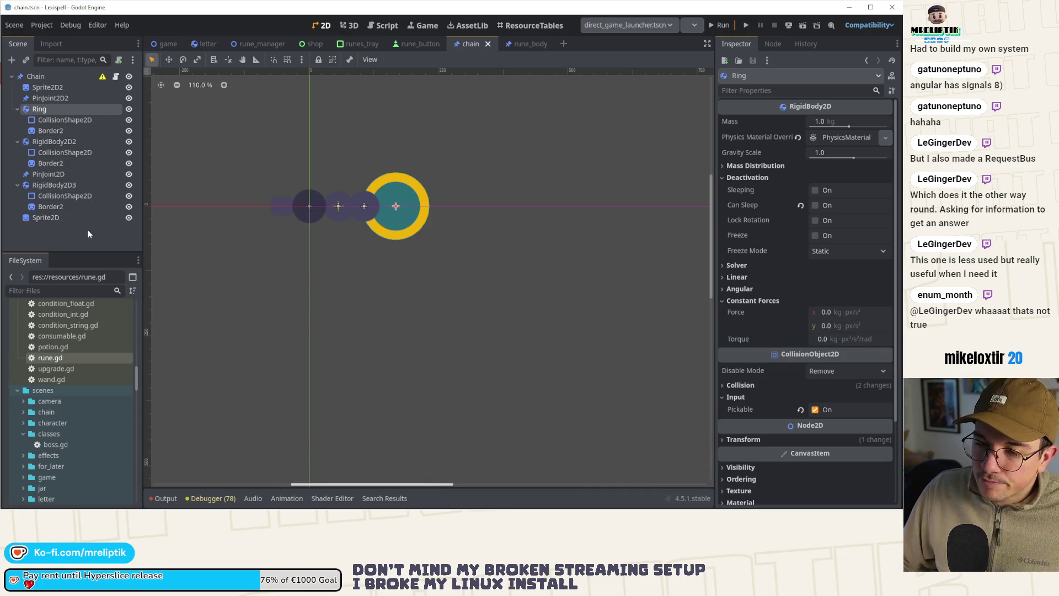
{"action": "left_click", "coordinate": [58, 175]}
{"action": "left_click", "coordinate": [57, 143]}
{"action": "left_click", "coordinate": [51, 110]}
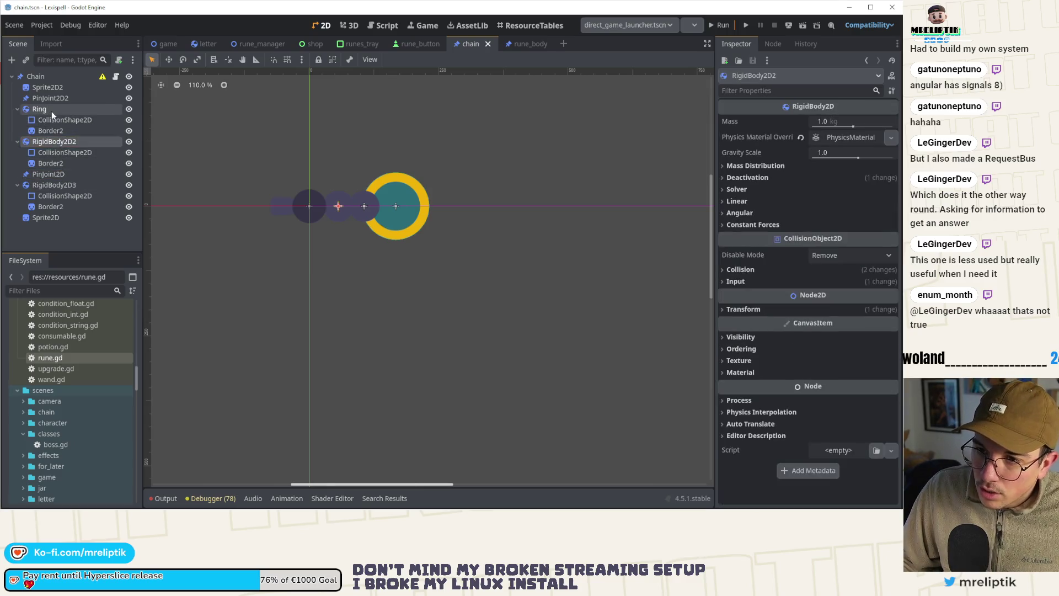
{"action": "left_click", "coordinate": [54, 186]}
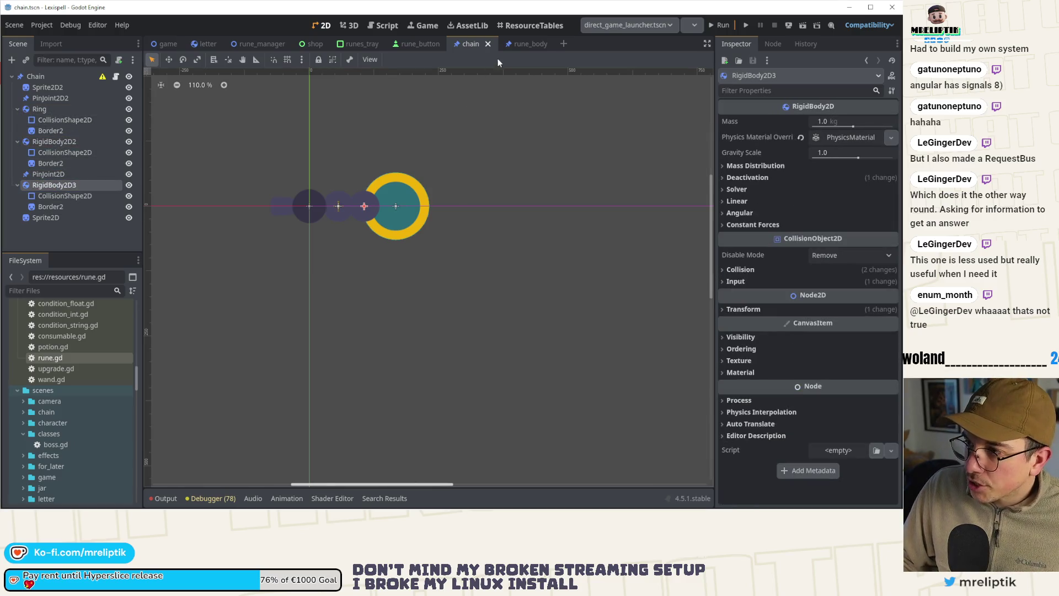
Add a placeholder RigidBody2D child to RuneBody.
{"action": "left_click", "coordinate": [521, 43]}
{"action": "right_click", "coordinate": [46, 80]}
{"action": "left_click", "coordinate": [62, 94]}
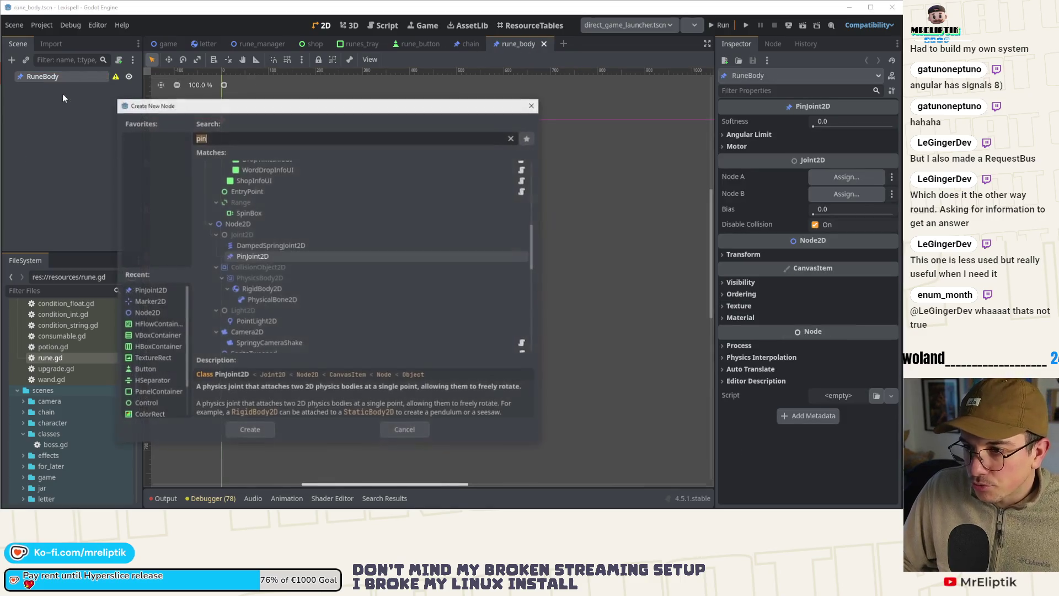
{"action": "type", "text": "rigib"}
{"action": "key", "text": "Return"}
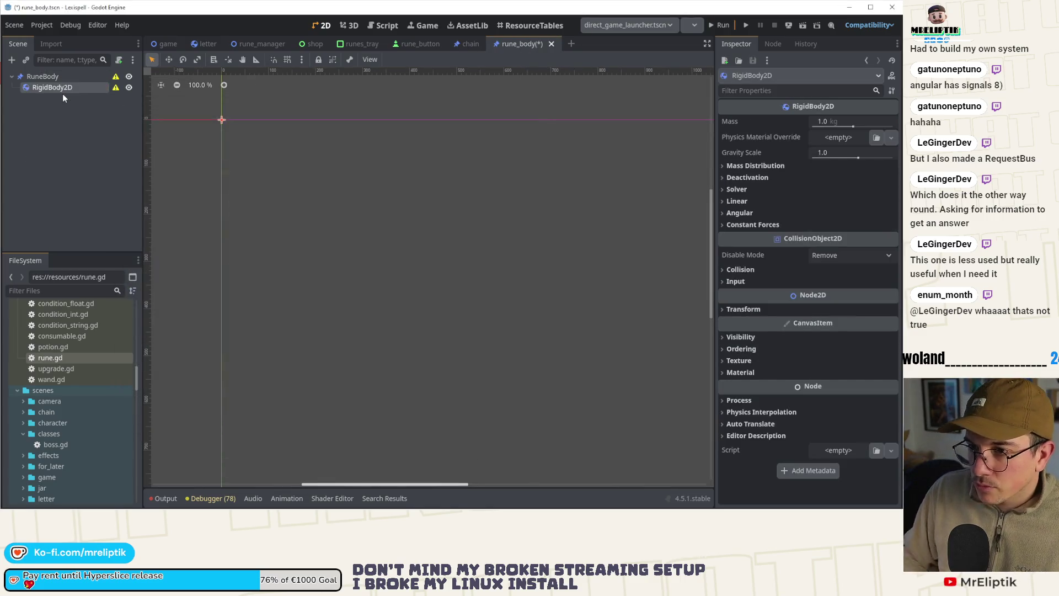
Replace the placeholder with the chain's Ring body pasted under RuneBody, and save.
{"action": "left_click", "coordinate": [471, 44]}
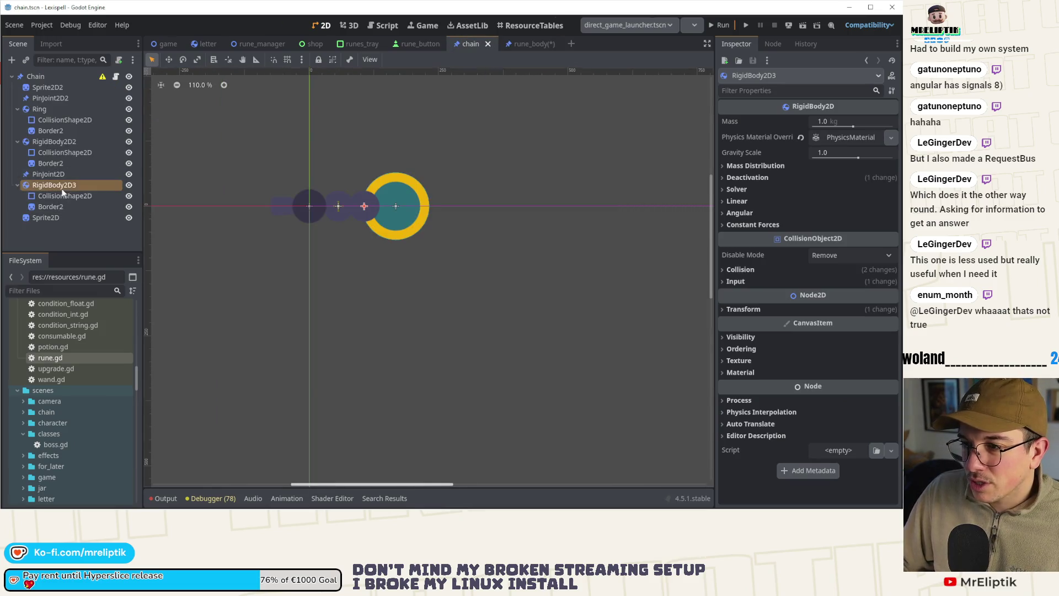
{"action": "left_click", "coordinate": [369, 226]}
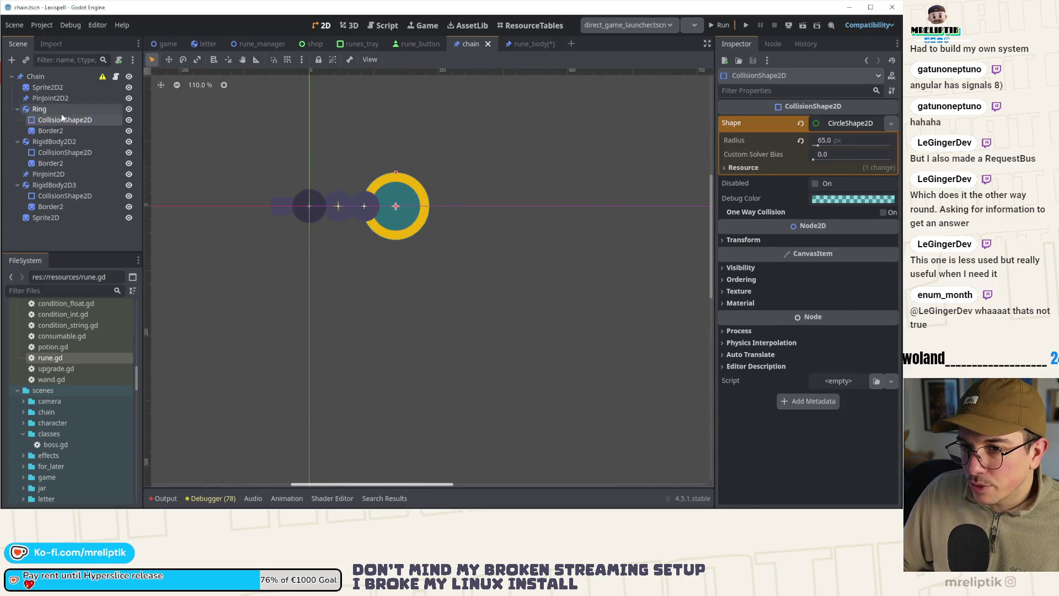
{"action": "left_click", "coordinate": [39, 109]}
{"action": "left_click", "coordinate": [59, 130]}
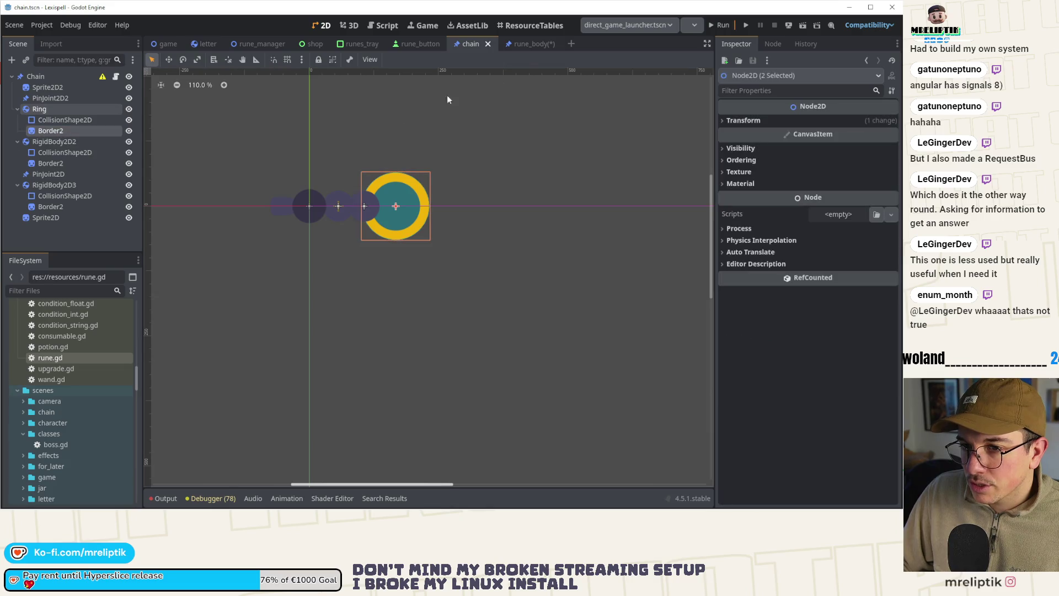
{"action": "left_click", "coordinate": [55, 120], "text": "ctrl"}
{"action": "left_click", "coordinate": [521, 44]}
{"action": "left_click", "coordinate": [55, 88]}
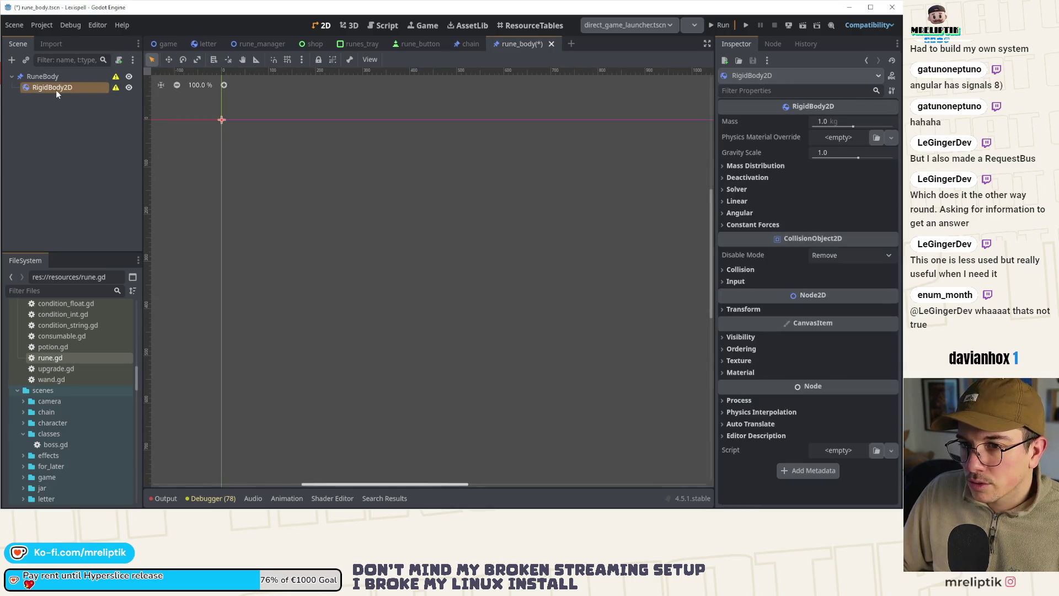
{"action": "key", "text": "Delete"}
{"action": "key", "text": "Return"}
{"action": "left_click", "coordinate": [63, 77]}
{"action": "key", "text": "ctrl+v"}
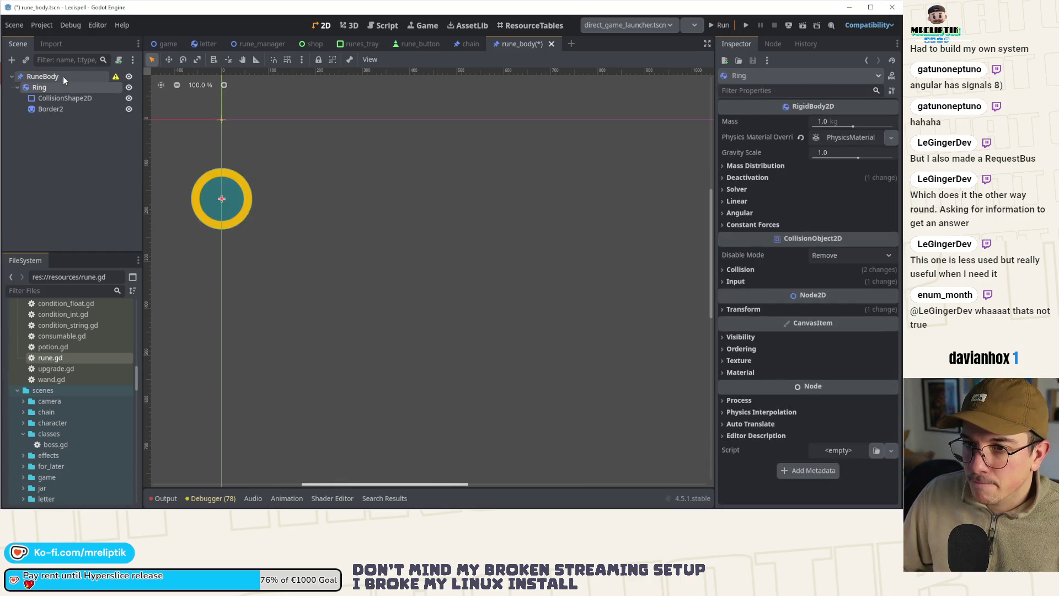
{"action": "key", "text": "ctrl+s"}
Rename the pasted body to Rune and assign it as RuneBody's Node B.
{"action": "double_click", "coordinate": [48, 88]}
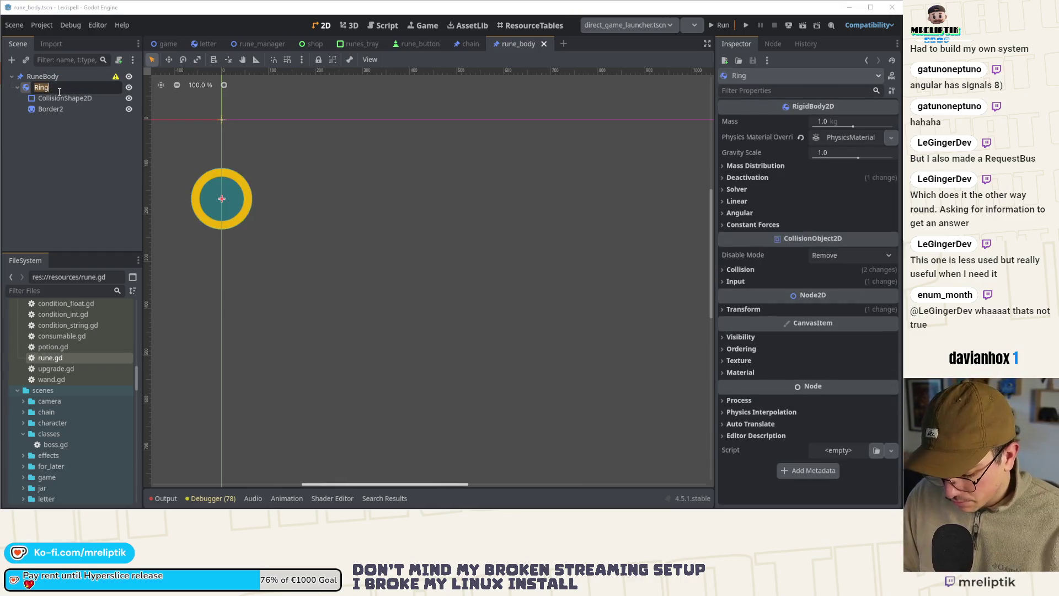
{"action": "key", "text": "Return"}
{"action": "key", "text": "ctrl+s"}
{"action": "left_click", "coordinate": [65, 77]}
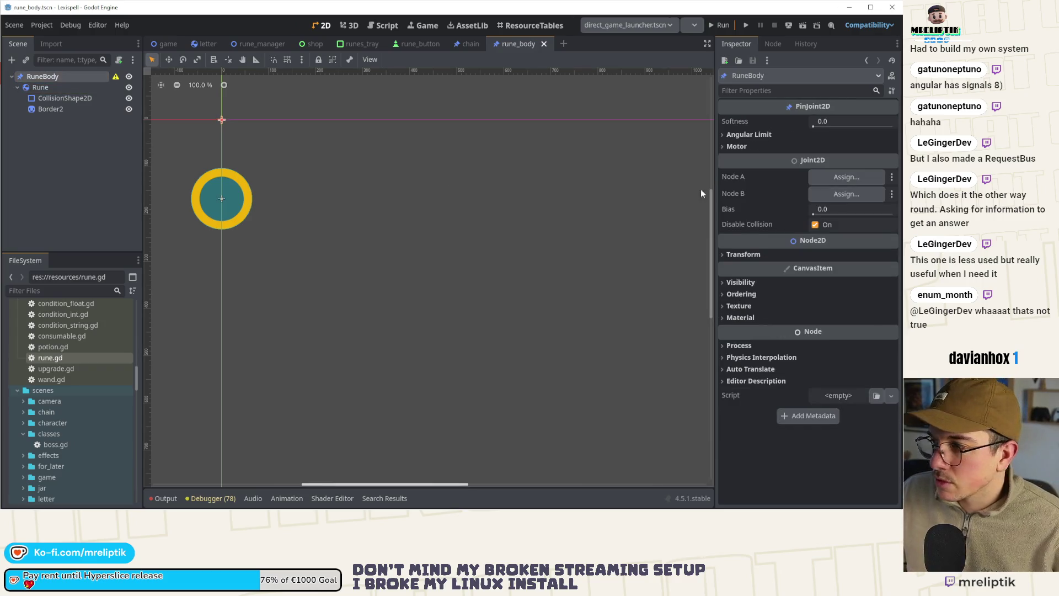
{"action": "left_click", "coordinate": [812, 198]}
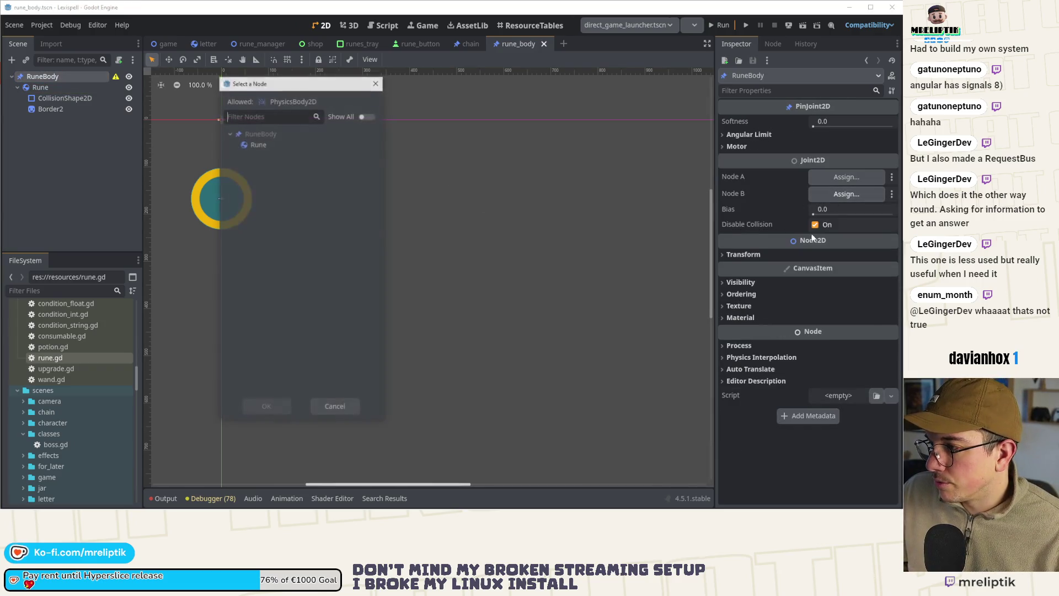
{"action": "double_click", "coordinate": [264, 145]}
{"action": "key", "text": "ctrl+s"}
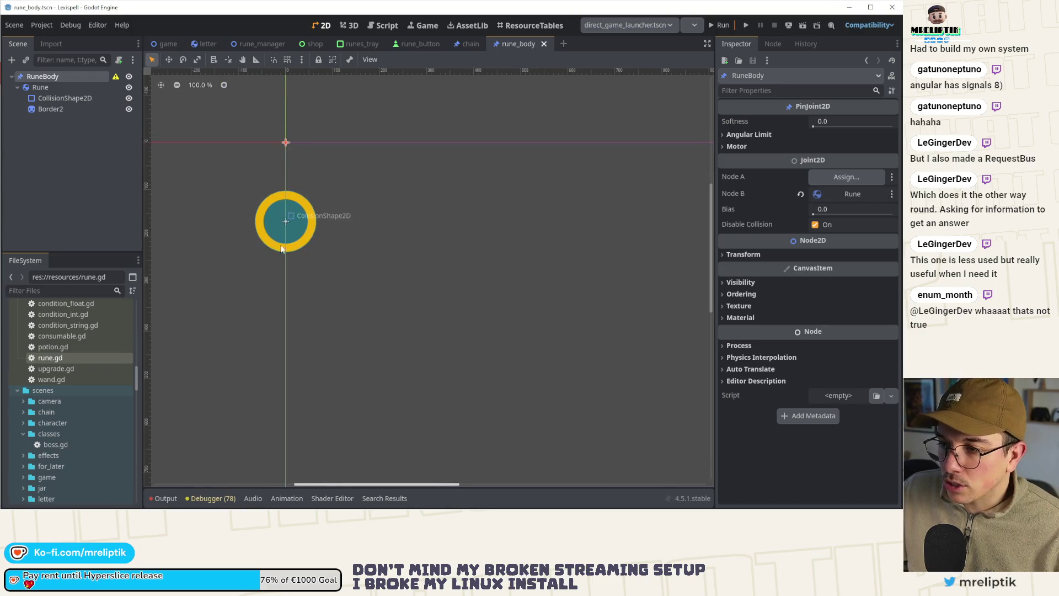
{"action": "right_click", "coordinate": [59, 76]}
Add a Line2D child to RuneBody and move it above Rune in the tree.
{"action": "left_click", "coordinate": [92, 91]}
{"action": "type", "text": "line"}
{"action": "key", "text": "Return"}
{"action": "left_click_drag", "start_coordinate": [60, 119], "coordinate": [55, 84]}
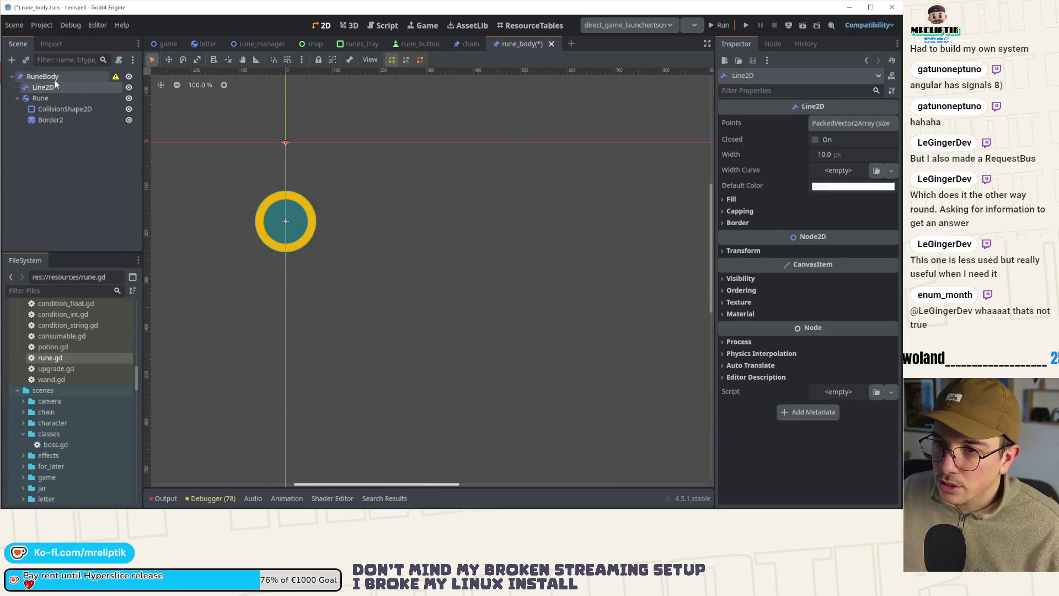
Give the Line2D two points, (0, 0) and (0, 100).
{"action": "left_click", "coordinate": [851, 126]}
{"action": "left_click", "coordinate": [812, 156]}
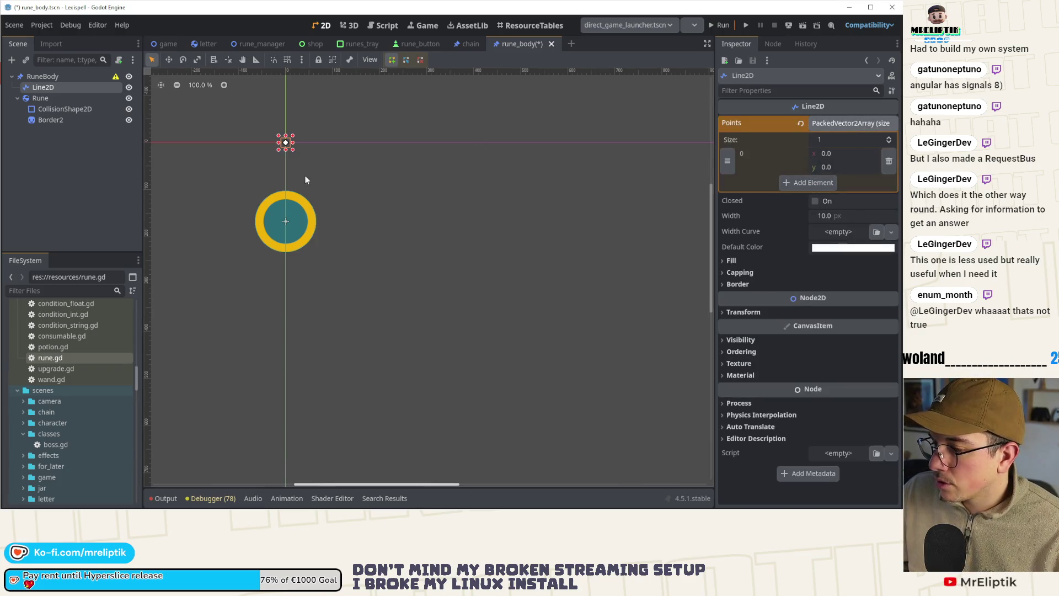
{"action": "left_click", "coordinate": [831, 182]}
{"action": "mouse_move", "coordinate": [285, 142]}
{"action": "left_mouse_down"}
{"action": "mouse_move", "coordinate": [285, 182]}
{"action": "mouse_move", "coordinate": [298, 190]}
{"action": "mouse_move", "coordinate": [285, 143]}
{"action": "left_mouse_up"}
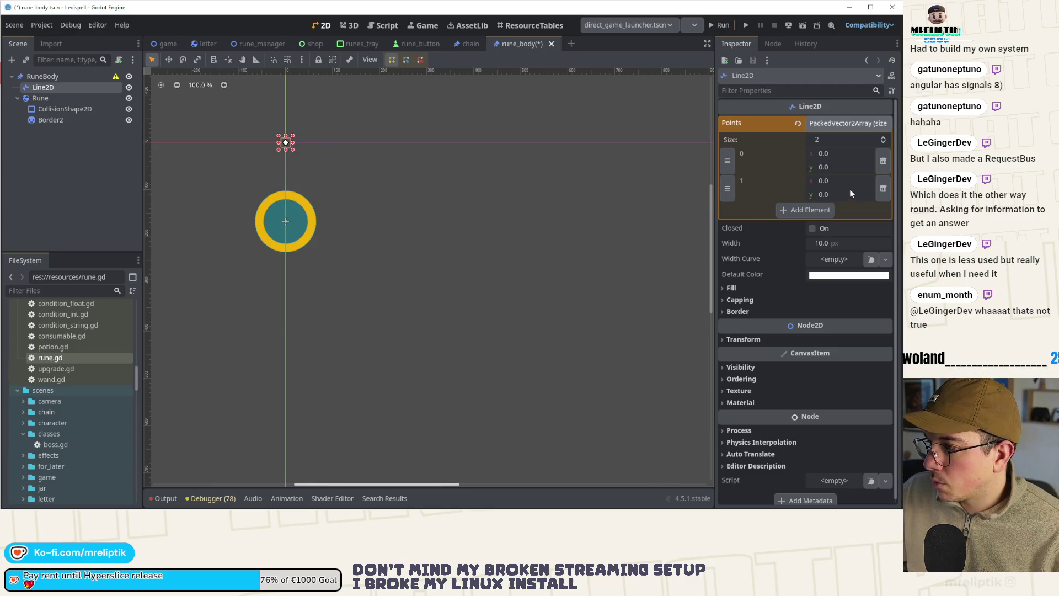
{"action": "left_click", "coordinate": [828, 195]}
{"action": "type", "text": "100"}
{"action": "key", "text": "Return"}
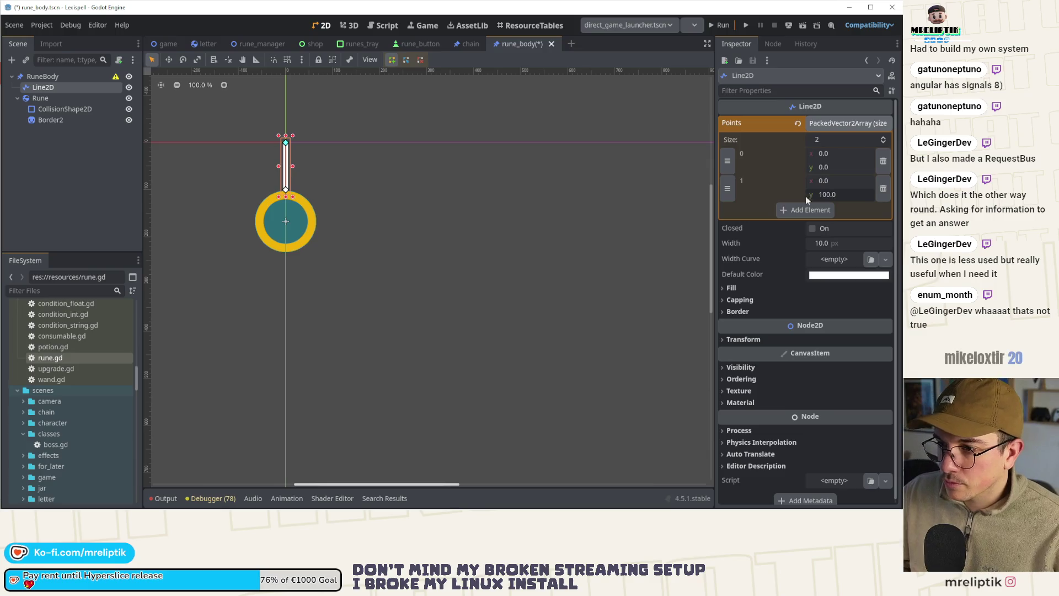
Extend the line's end point to (0, 116) to reach the Rune border, and save.
{"action": "scroll", "coordinate": [290, 194], "scroll_direction": "up", "scroll_amount": 5}
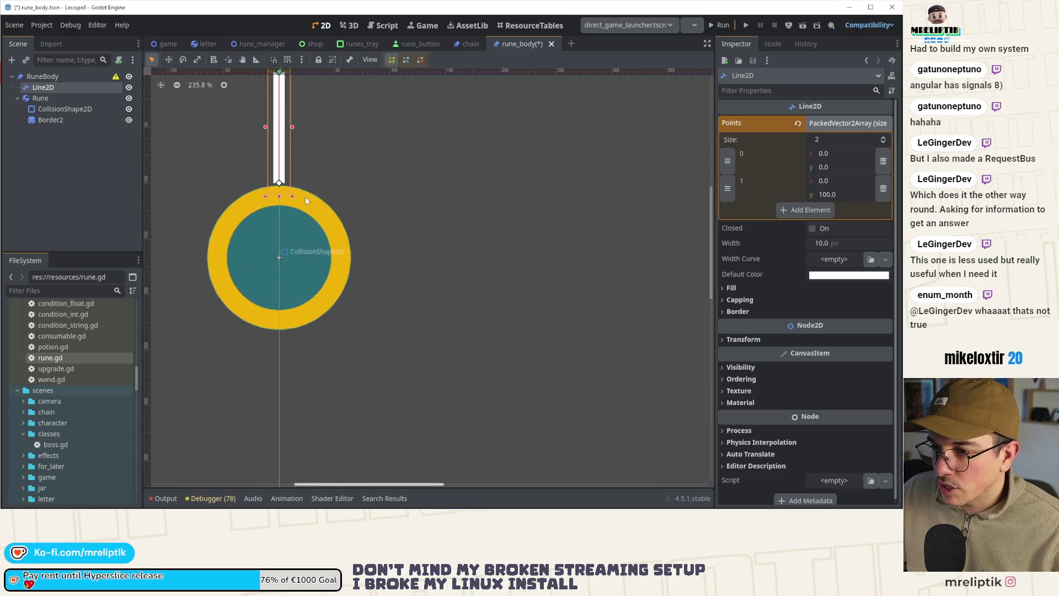
{"action": "left_click", "coordinate": [272, 195]}
{"action": "left_click", "coordinate": [70, 110]}
{"action": "left_click", "coordinate": [44, 87]}
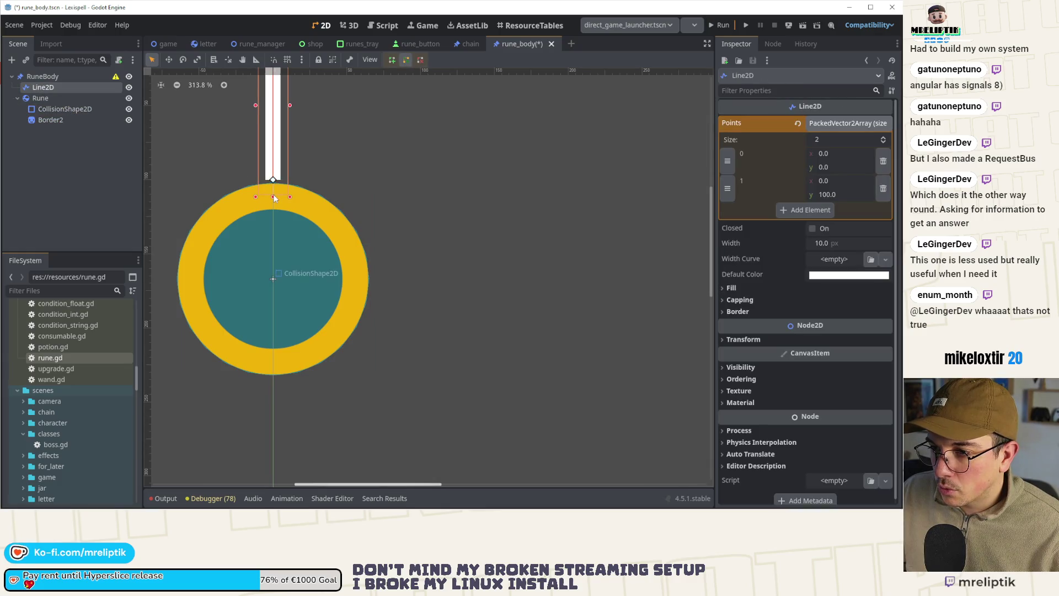
{"action": "left_click_drag", "start_coordinate": [274, 181], "coordinate": [274, 200]}
{"action": "left_click", "coordinate": [325, 180]}
{"action": "scroll", "coordinate": [350, 188], "scroll_direction": "down", "scroll_amount": 5}
{"action": "key", "text": "ctrl+s"}
{"action": "left_click_drag", "start_coordinate": [343, 180], "coordinate": [342, 178]}
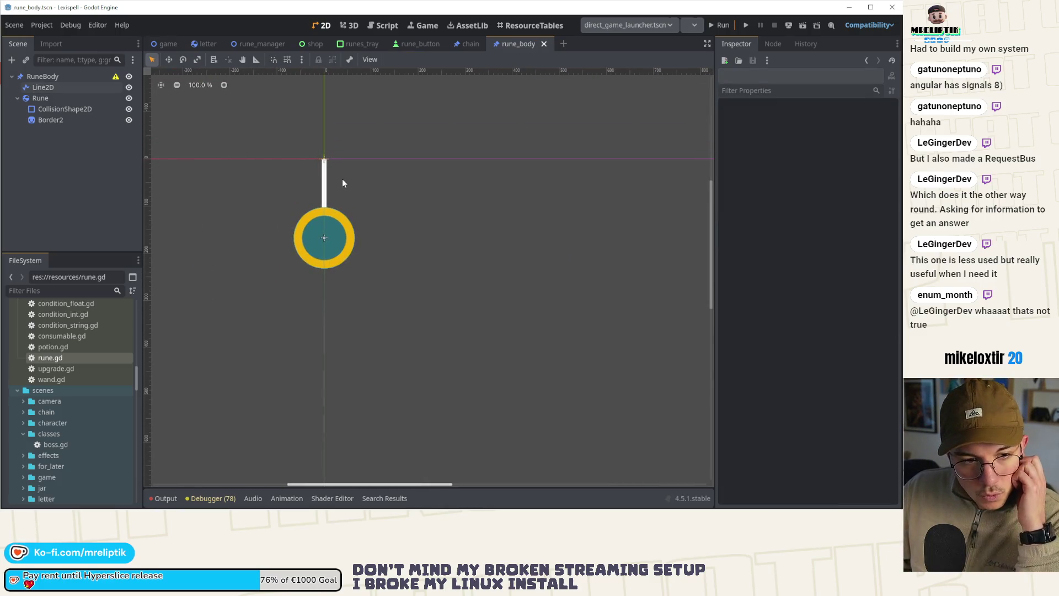
Replace the Rune's circle collision shape with a new CapsuleShape2D and resize it.
{"action": "left_click", "coordinate": [77, 111]}
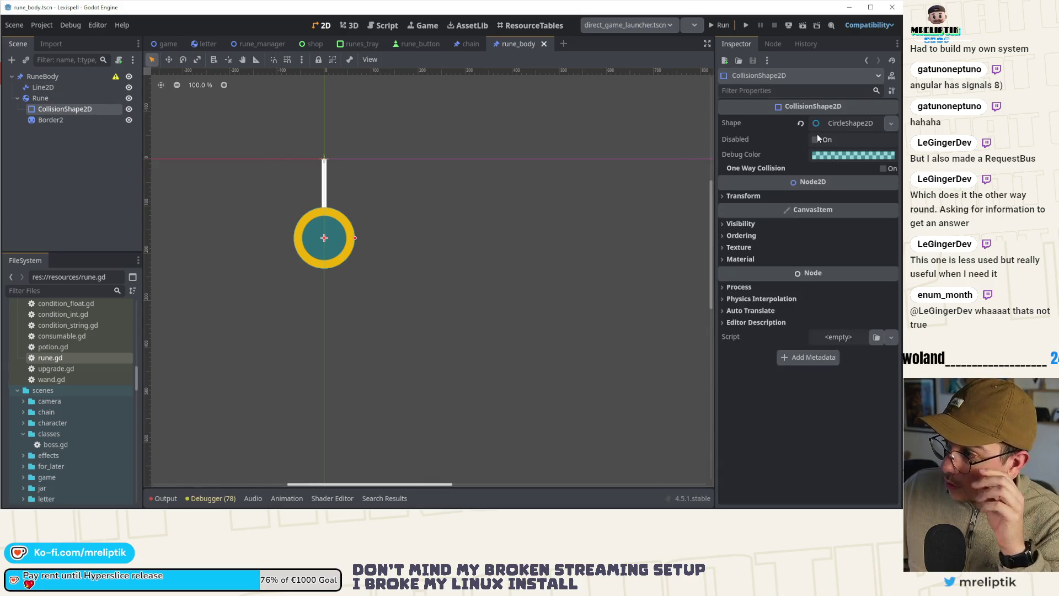
{"action": "left_click", "coordinate": [801, 124]}
{"action": "left_click", "coordinate": [850, 123]}
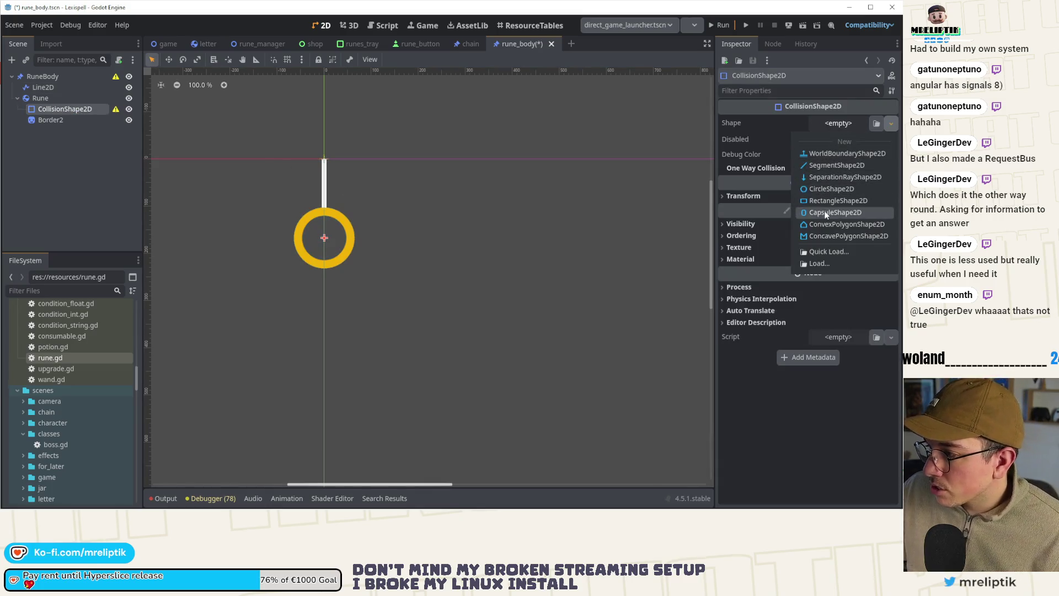
{"action": "left_click", "coordinate": [844, 178]}
{"action": "scroll", "coordinate": [357, 259], "scroll_direction": "up", "scroll_amount": 9}
{"action": "left_click_drag", "start_coordinate": [308, 255], "coordinate": [309, 275]}
{"action": "left_click_drag", "start_coordinate": [317, 238], "coordinate": [327, 237]}
{"action": "key", "text": "ctrl+z"}
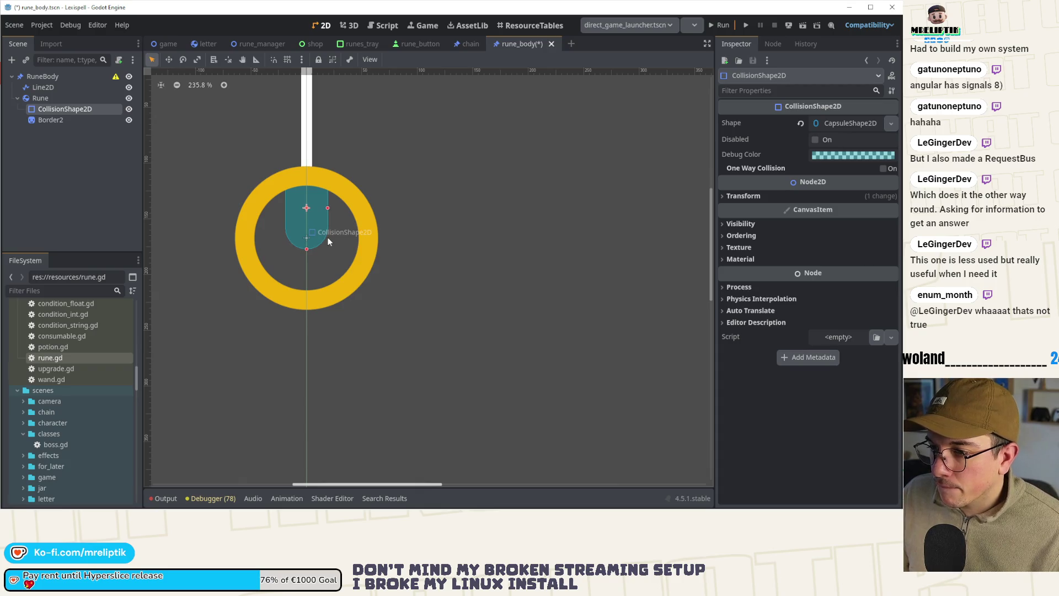
Quick Load the rune_default texture onto the Border2 sprite.
{"action": "left_click", "coordinate": [48, 120]}
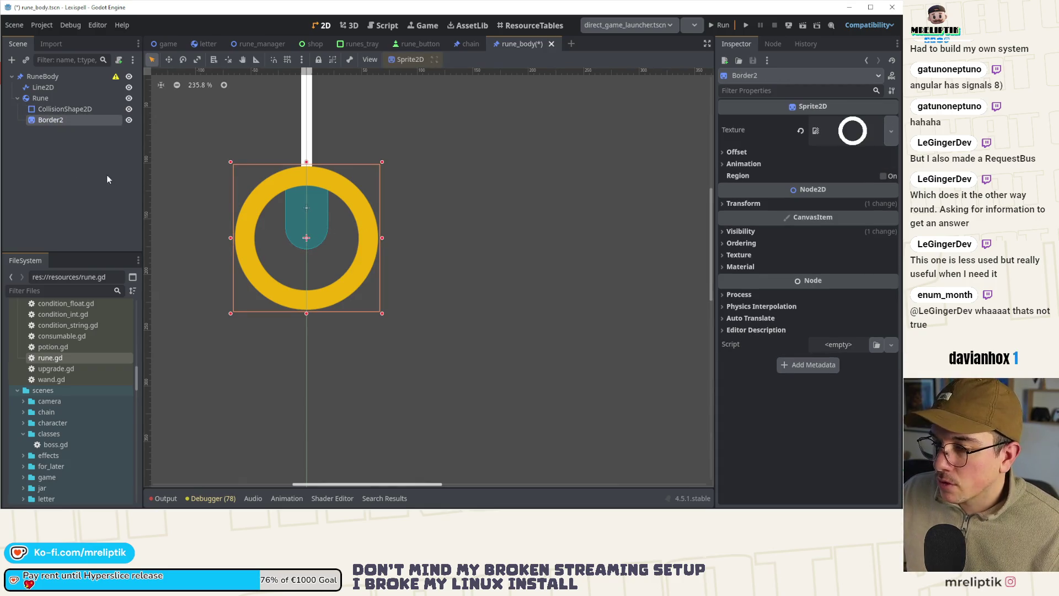
{"action": "left_click", "coordinate": [891, 131]}
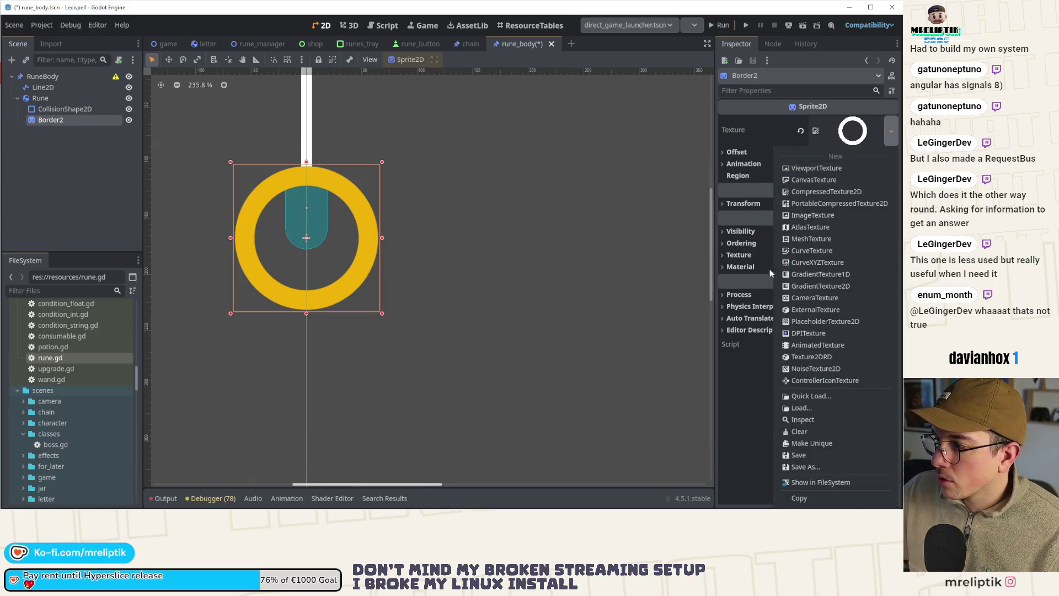
{"action": "left_click", "coordinate": [808, 400]}
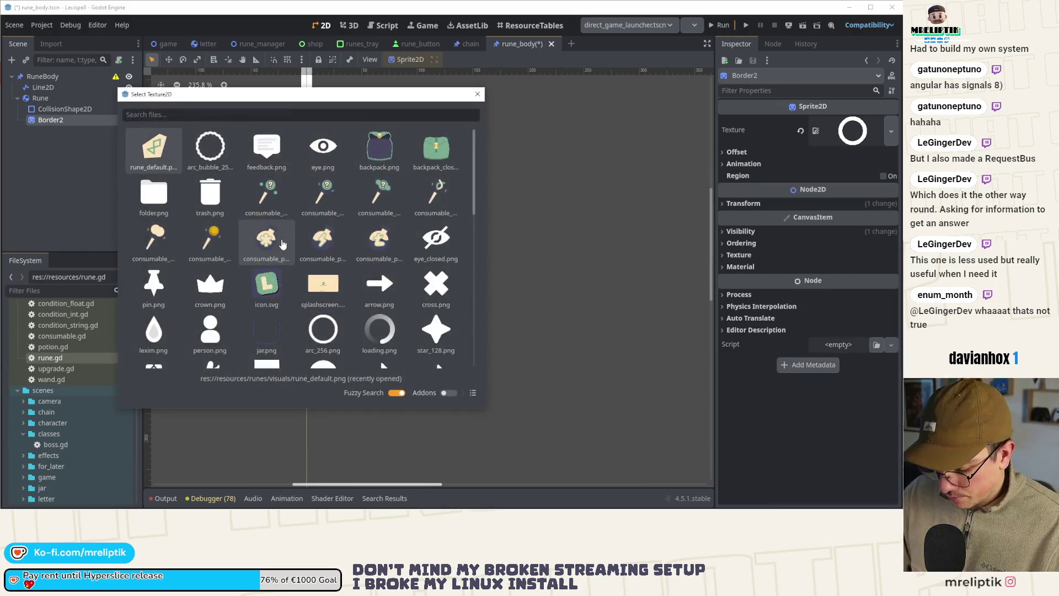
{"action": "type", "text": "rune"}
{"action": "double_click", "coordinate": [148, 157]}
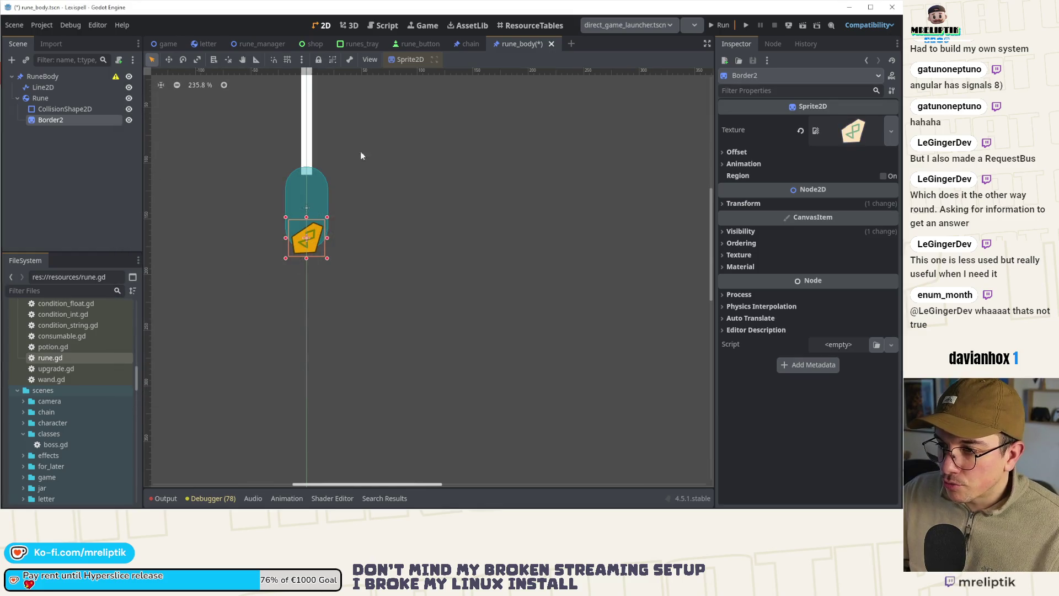
{"action": "left_click", "coordinate": [44, 97]}
{"action": "left_click", "coordinate": [47, 120]}
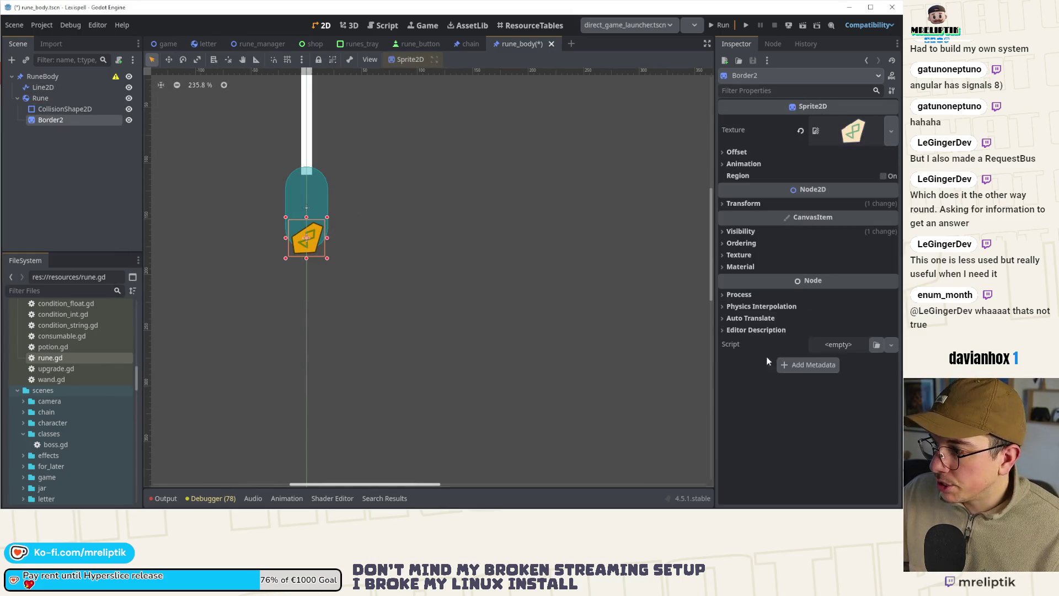
Reset Border2's Self Modulate to white and enlarge the sprite.
{"action": "left_click", "coordinate": [734, 231]}
{"action": "left_click", "coordinate": [804, 272]}
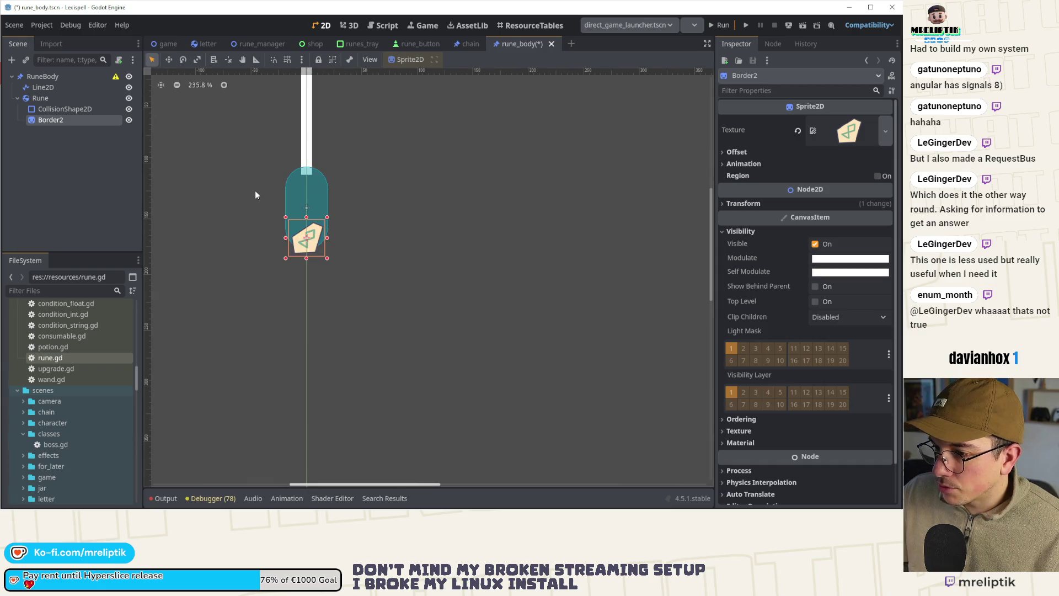
{"action": "scroll", "coordinate": [306, 229], "scroll_direction": "up", "scroll_amount": 5}
{"action": "scroll", "coordinate": [328, 254], "scroll_direction": "down", "scroll_amount": 3}
{"action": "mouse_move", "coordinate": [329, 307]}
{"action": "left_mouse_down"}
{"action": "mouse_move", "coordinate": [360, 360]}
{"action": "mouse_move", "coordinate": [288, 228]}
{"action": "left_mouse_up"}
Rotate Border2 to -45° and move it up beneath the line.
{"action": "left_click", "coordinate": [778, 204]}
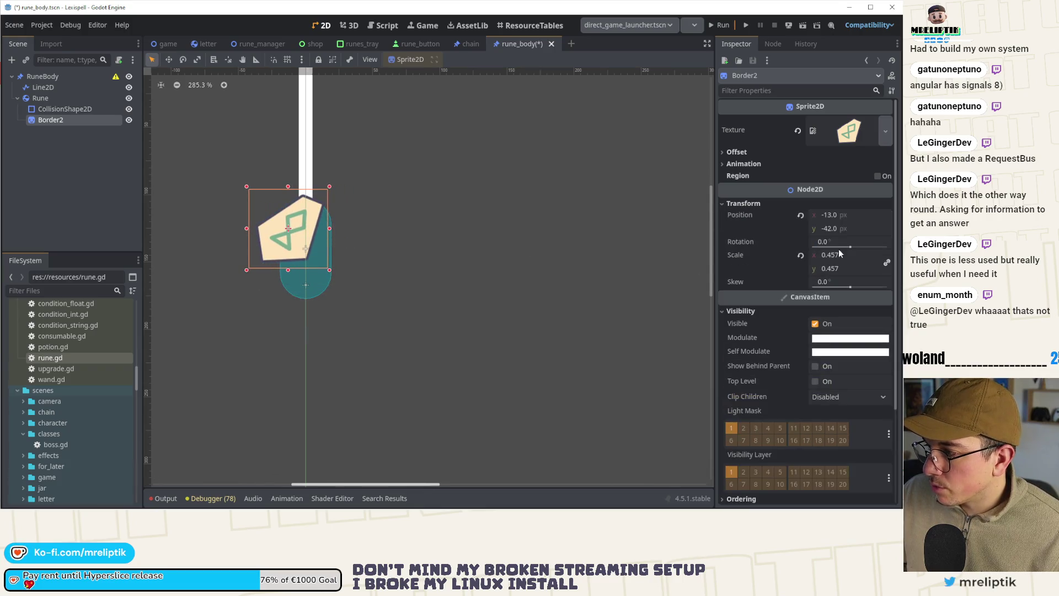
{"action": "left_click_drag", "start_coordinate": [836, 248], "coordinate": [816, 248]}
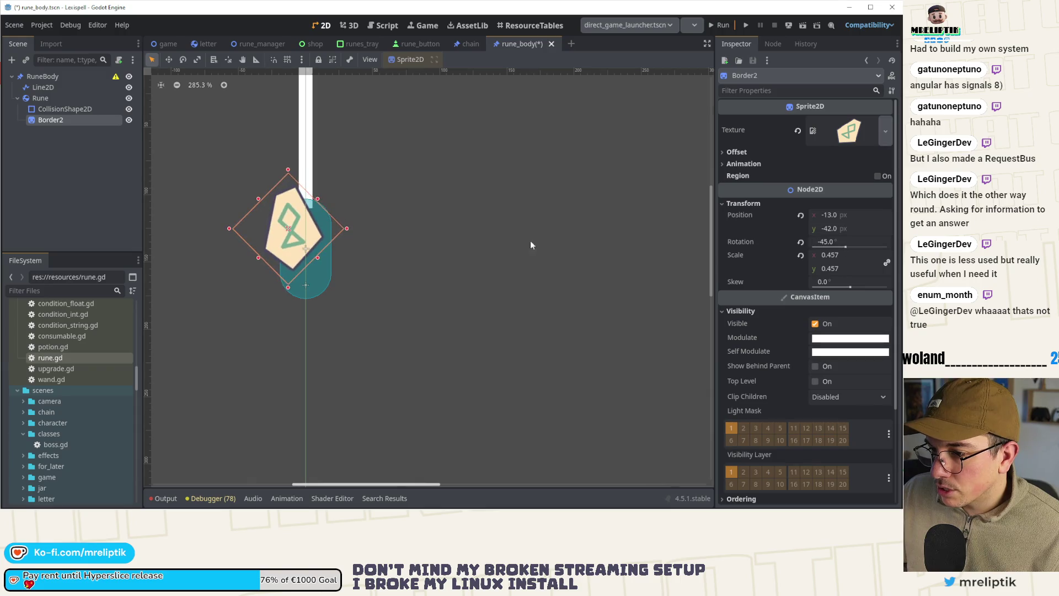
{"action": "mouse_move", "coordinate": [310, 225]}
{"action": "left_mouse_down"}
{"action": "mouse_move", "coordinate": [325, 237]}
{"action": "mouse_move", "coordinate": [305, 241]}
{"action": "left_mouse_up"}
{"action": "scroll", "coordinate": [370, 192], "scroll_direction": "down", "scroll_amount": 3}
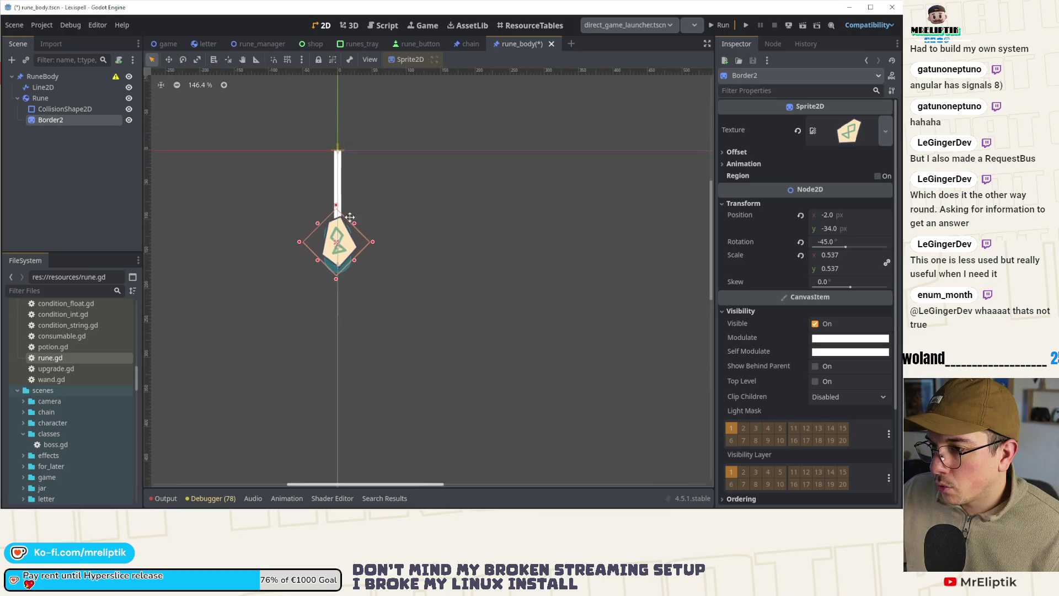
{"action": "left_click", "coordinate": [40, 99]}
{"action": "left_click", "coordinate": [43, 87]}
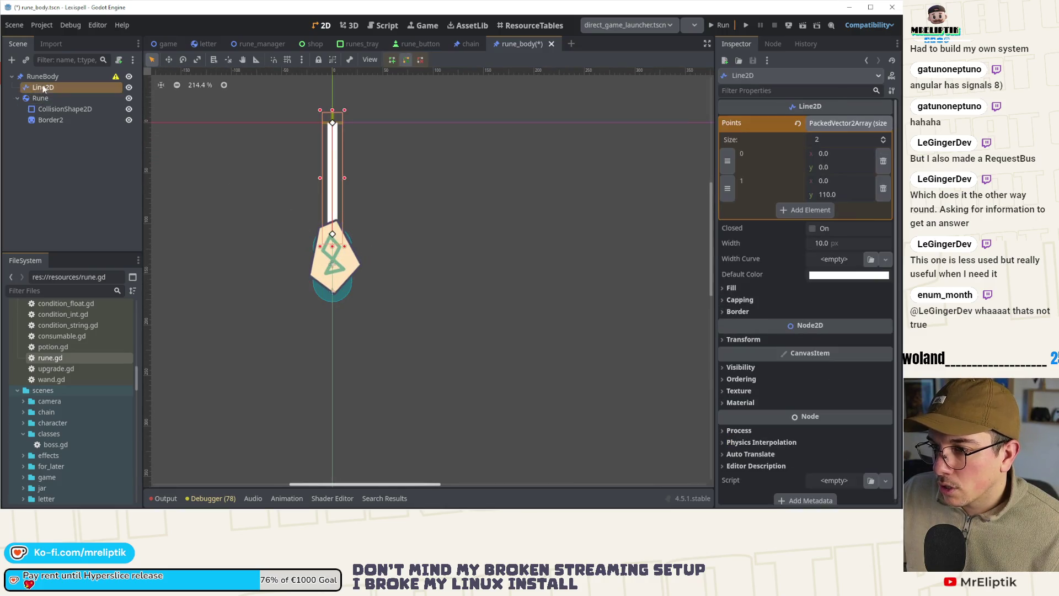
Shorten the Line2D so it ends at the rune, at (0, 110).
{"action": "left_click", "coordinate": [43, 96]}
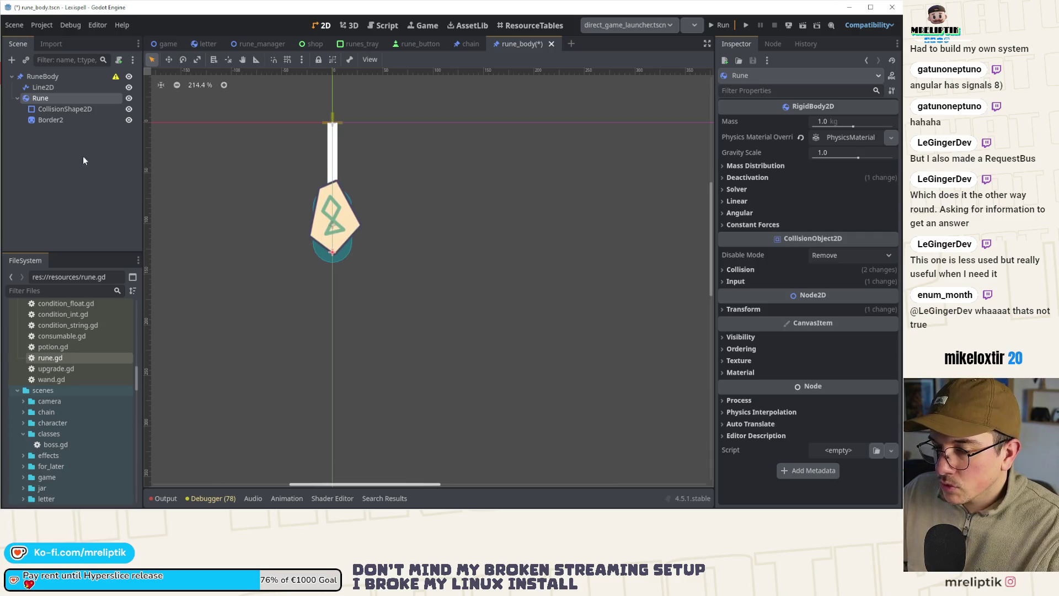
{"action": "left_click", "coordinate": [44, 87]}
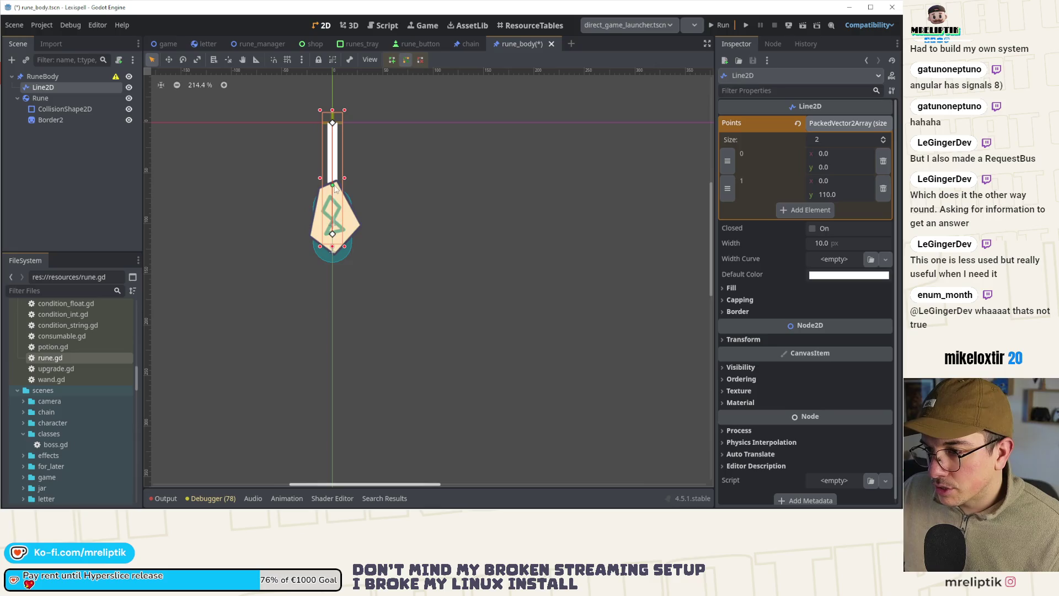
{"action": "left_click_drag", "start_coordinate": [332, 234], "coordinate": [333, 193]}
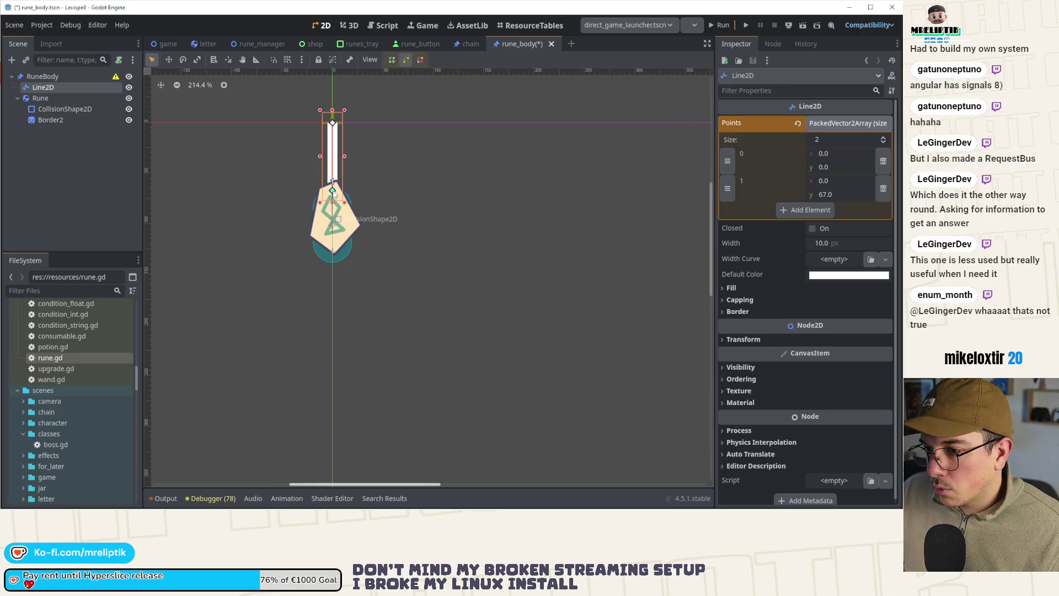
{"action": "left_click", "coordinate": [301, 216]}
Reset the Border2 sprite and collision shape positions to the origin, then save rune_body.
{"action": "left_click", "coordinate": [66, 110]}
{"action": "left_click", "coordinate": [59, 98]}
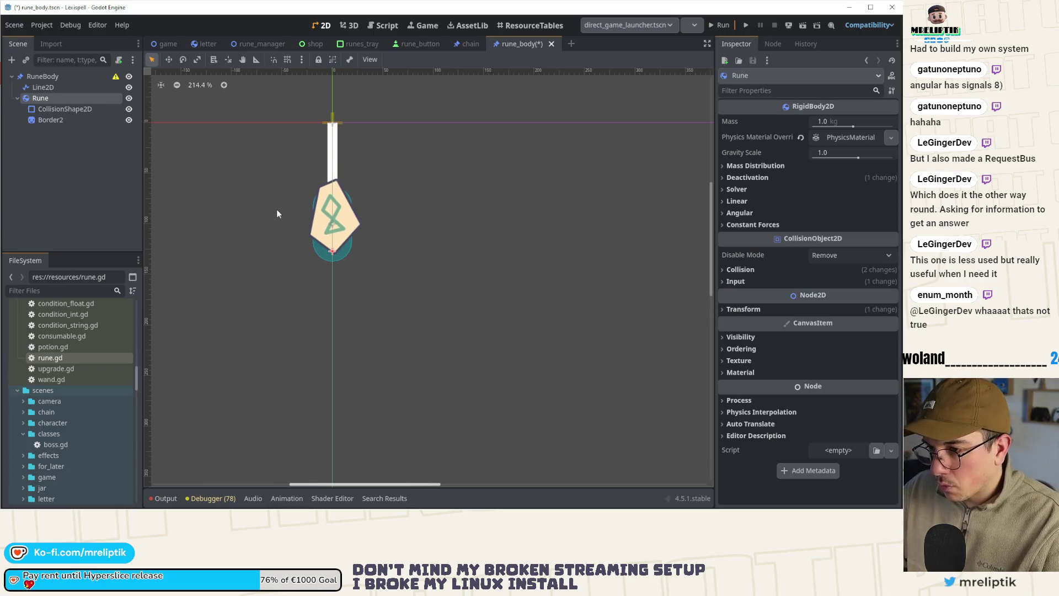
{"action": "left_click", "coordinate": [54, 110]}
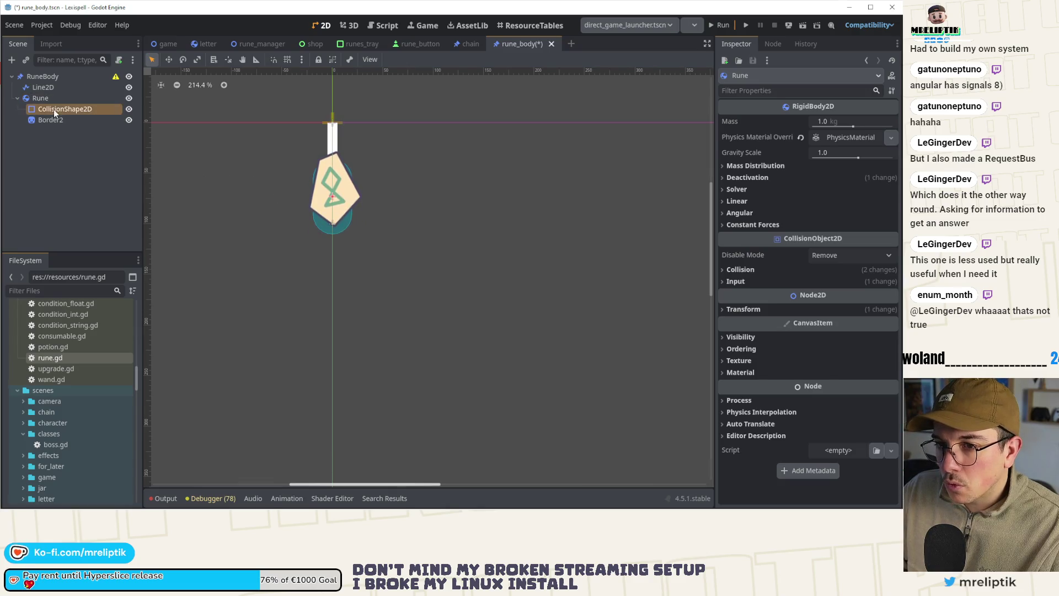
{"action": "left_click", "coordinate": [53, 121]}
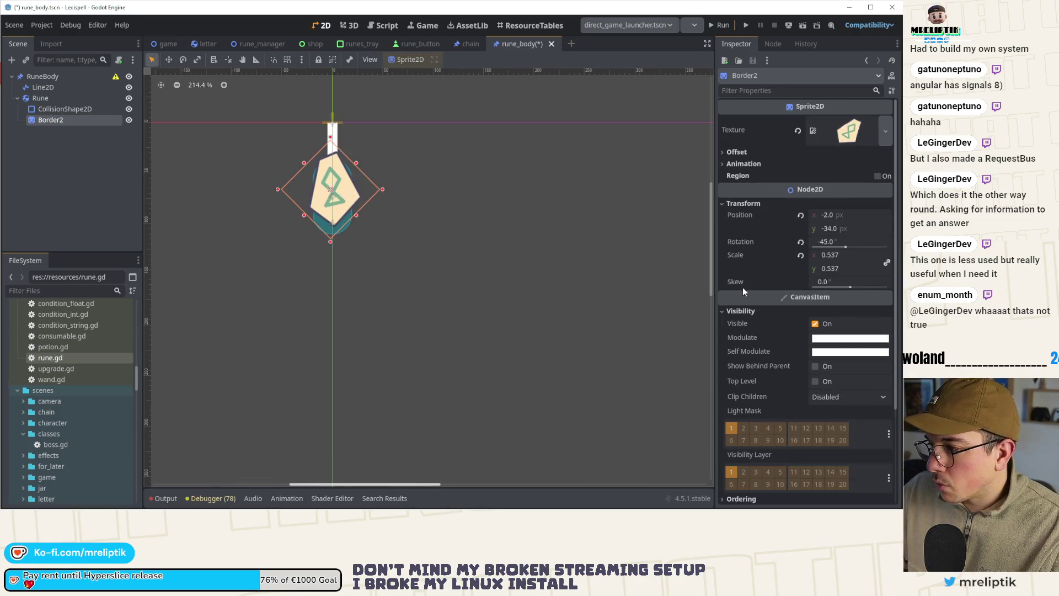
{"action": "left_click", "coordinate": [801, 215]}
{"action": "scroll", "coordinate": [341, 170], "scroll_direction": "up", "scroll_amount": 2}
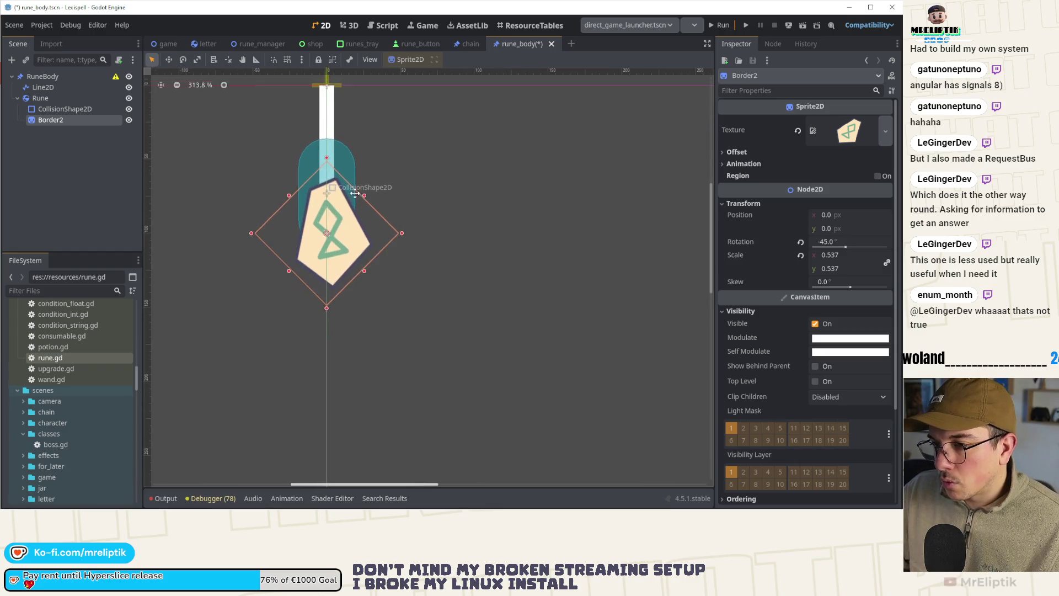
{"action": "key", "text": "Up"}
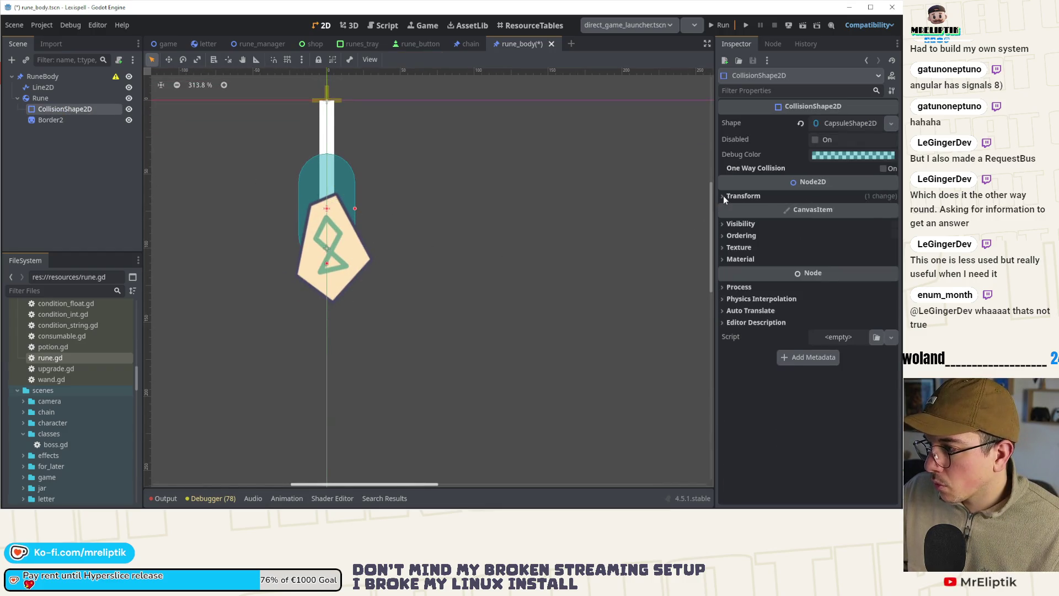
{"action": "left_click", "coordinate": [724, 196]}
{"action": "left_click", "coordinate": [801, 209]}
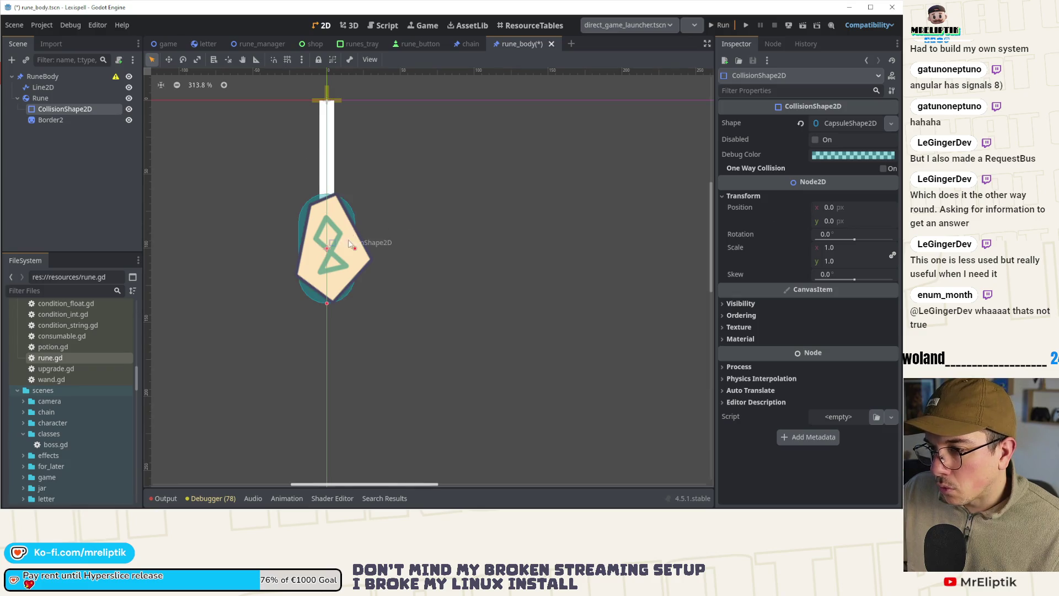
{"action": "left_click", "coordinate": [71, 191]}
{"action": "key", "text": "ctrl+s"}
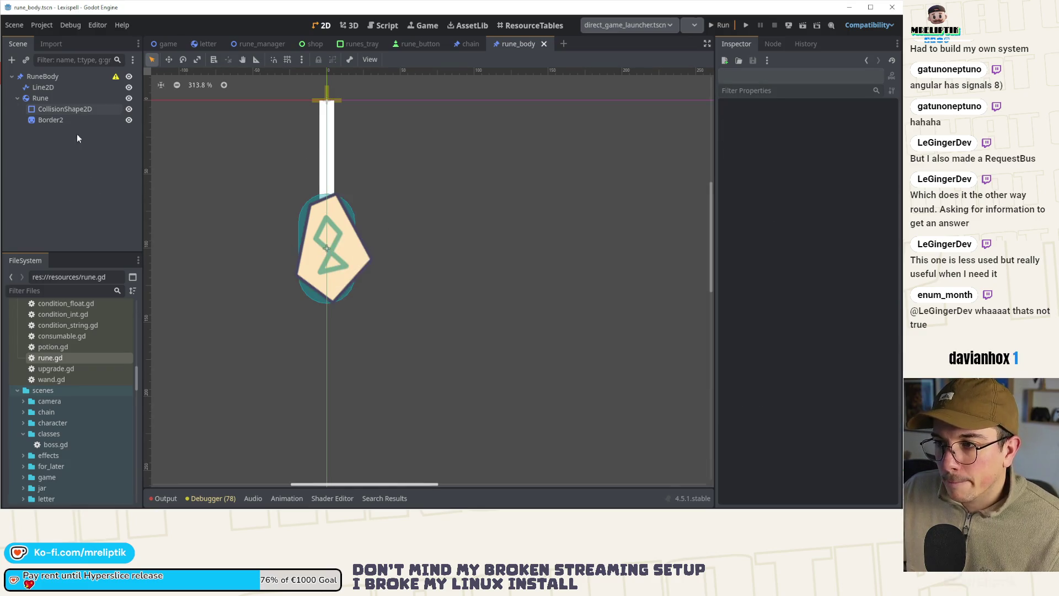
Set RuneBody's pin joint bias to 0.9, matching the chain scene, and save.
{"action": "left_click", "coordinate": [36, 76]}
{"action": "mouse_move", "coordinate": [117, 81]}
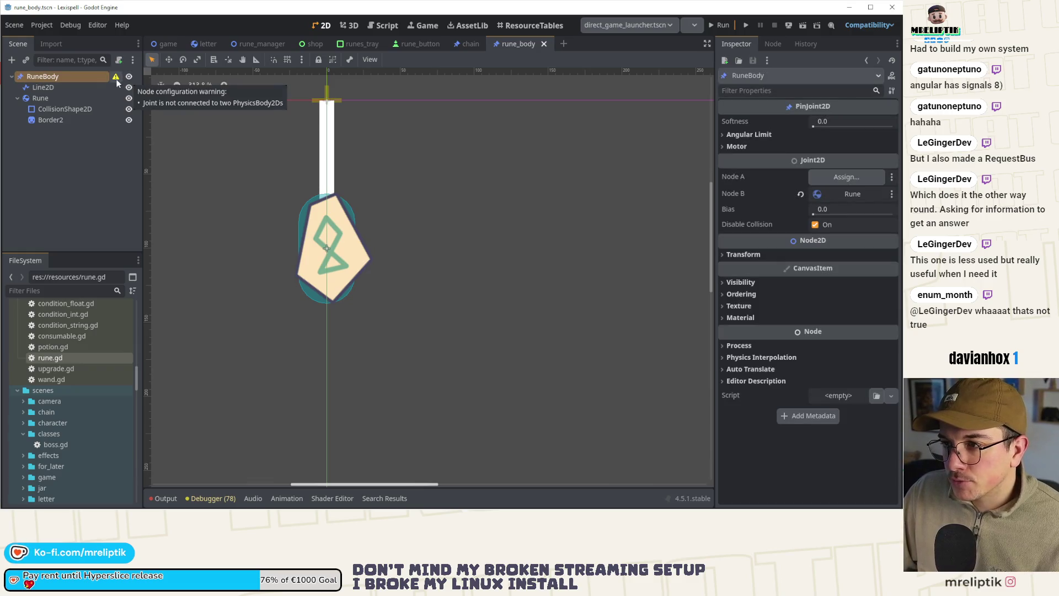
{"action": "key", "text": "ctrl+s"}
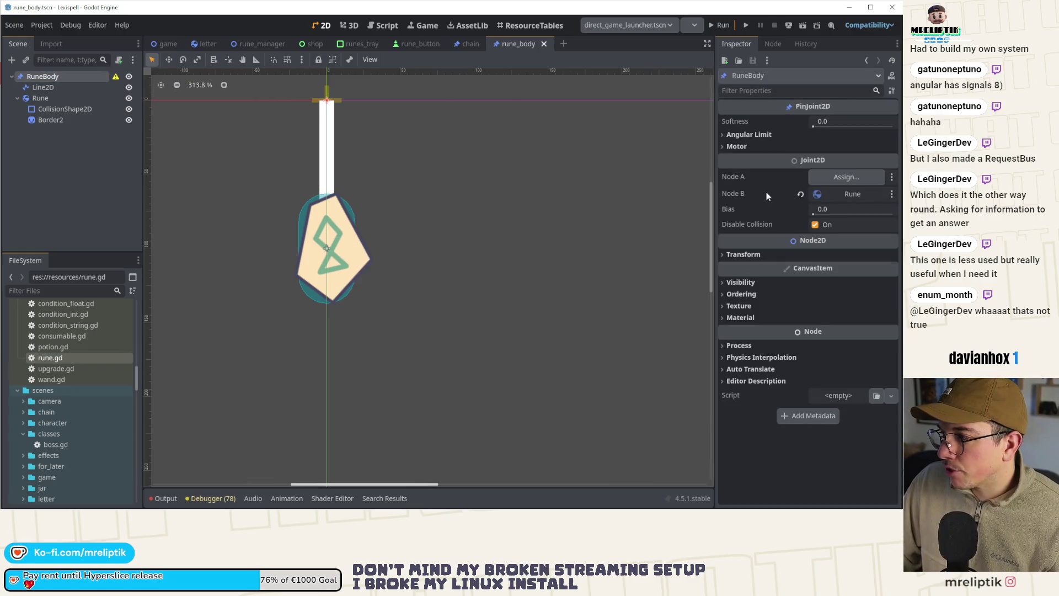
{"action": "left_click", "coordinate": [458, 44]}
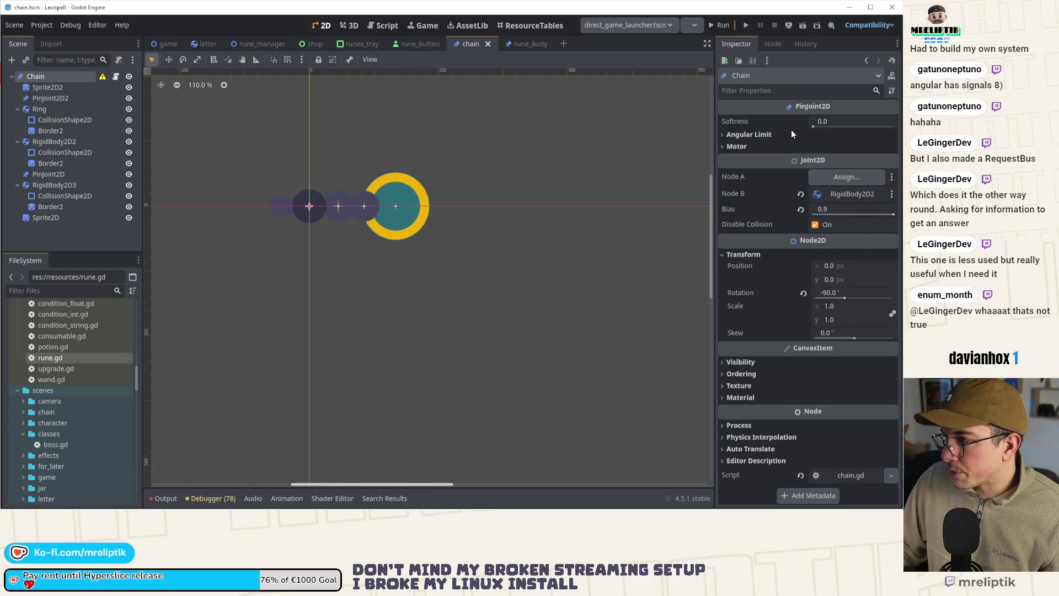
{"action": "left_click", "coordinate": [753, 136]}
{"action": "left_click", "coordinate": [753, 136]}
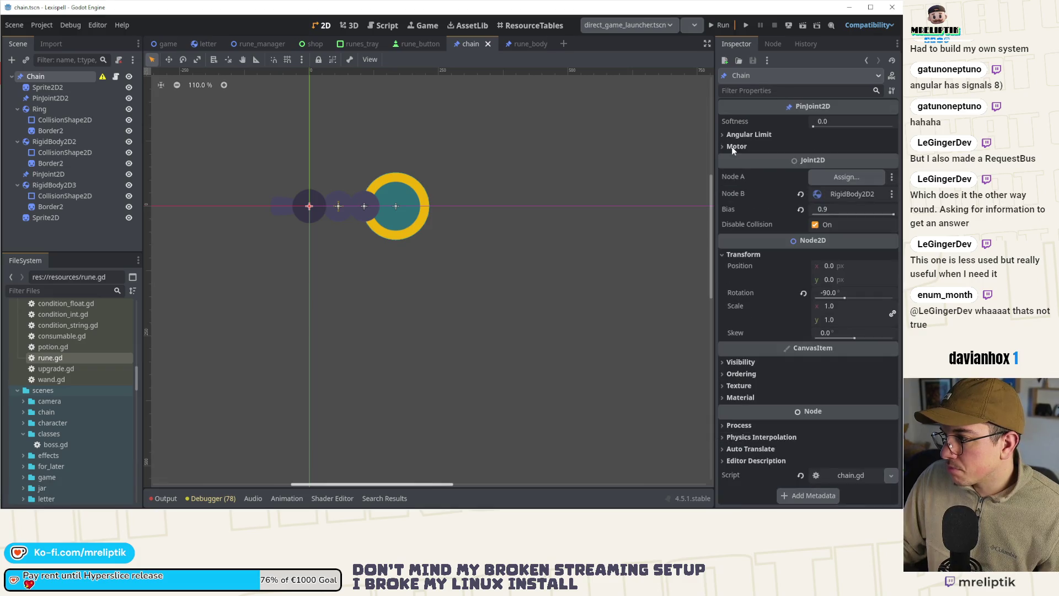
{"action": "left_click", "coordinate": [527, 44]}
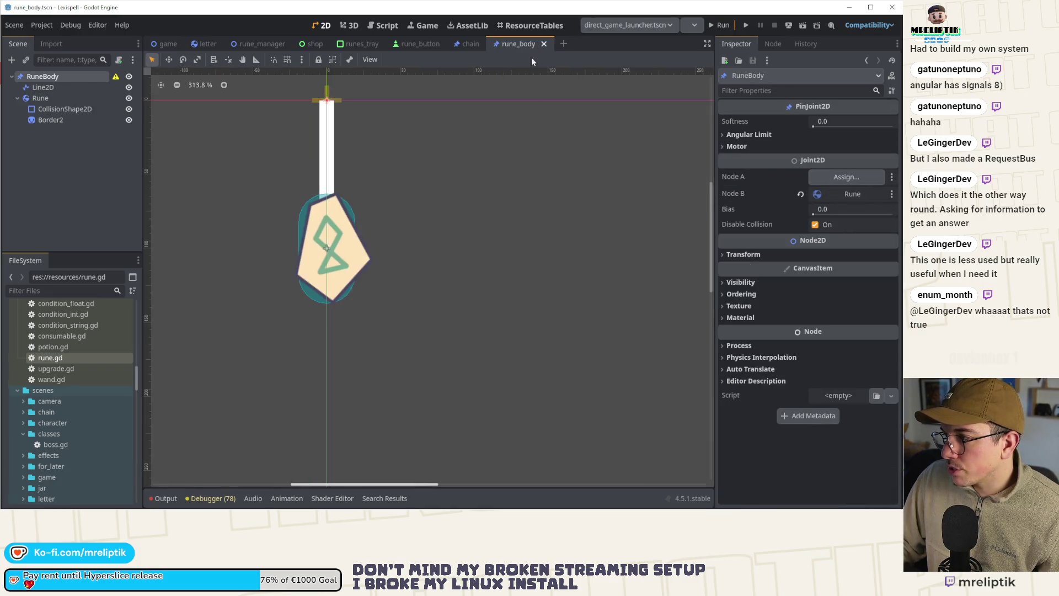
{"action": "type", "text": "0.9"}
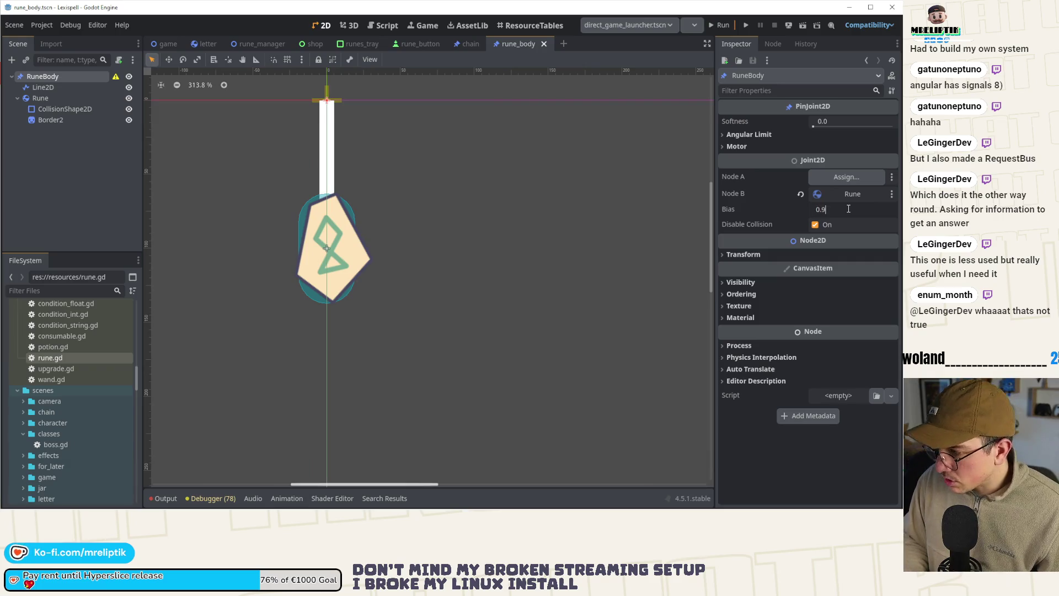
{"action": "key", "text": "Return"}
{"action": "key", "text": "ctrl+s"}
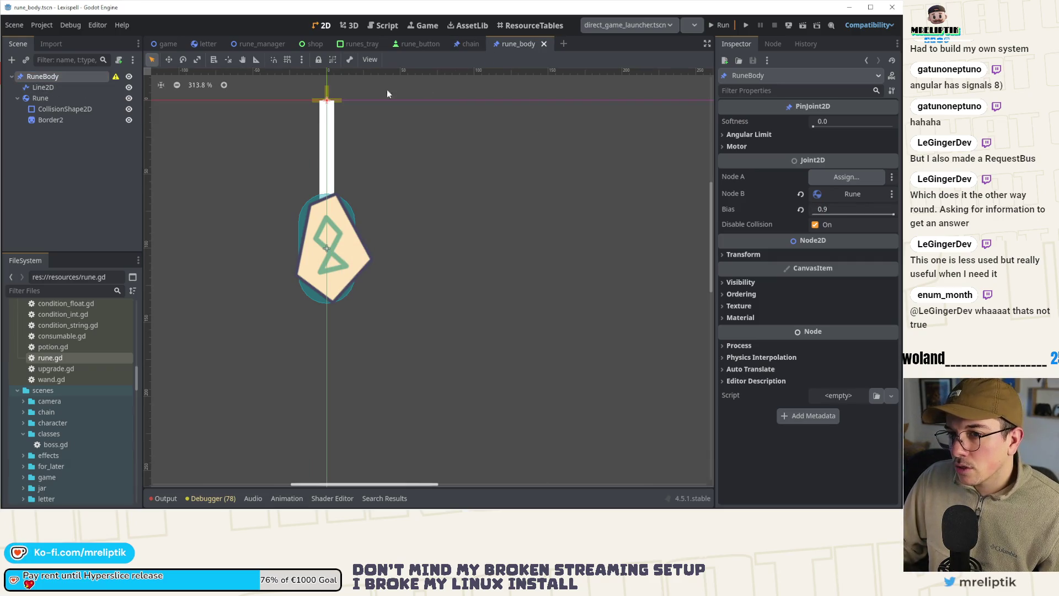
Leave rune_body and bring game.tscn back into the 2D editor.
{"action": "left_click", "coordinate": [51, 100]}
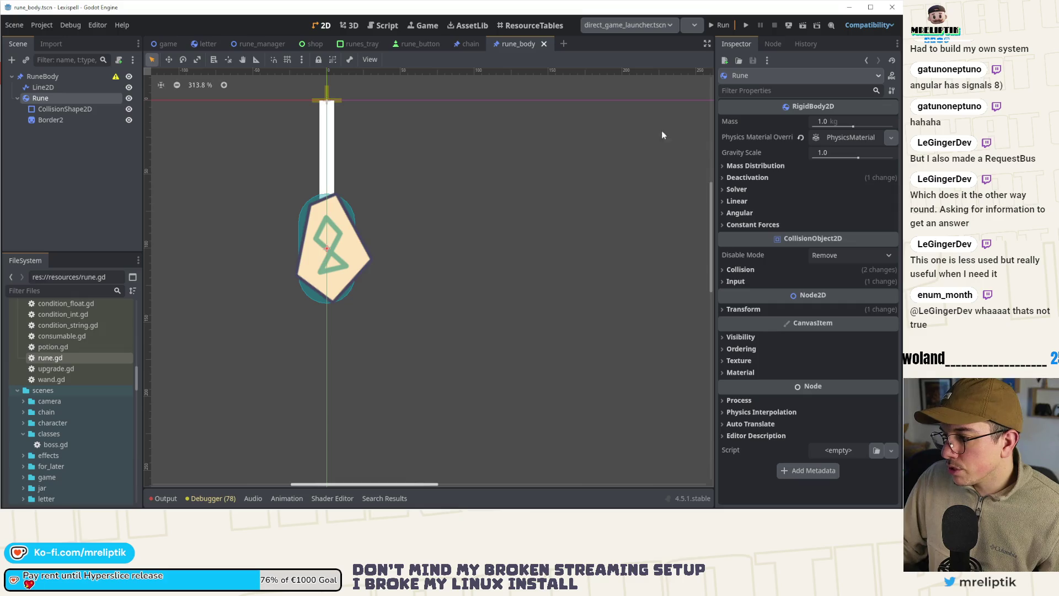
{"action": "left_click", "coordinate": [470, 44]}
{"action": "left_click", "coordinate": [164, 44]}
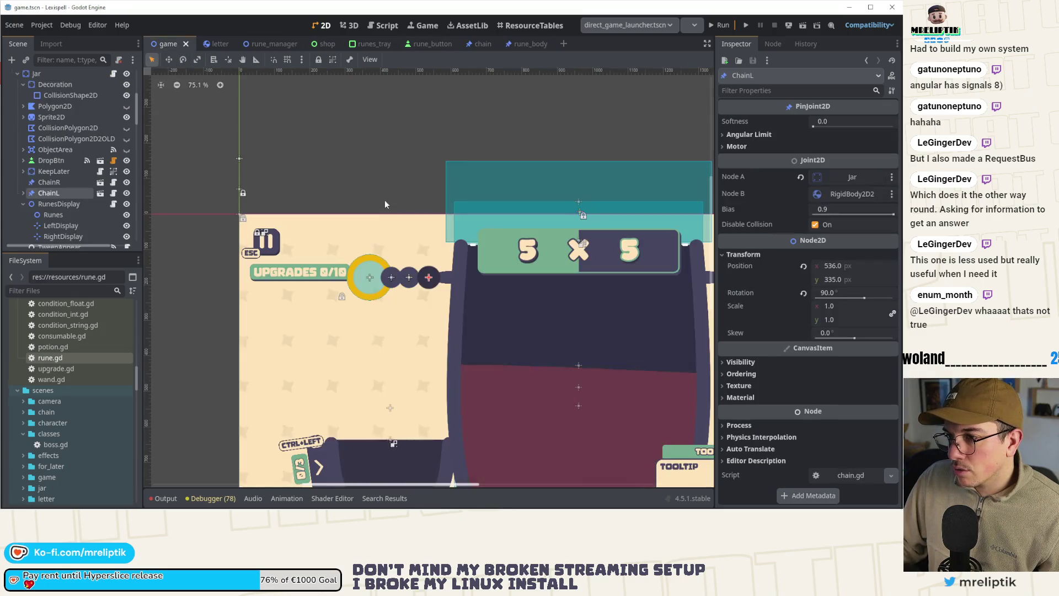
Set runes_display.gd's rune_scene export to preload rune_body.tscn and save.
{"action": "scroll", "coordinate": [385, 204], "scroll_direction": "down", "scroll_amount": 4}
{"action": "key", "text": "ctrl+s"}
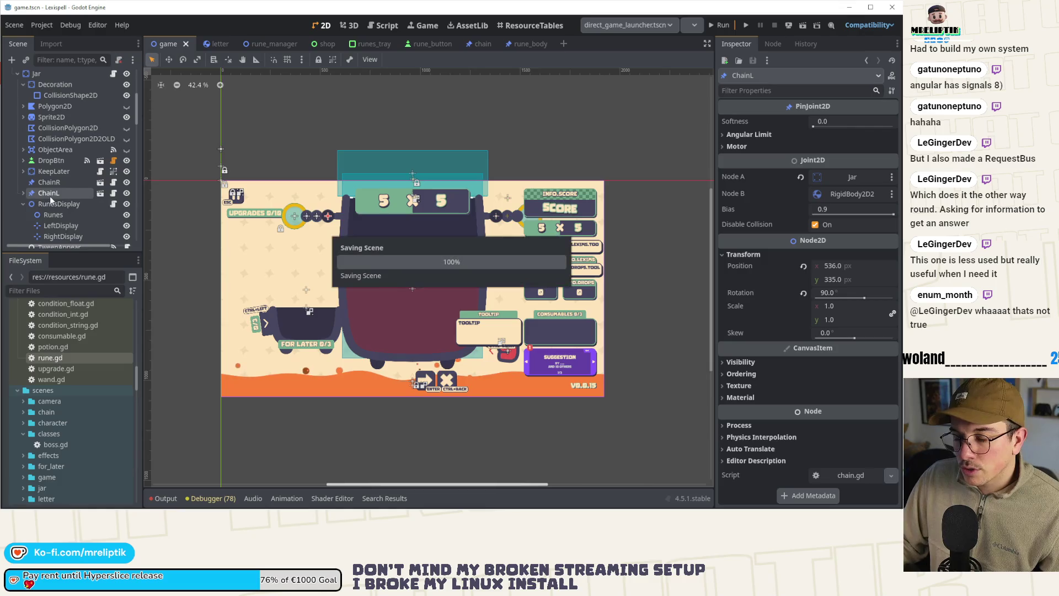
{"action": "left_click", "coordinate": [113, 203]}
{"action": "left_click", "coordinate": [403, 97]}
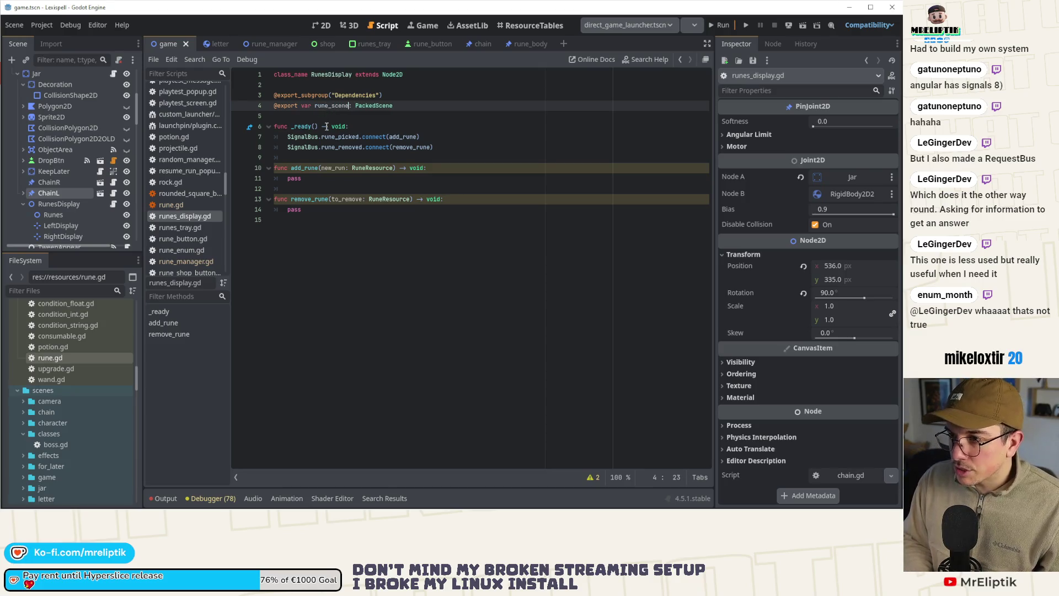
{"action": "type", "text": "="}
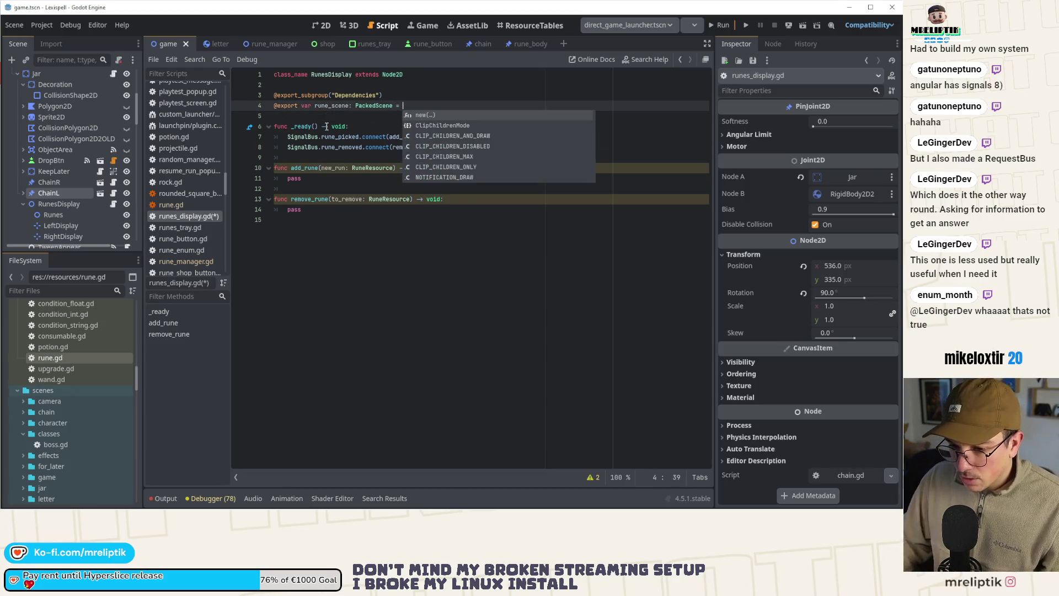
{"action": "left_click", "coordinate": [64, 289]}
{"action": "type", "text": "rune"}
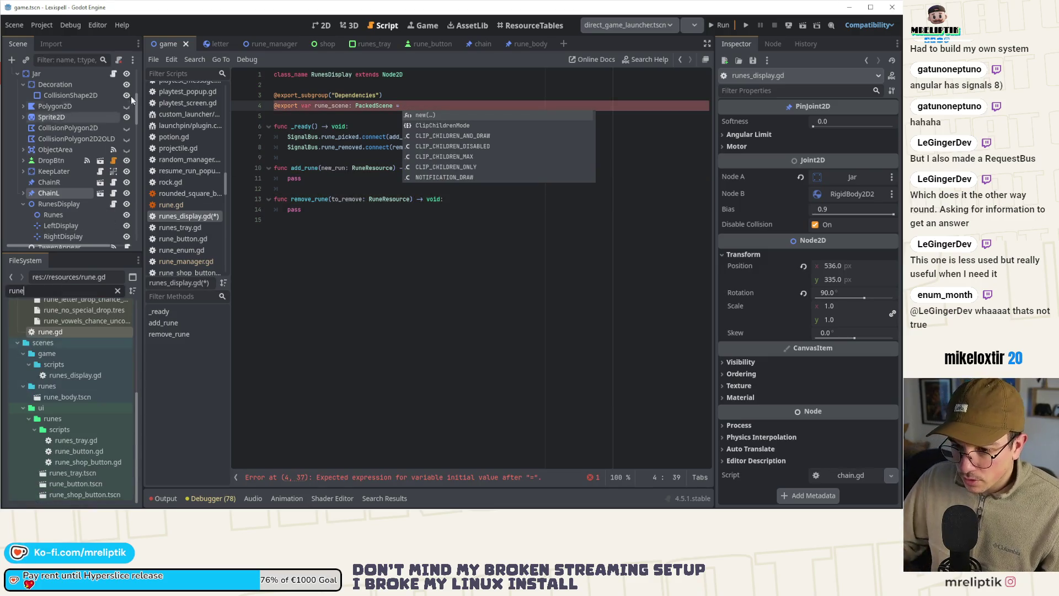
{"action": "mouse_move", "coordinate": [68, 396]}
{"action": "left_mouse_down"}
{"action": "mouse_move", "coordinate": [387, 166]}
{"action": "mouse_move", "coordinate": [436, 116]}
{"action": "left_mouse_up"}
{"action": "key", "text": "ctrl+s"}
Replace pass in add_rune with var rune_body: RuneBody = rune_scene.instantiate().
{"action": "left_click", "coordinate": [325, 184]}
{"action": "type", "text": "var rune_body"}
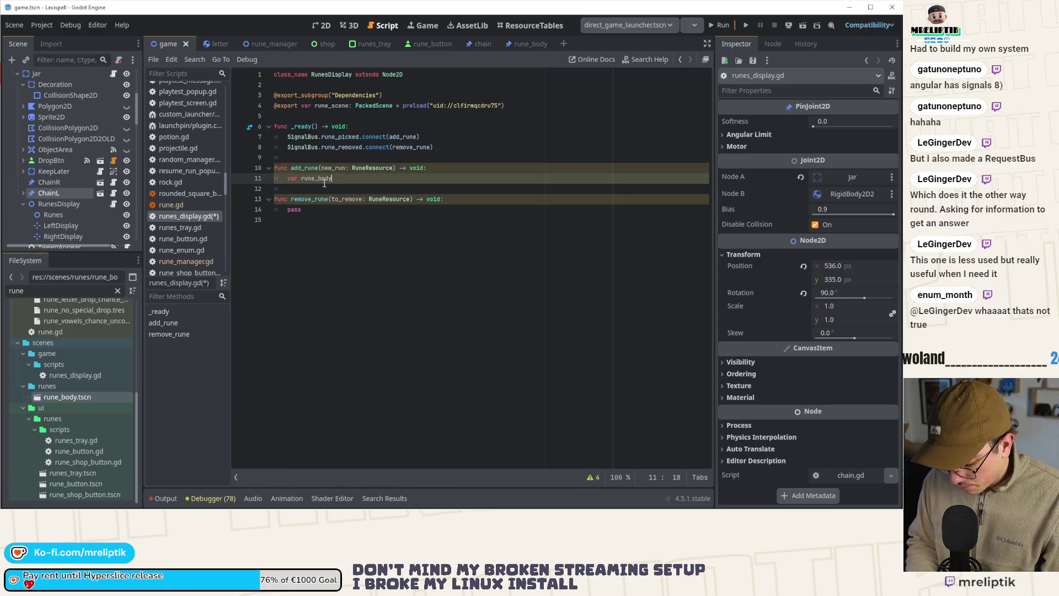
{"action": "type", "text": ": RuneB"}
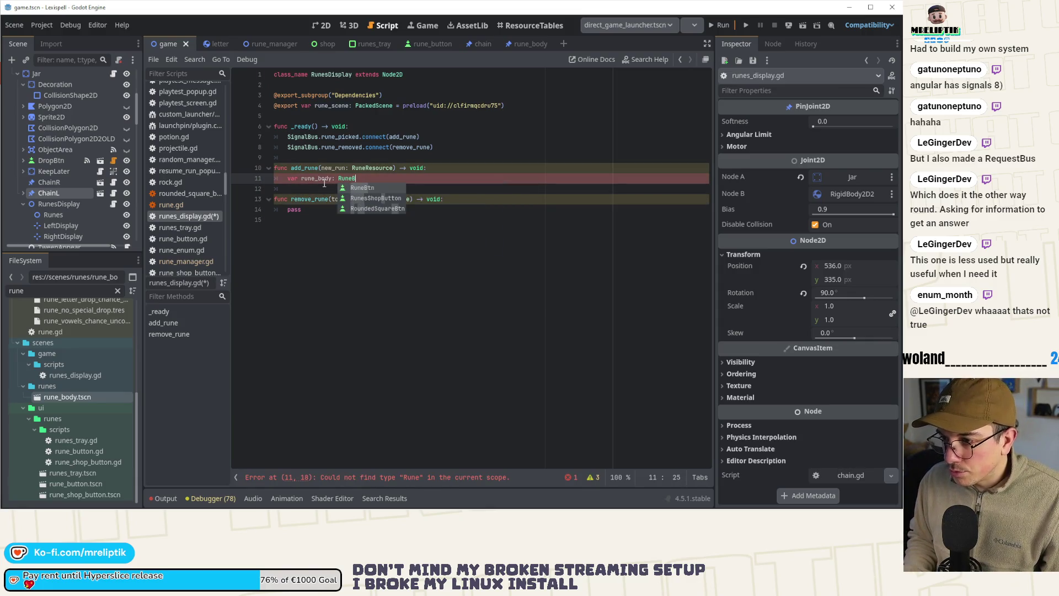
{"action": "type", "text": "ody = rune_scene"}
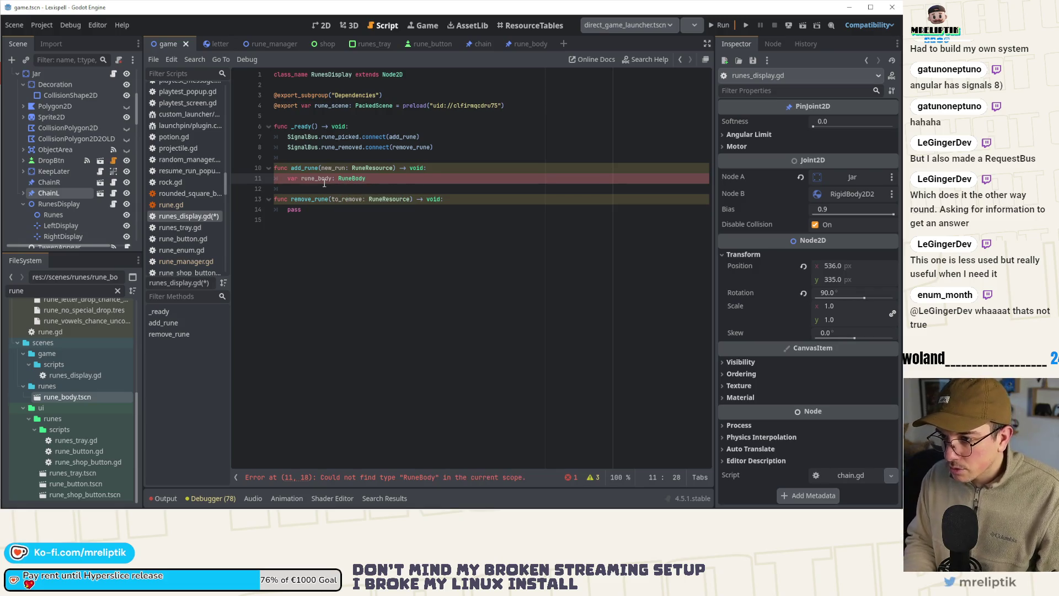
{"action": "type", "text": "./in"}
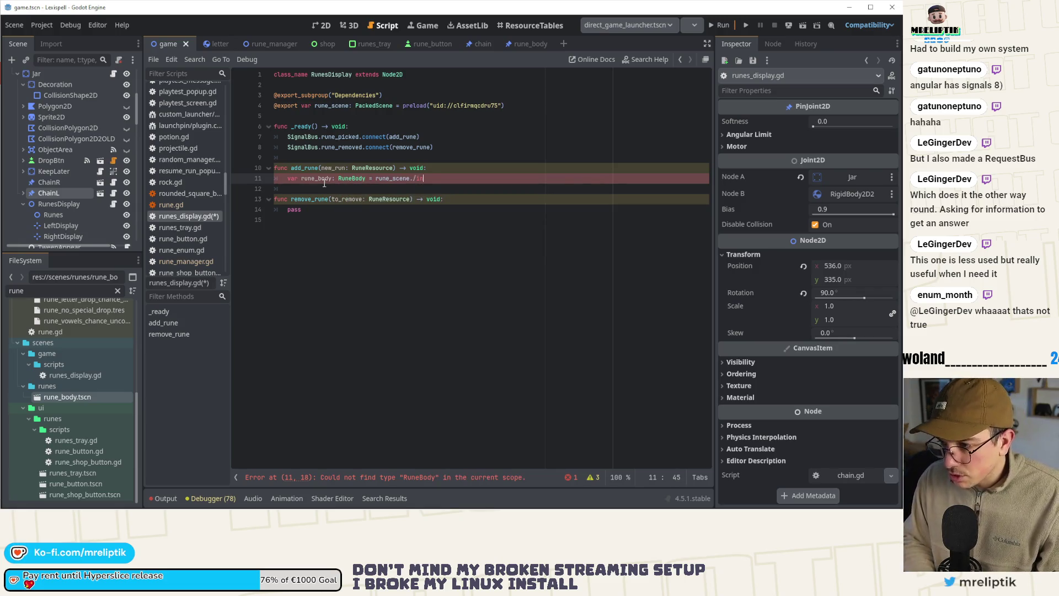
{"action": "type", "text": "instantiate("}
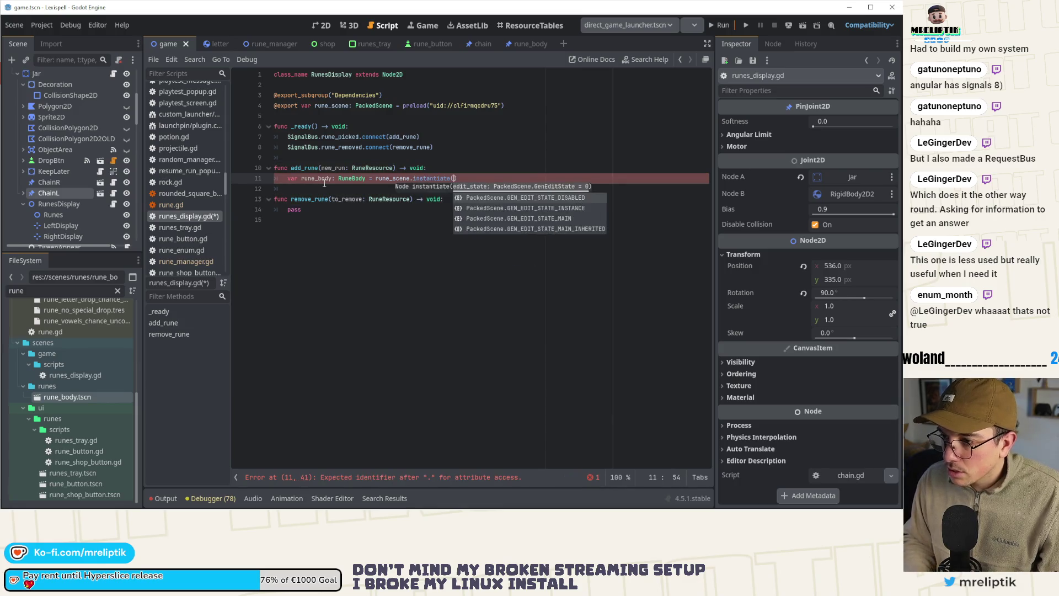
{"action": "left_click", "coordinate": [517, 46]}
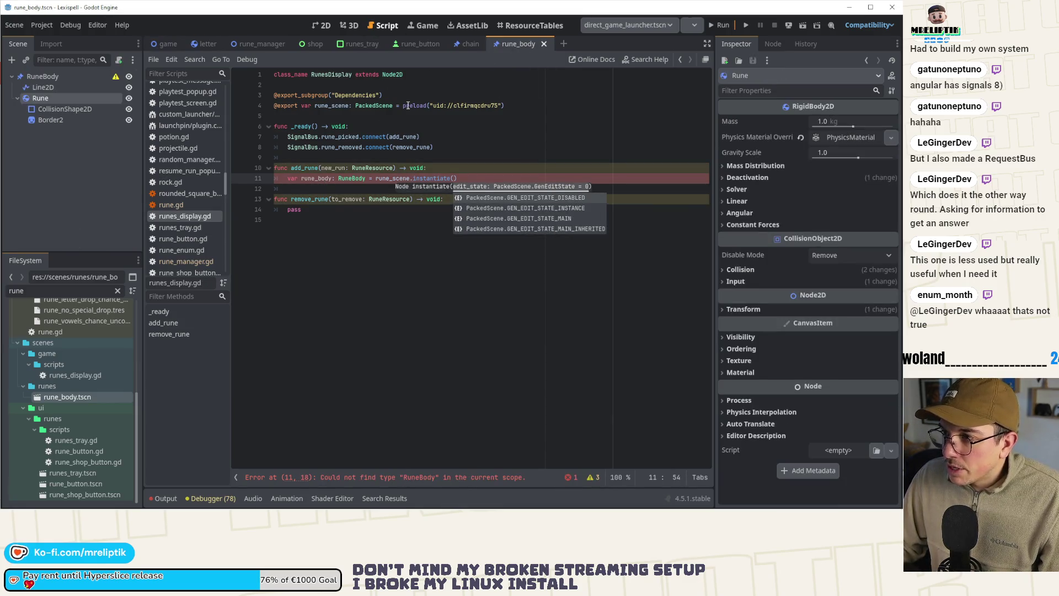
Attach a new script to RuneBody, saved as rune_body.gd in a new 'scripts' folder.
{"action": "left_click", "coordinate": [83, 80]}
{"action": "right_click", "coordinate": [83, 81]}
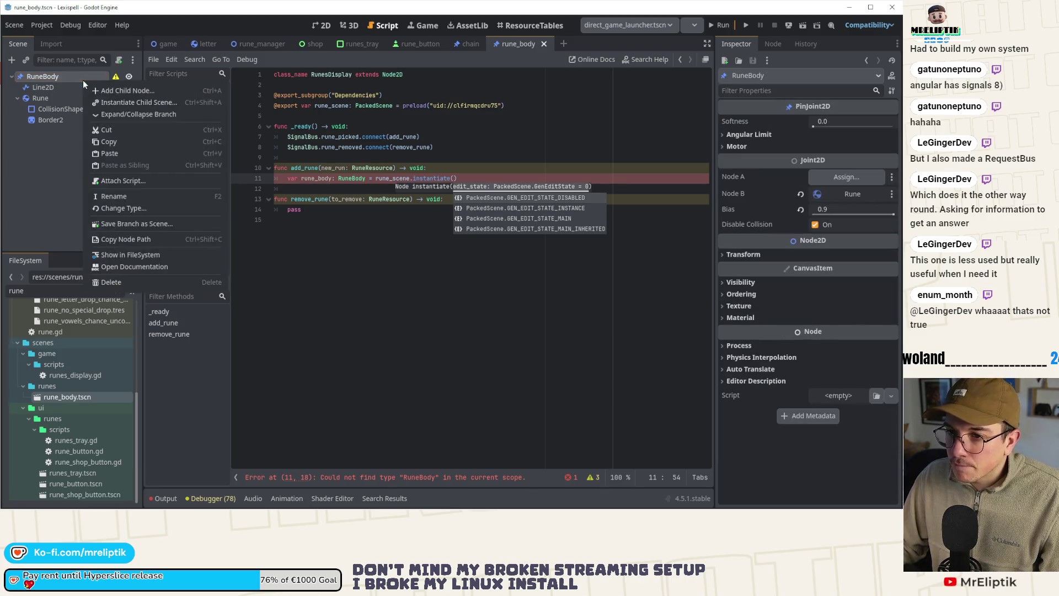
{"action": "left_click", "coordinate": [143, 181]}
{"action": "left_click", "coordinate": [402, 245]}
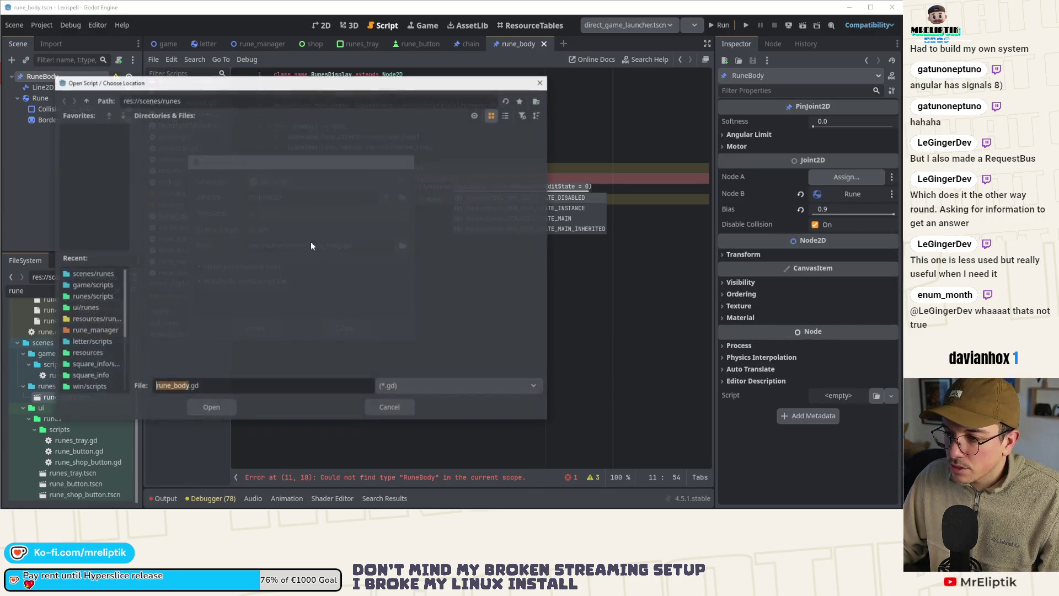
{"action": "left_click", "coordinate": [537, 101]}
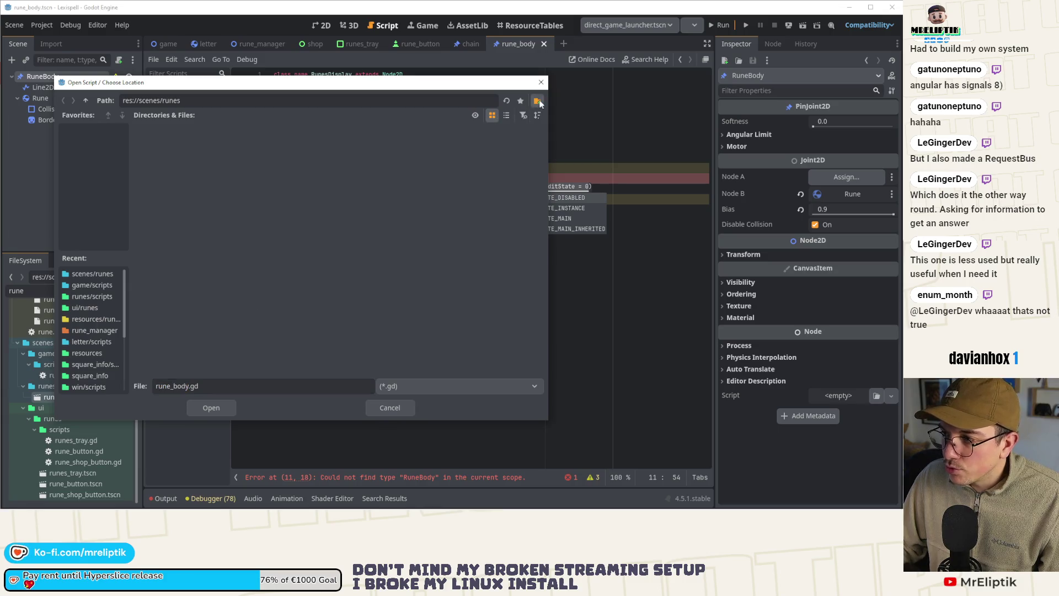
{"action": "type", "text": "scripts"}
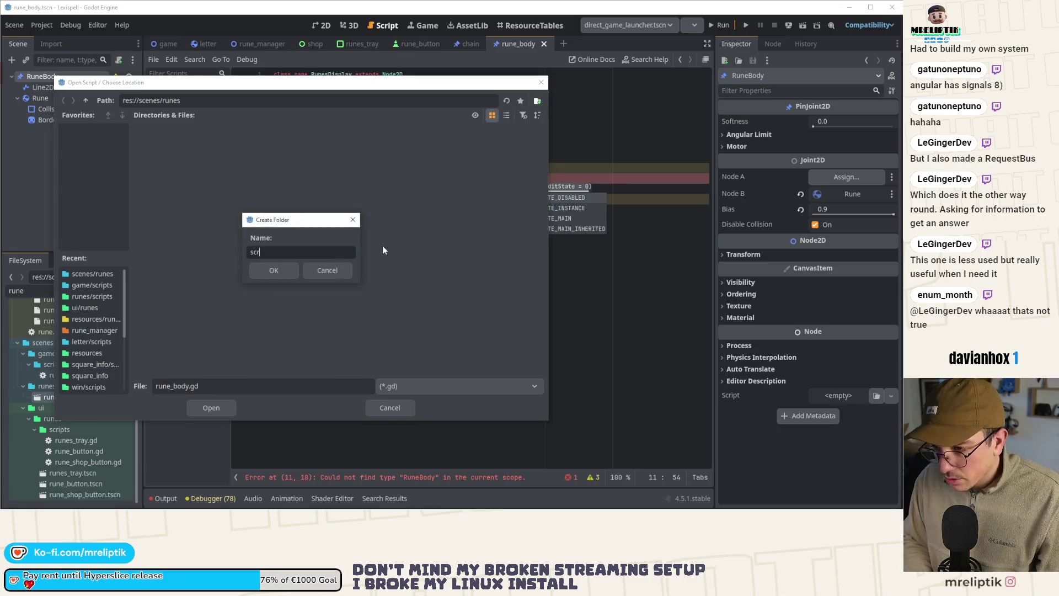
{"action": "key", "text": "Return"}
{"action": "left_click", "coordinate": [235, 408]}
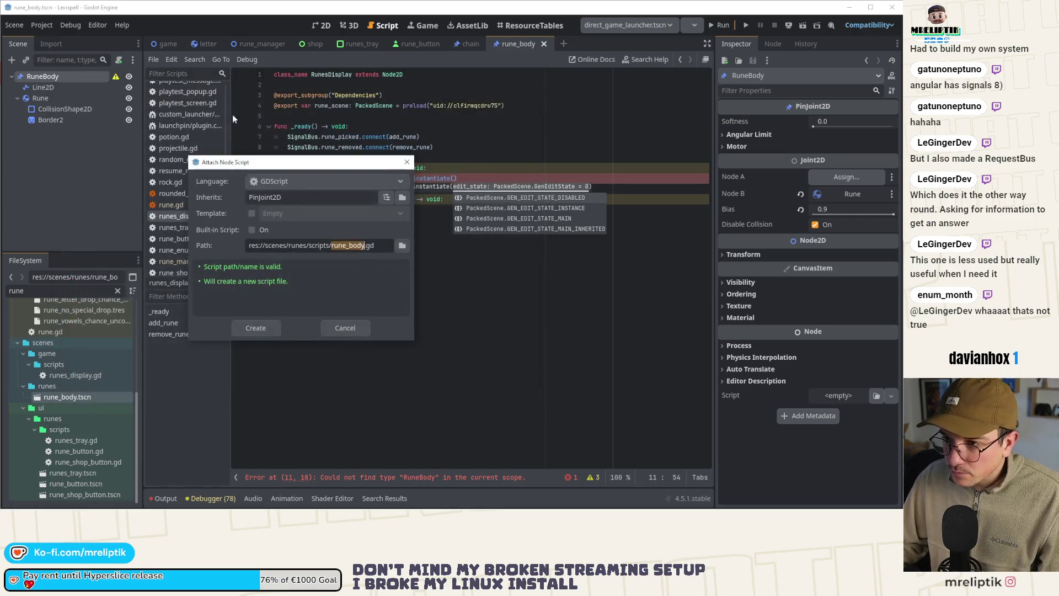
{"action": "left_click", "coordinate": [268, 329]}
Declare class_name RuneBody in the script and save it.
{"action": "type", "text": "class_n"}
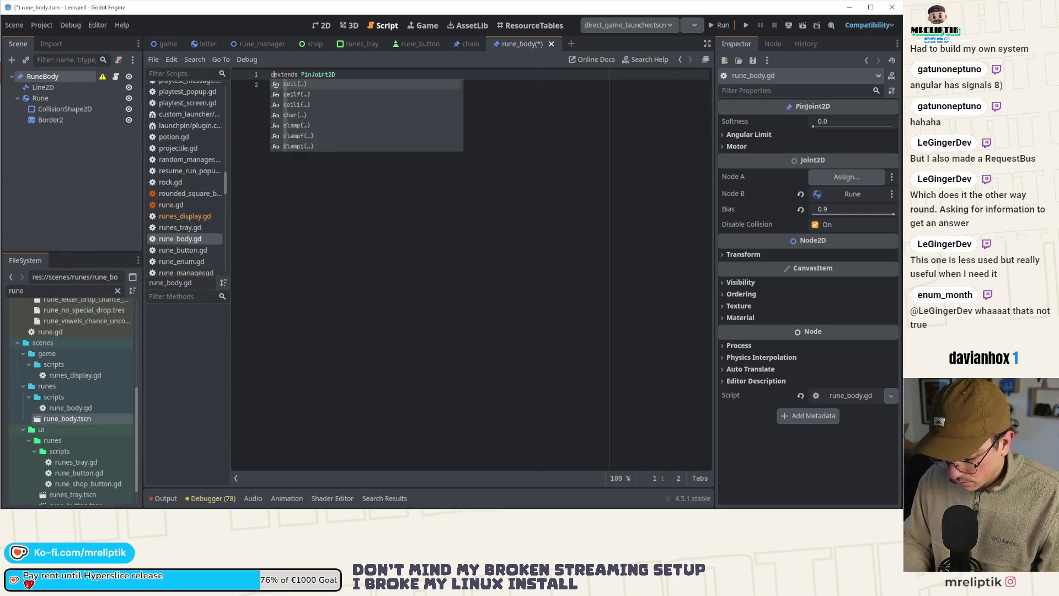
{"action": "type", "text": "ame RuneBody"}
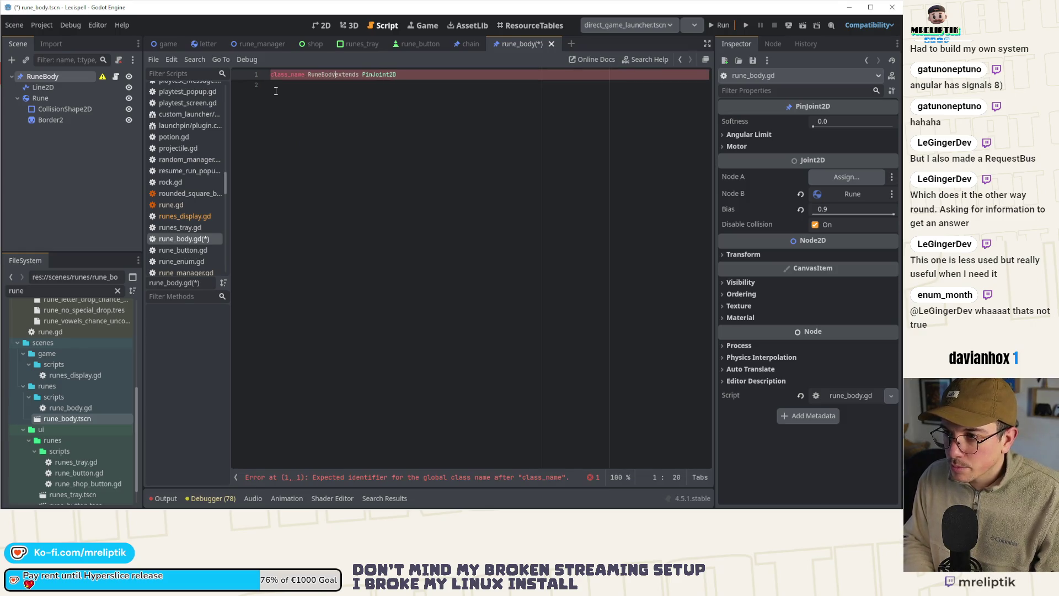
{"action": "key", "text": "ctrl+s"}
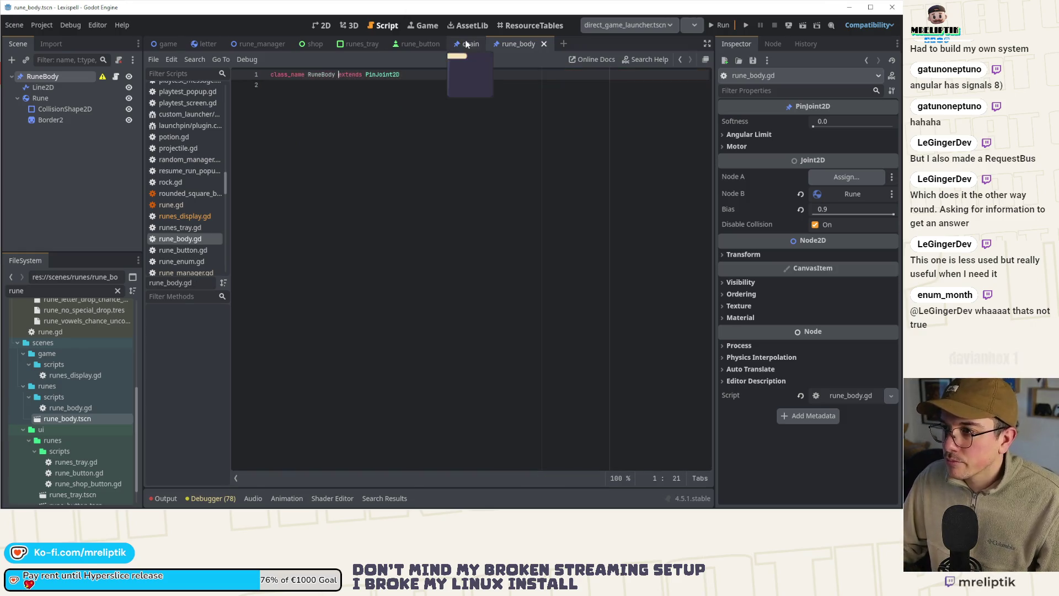
{"action": "left_click", "coordinate": [322, 25]}
Close the rune_button, runes_tray and shop scenes and open RunesDisplay's script.
{"action": "left_click", "coordinate": [246, 45]}
{"action": "middle_click", "coordinate": [428, 43]}
{"action": "middle_click", "coordinate": [359, 44]}
{"action": "middle_click", "coordinate": [323, 43]}
{"action": "left_click", "coordinate": [167, 43]}
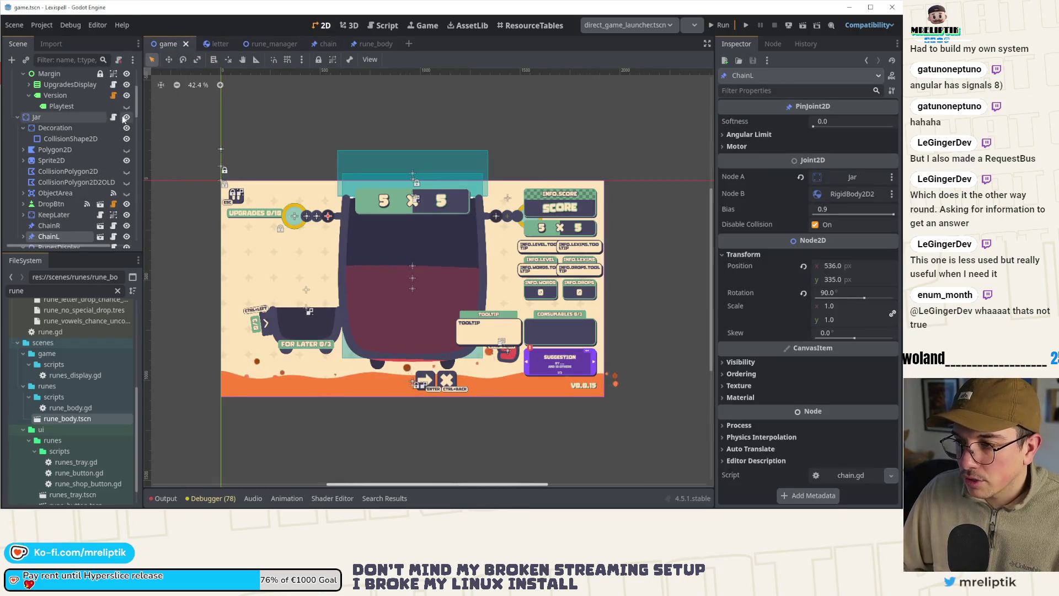
{"action": "scroll", "coordinate": [105, 231], "scroll_direction": "down", "scroll_amount": 3}
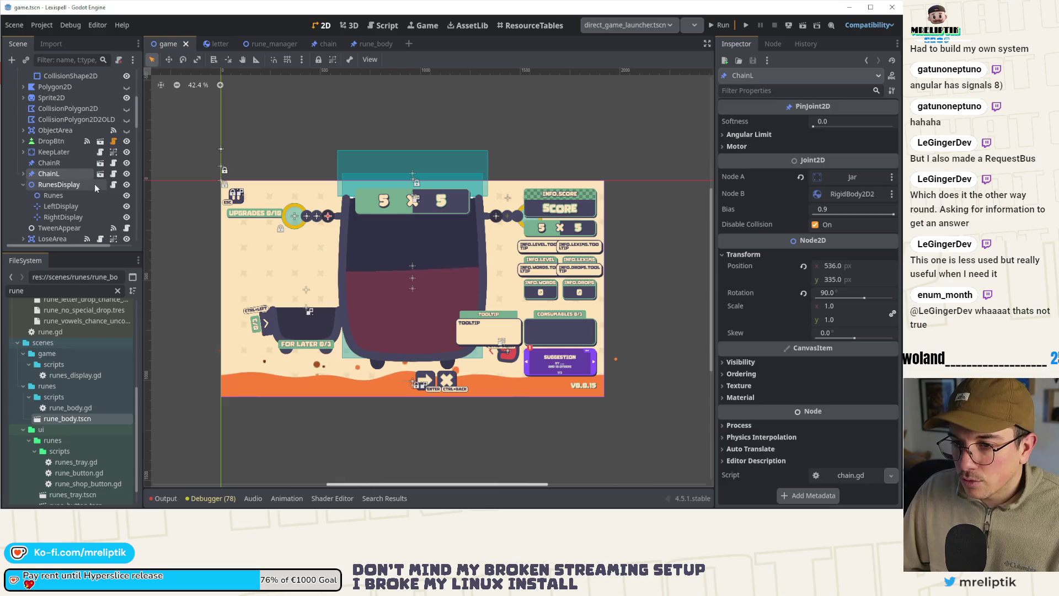
{"action": "left_click", "coordinate": [95, 185]}
{"action": "left_click", "coordinate": [113, 185]}
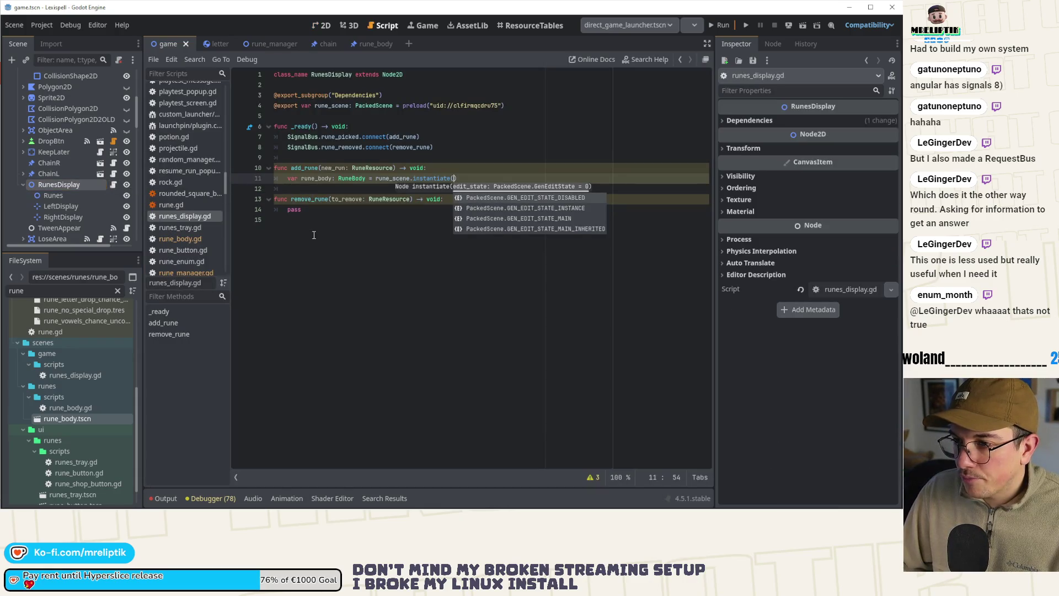
{"action": "left_click", "coordinate": [317, 114]}
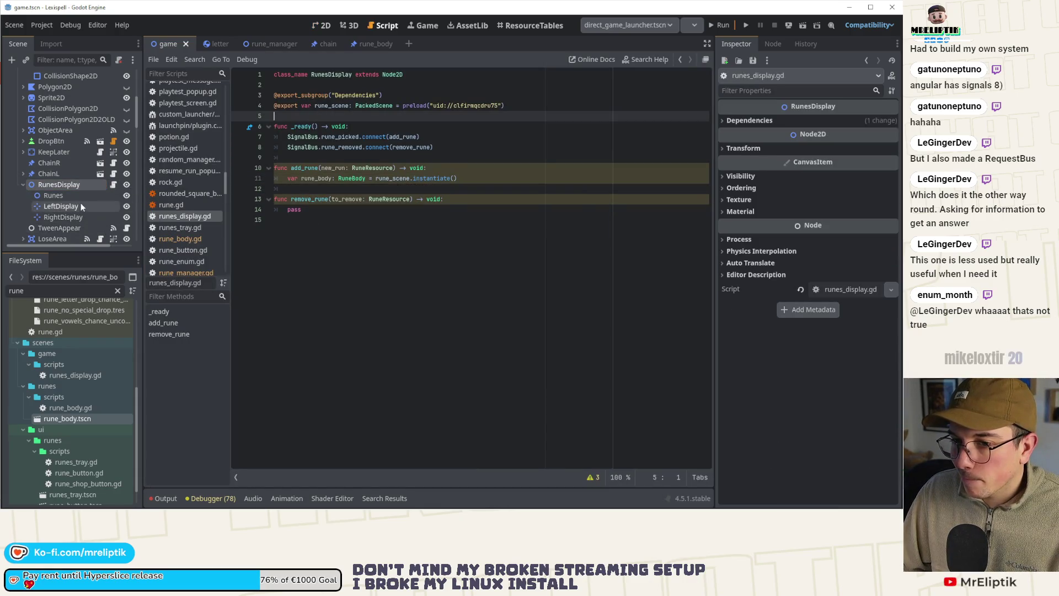
{"action": "key", "text": "Return"}
{"action": "key", "text": "Return"}
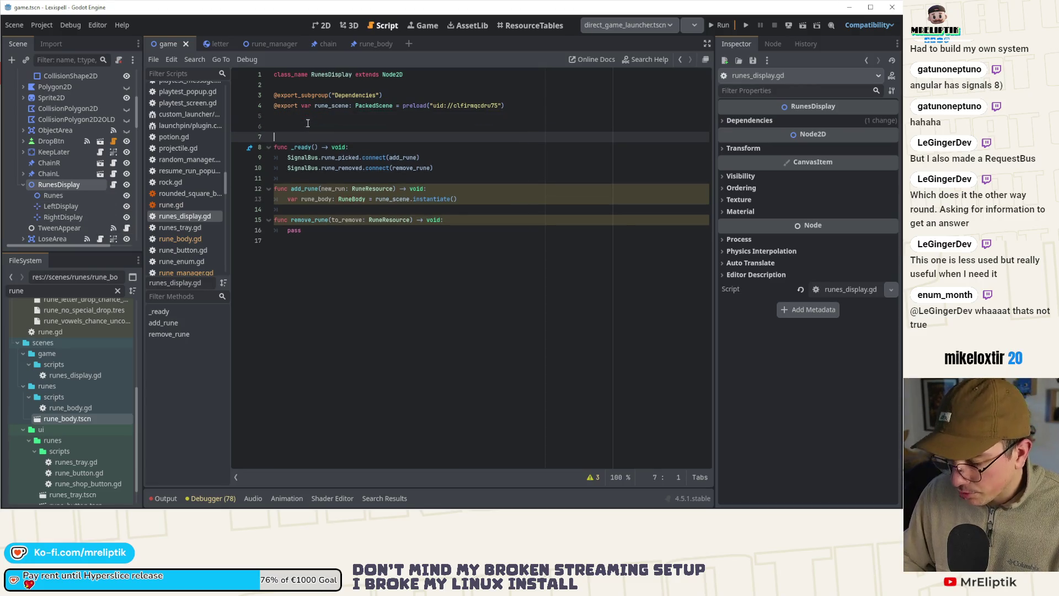
{"action": "key", "text": "Up"}
{"action": "left_click", "coordinate": [65, 208]}
{"action": "left_click", "coordinate": [68, 218], "text": "shift"}
{"action": "left_click_drag", "start_coordinate": [64, 205], "coordinate": [280, 127]}
{"action": "left_click", "coordinate": [66, 195]}
{"action": "mouse_move", "coordinate": [66, 195]}
{"action": "left_mouse_down"}
{"action": "mouse_move", "coordinate": [309, 97]}
{"action": "mouse_move", "coordinate": [276, 119]}
{"action": "left_mouse_up"}
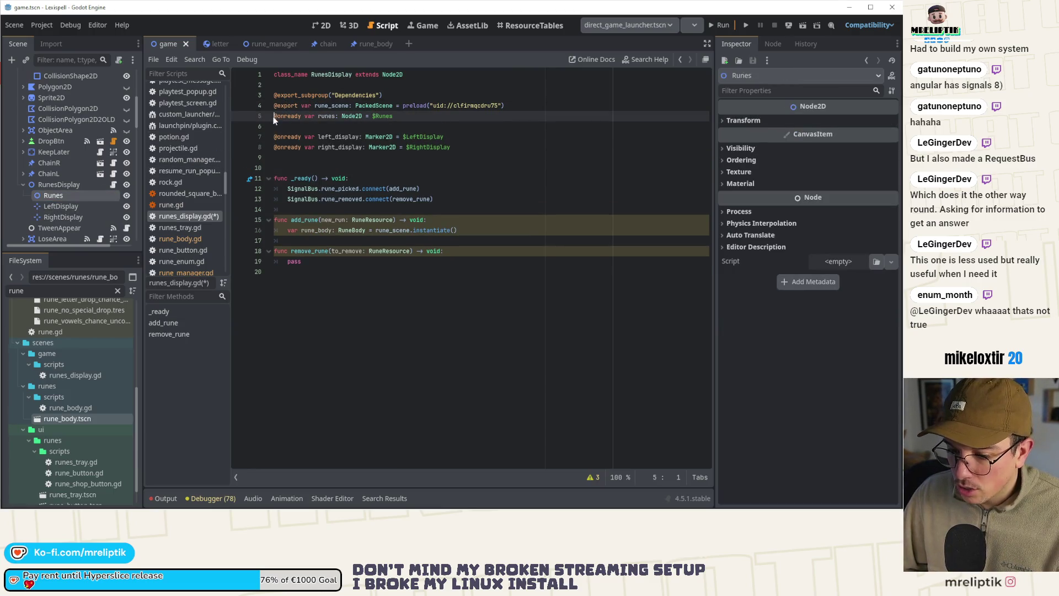
{"action": "key", "text": "Return"}
{"action": "key", "text": "Down"}
{"action": "key", "text": "Delete"}
{"action": "key", "text": "Down"}
{"action": "key", "text": "Down"}
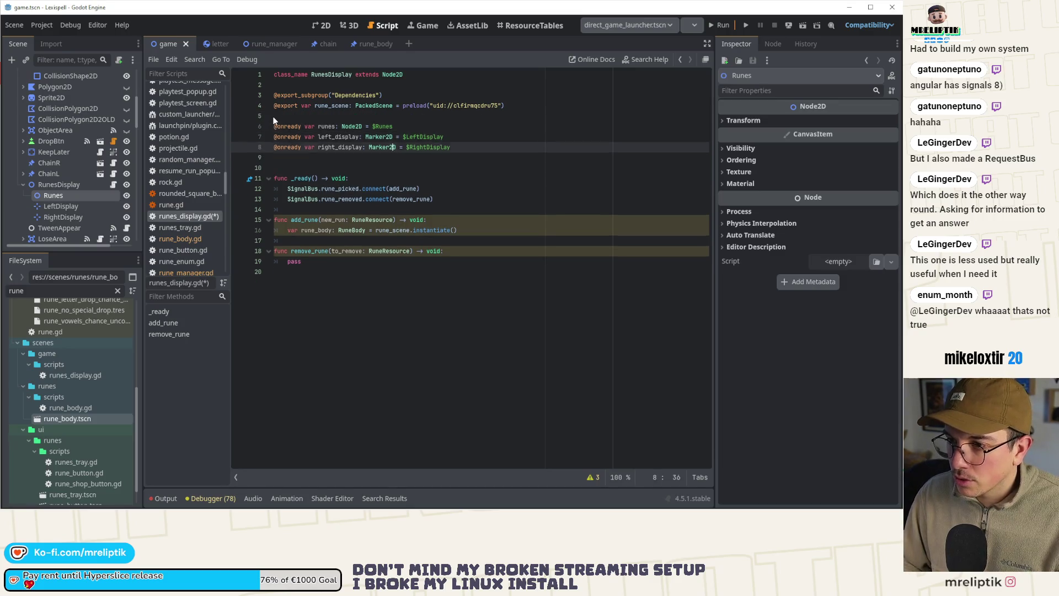
{"action": "key", "text": "Delete"}
{"action": "key", "text": "ctrl+s"}
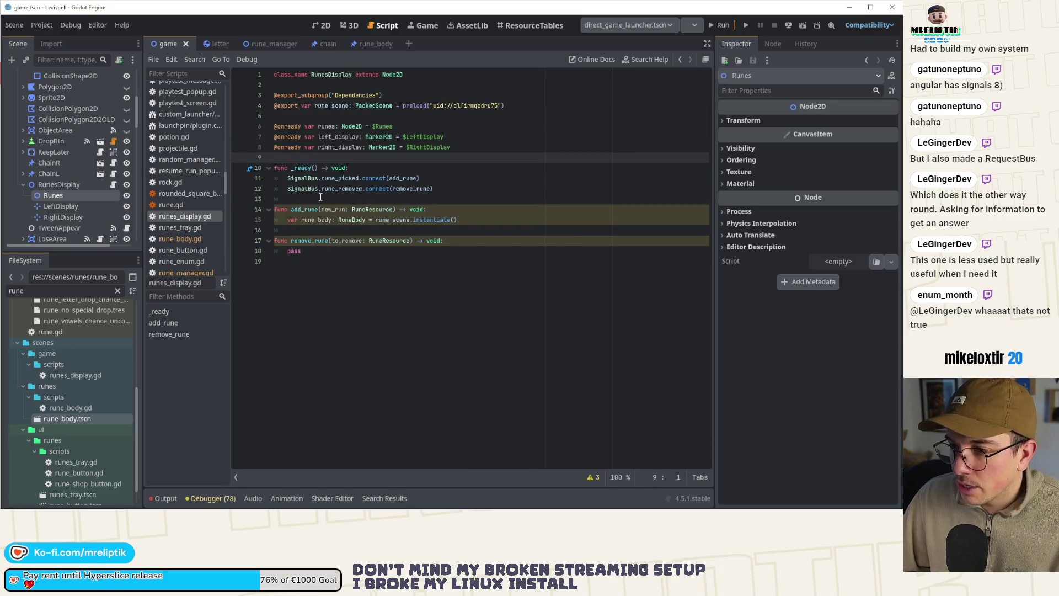
Begin a loop in remove_rune: for c: RuneBody in runes_container.
{"action": "left_click", "coordinate": [320, 197]}
{"action": "double_click", "coordinate": [306, 209]}
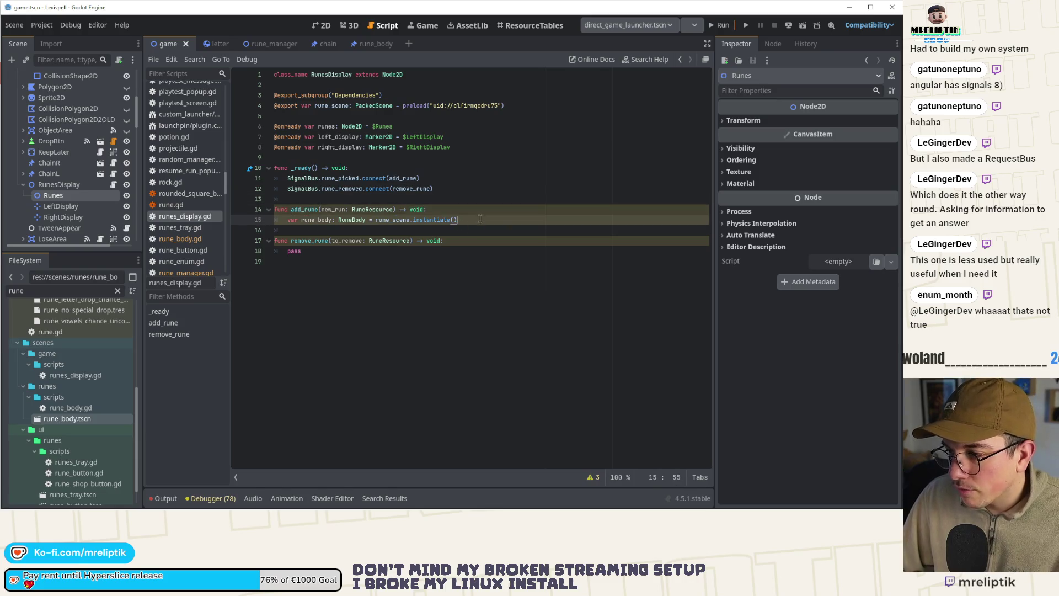
{"action": "left_click", "coordinate": [324, 254]}
{"action": "type", "text": "for c:"}
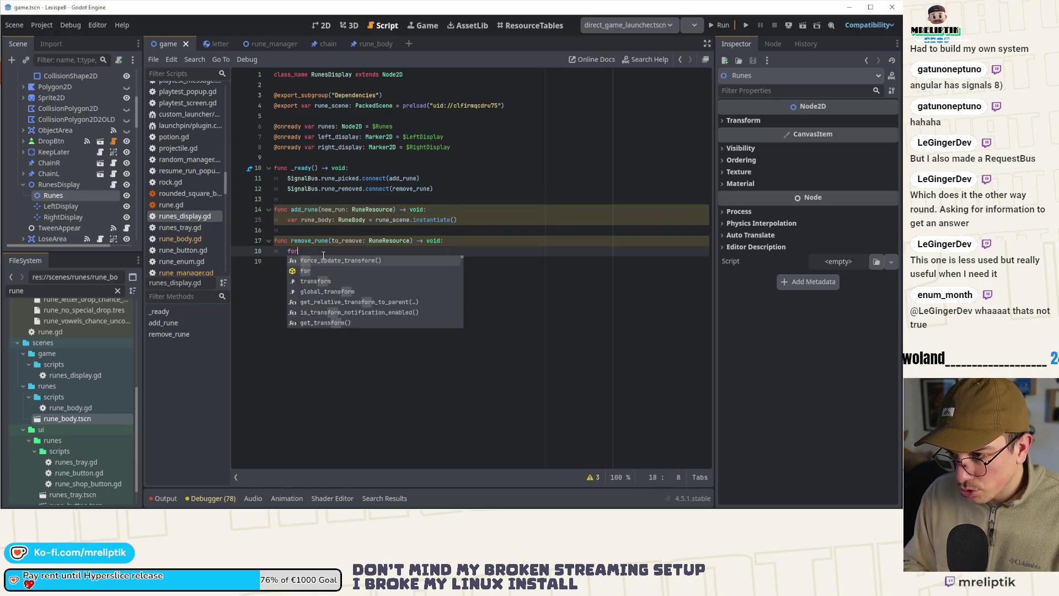
{"action": "type", "text": " RuneBody "}
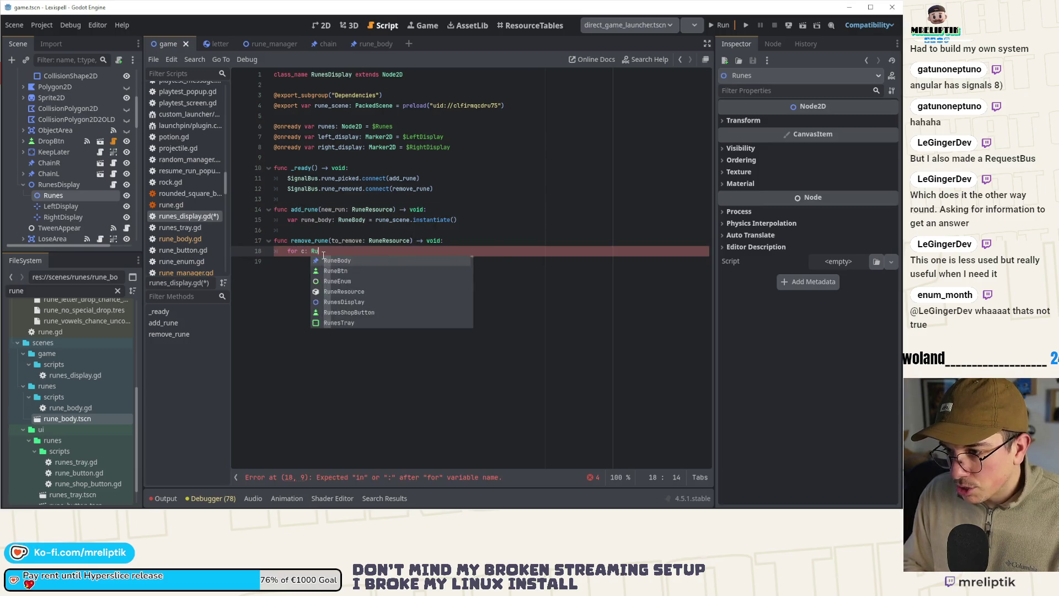
{"action": "type", "text": "in "}
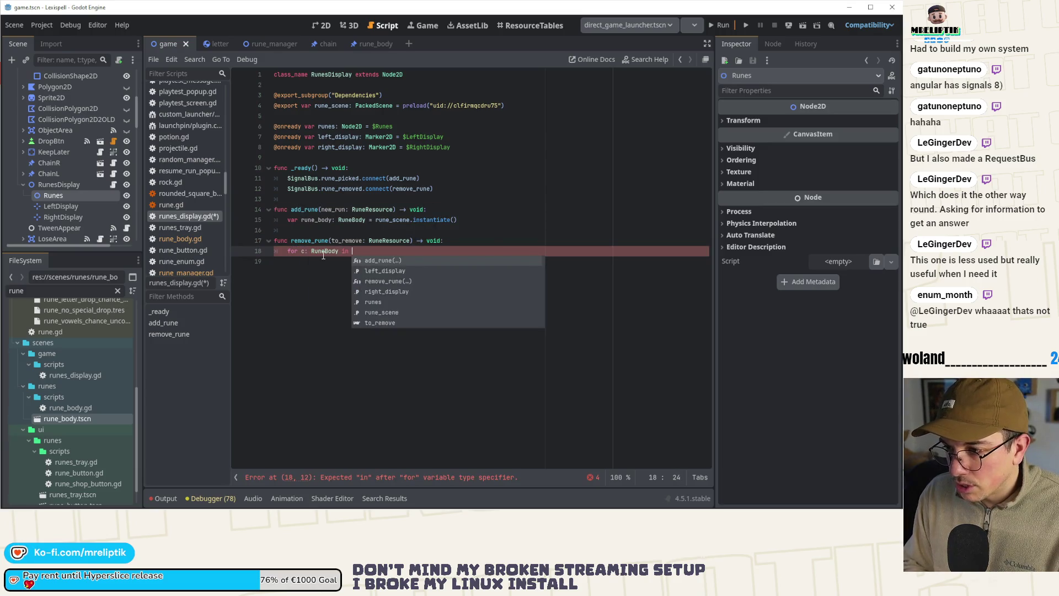
{"action": "type", "text": "runes"}
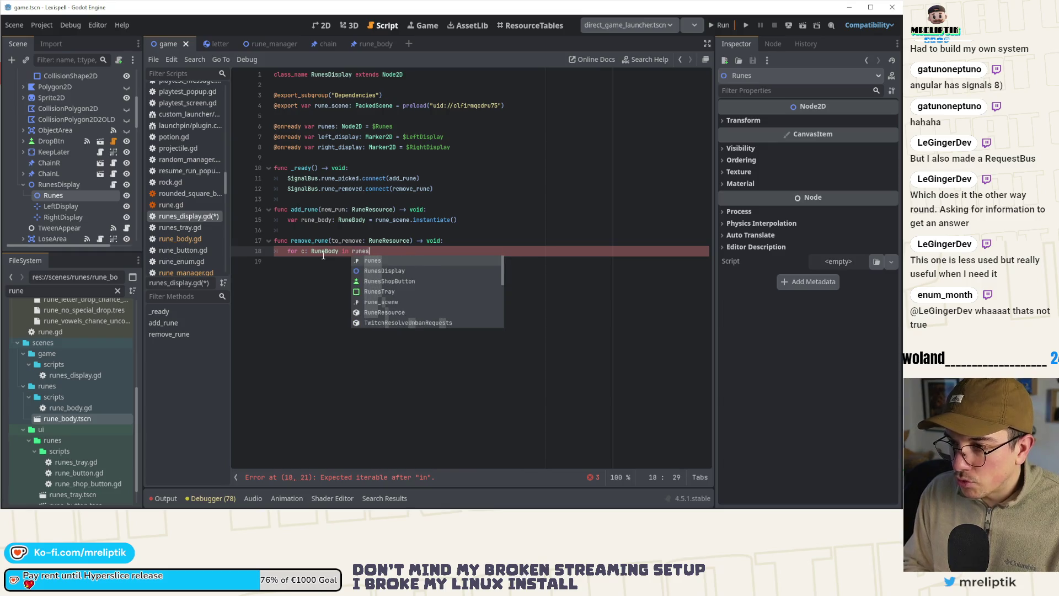
{"action": "type", "text": "_cotnainer"}
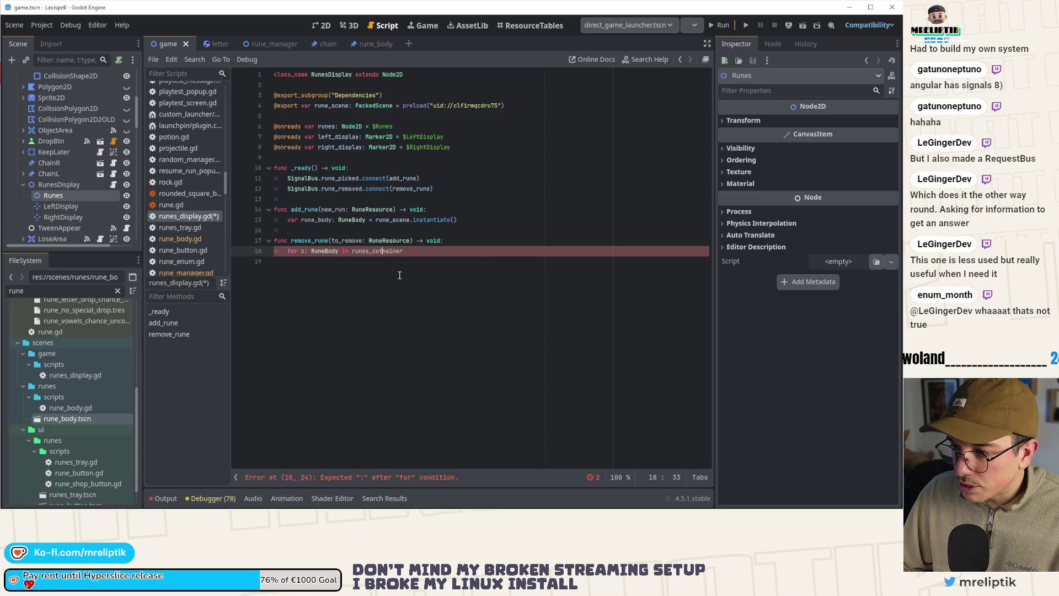
{"action": "key", "text": "ctrl+s"}
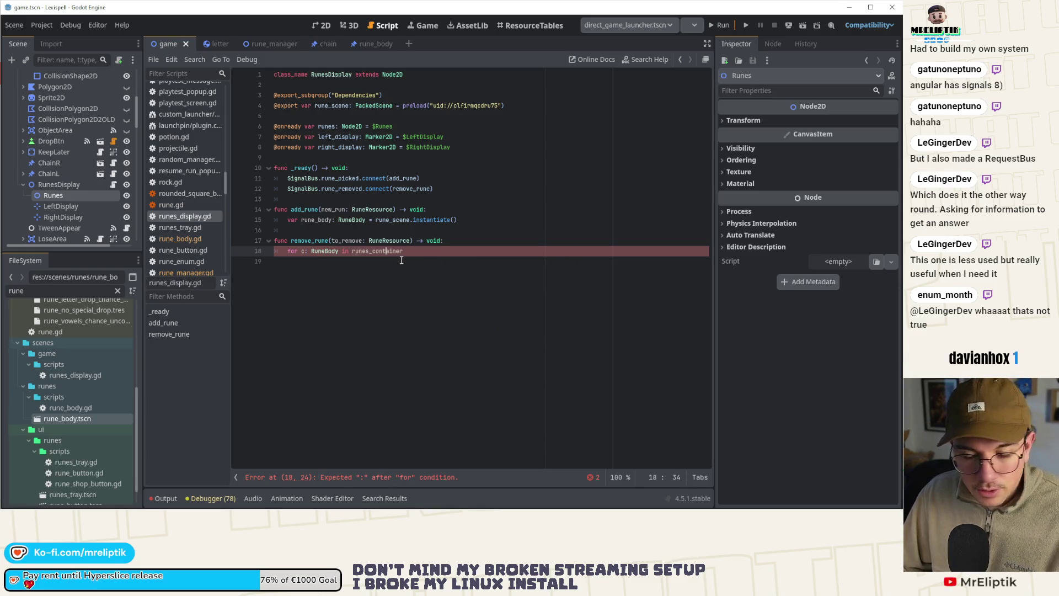
Rename the runes variable to runes_container and save.
{"action": "double_click", "coordinate": [376, 251]}
{"action": "key", "text": "ctrl+c"}
{"action": "double_click", "coordinate": [324, 126]}
{"action": "key", "text": "ctrl+v"}
{"action": "key", "text": "ctrl+s"}
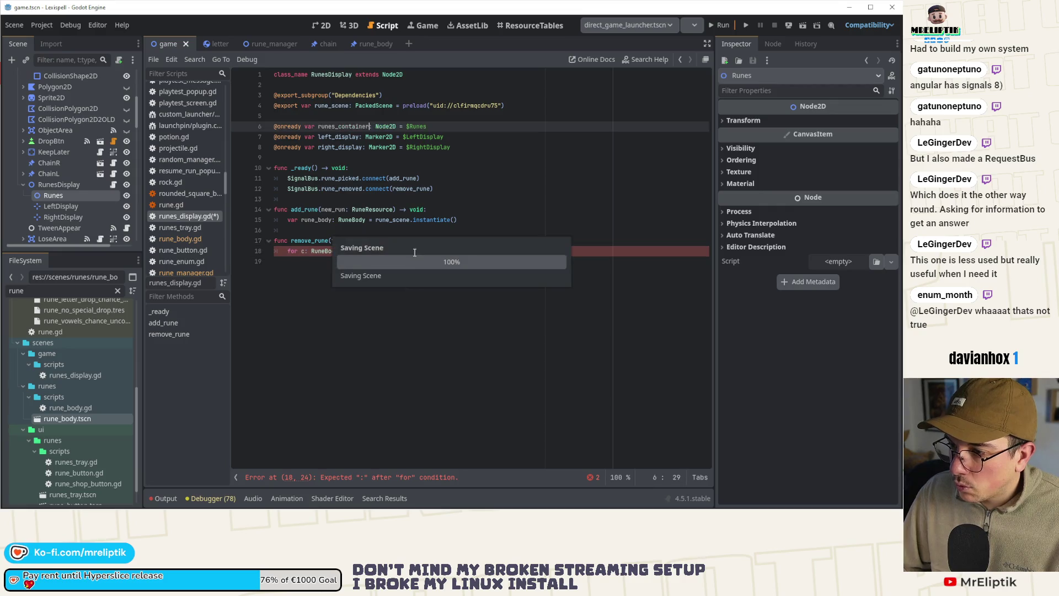
Make the loop iterate over runes_container.get_children().
{"action": "left_click", "coordinate": [418, 252]}
{"action": "type", "text": ".get_child"}
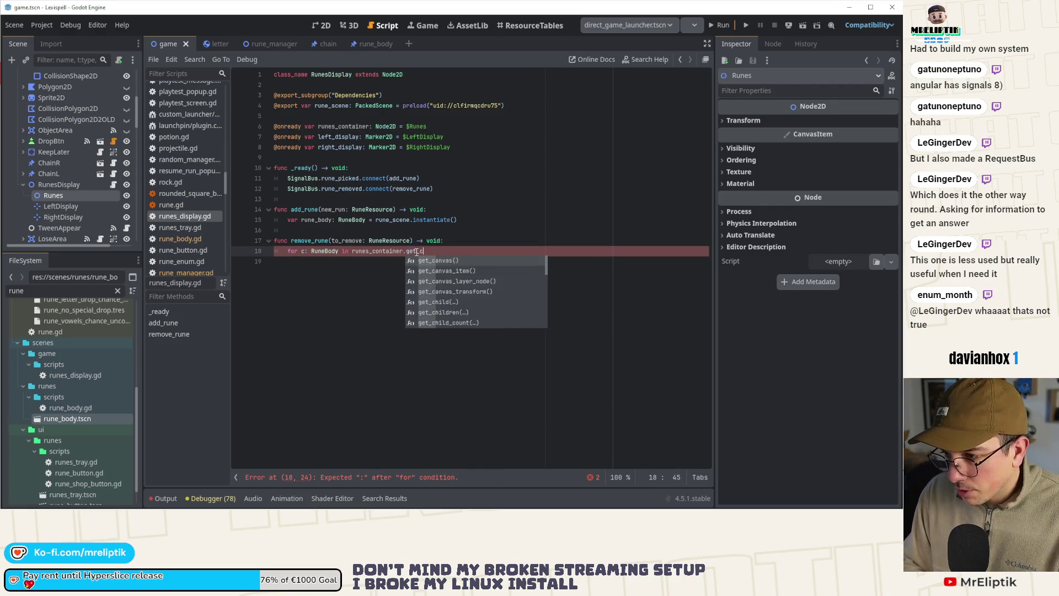
{"action": "key", "text": "Return"}
{"action": "type", "text": "en("}
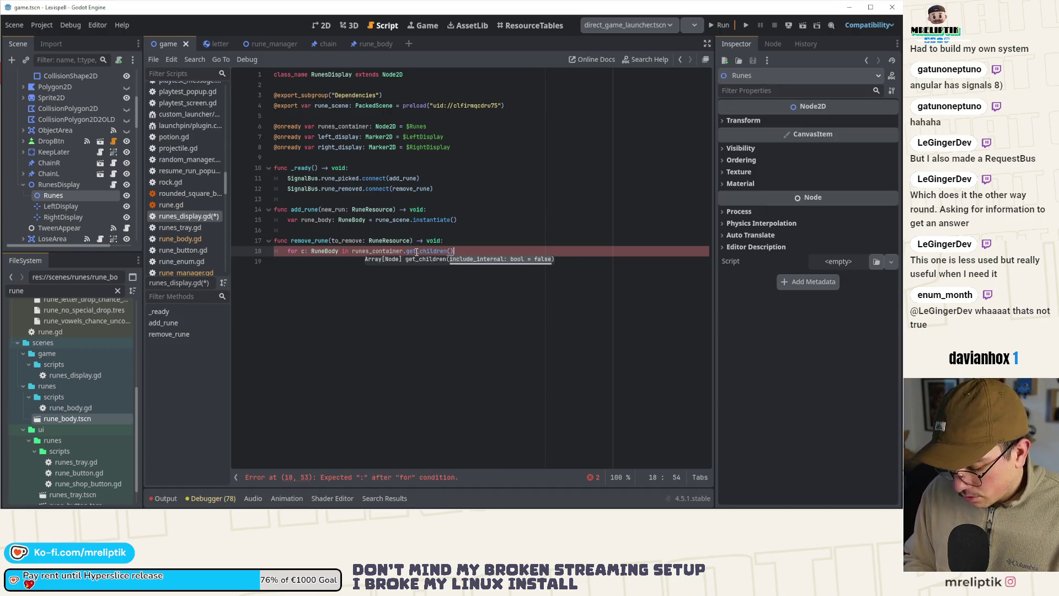
{"action": "type", "text": "):"}
{"action": "key", "text": "Return"}
Add an if c.rune_res == to_remove: check inside the loop.
{"action": "type", "text": "if c"}
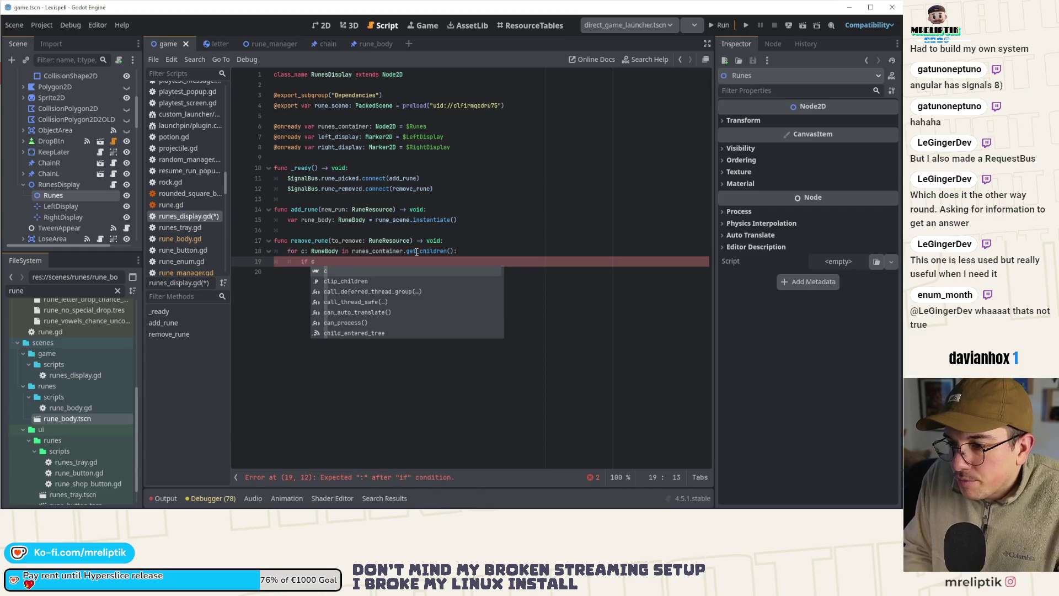
{"action": "type", "text": "."}
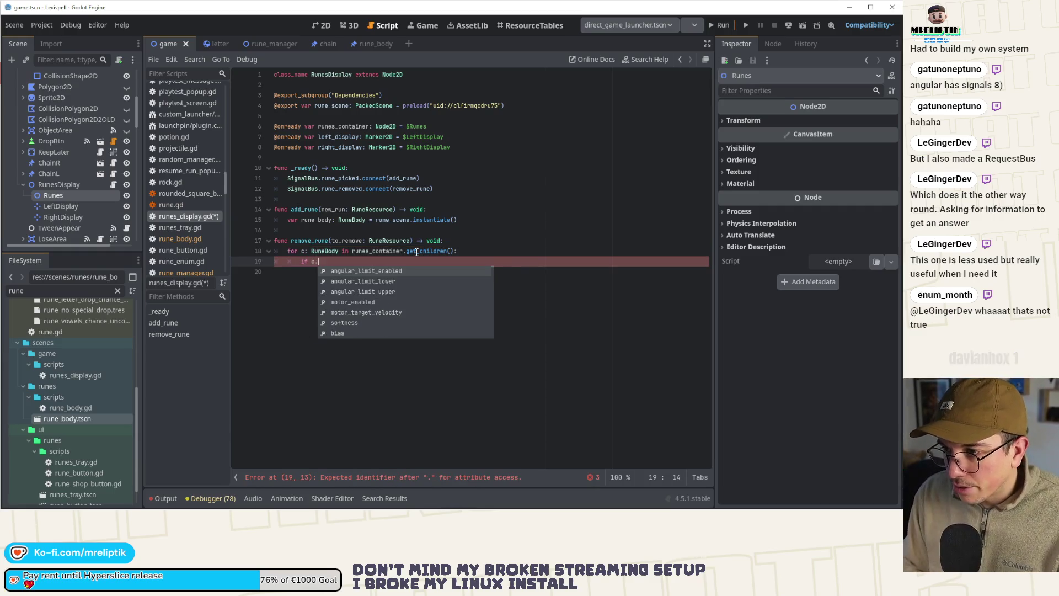
{"action": "type", "text": "rune_e"}
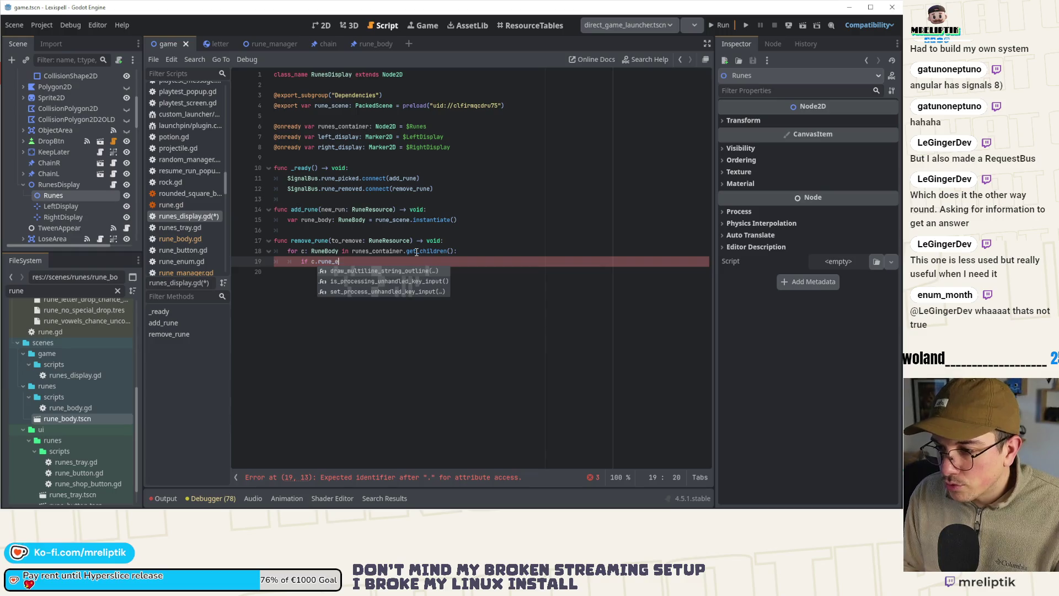
{"action": "key", "text": "BackSpace"}
{"action": "type", "text": "res== to"}
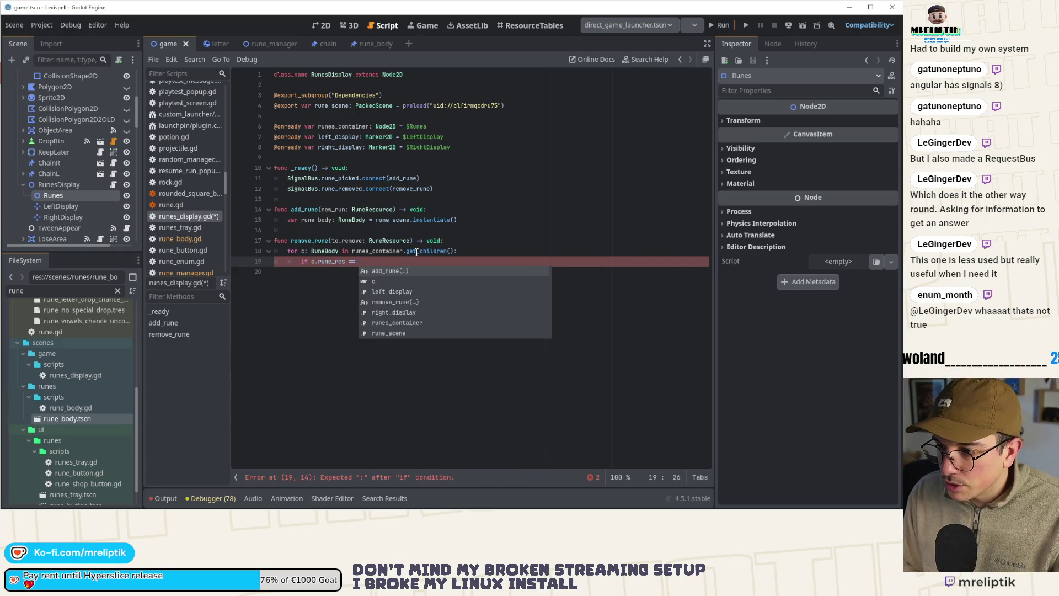
{"action": "type", "text": "c"}
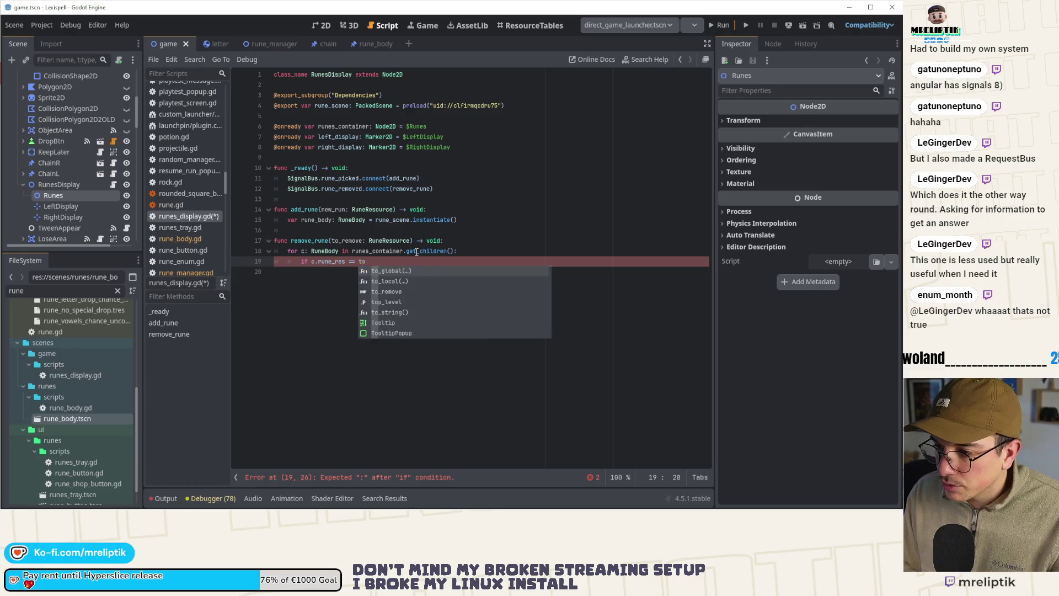
{"action": "type", "text": "_re"}
{"action": "key", "text": "Return"}
{"action": "type", "text": ":"}
{"action": "key", "text": "Return"}
Call c.disappear() on the matching rune body.
{"action": "type", "text": "c.q"}
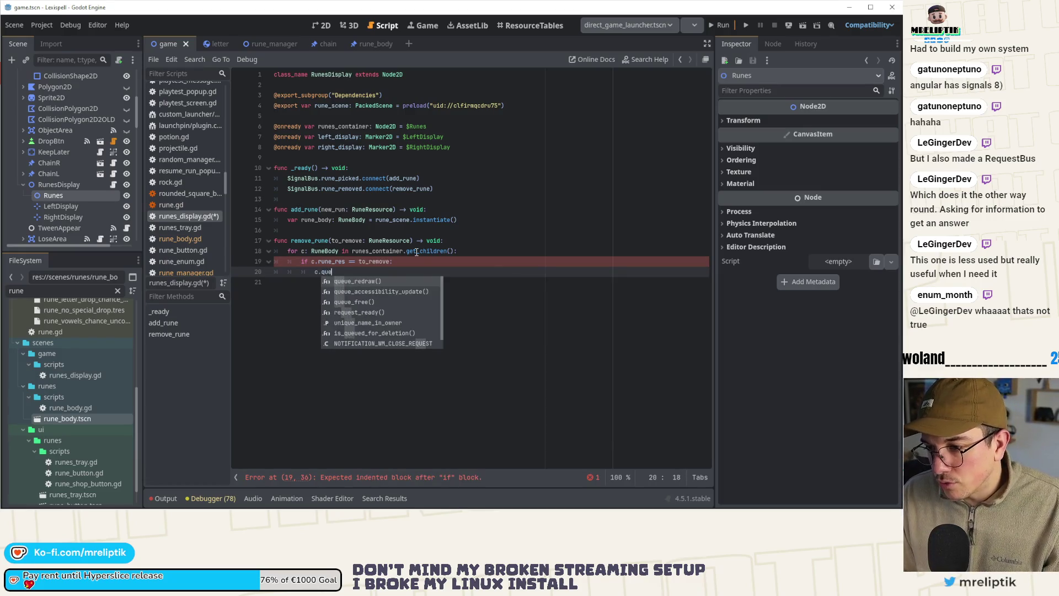
{"action": "key", "text": "BackSpace"}
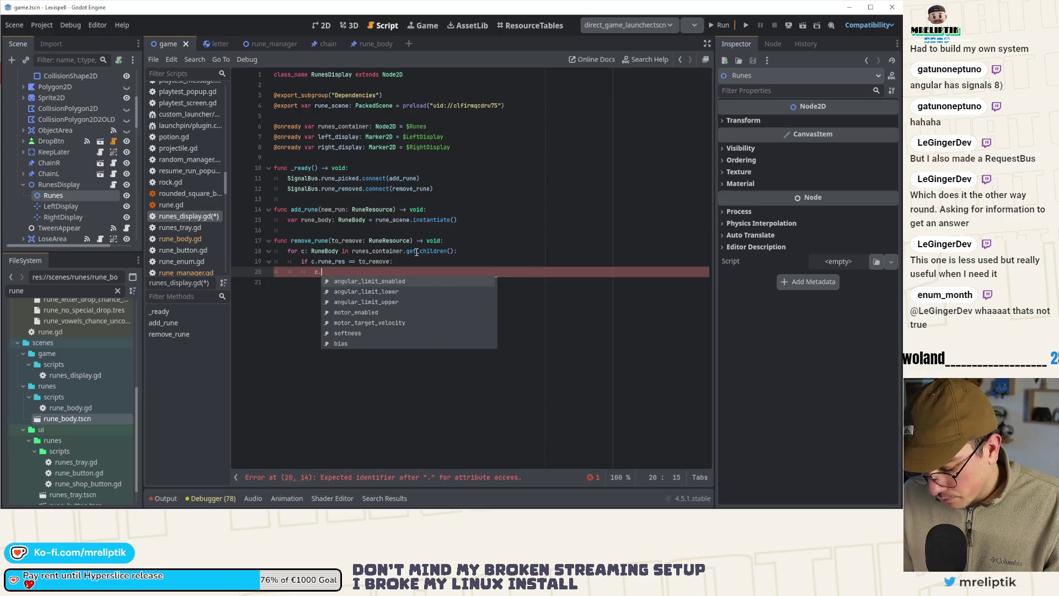
{"action": "type", "text": "queue"}
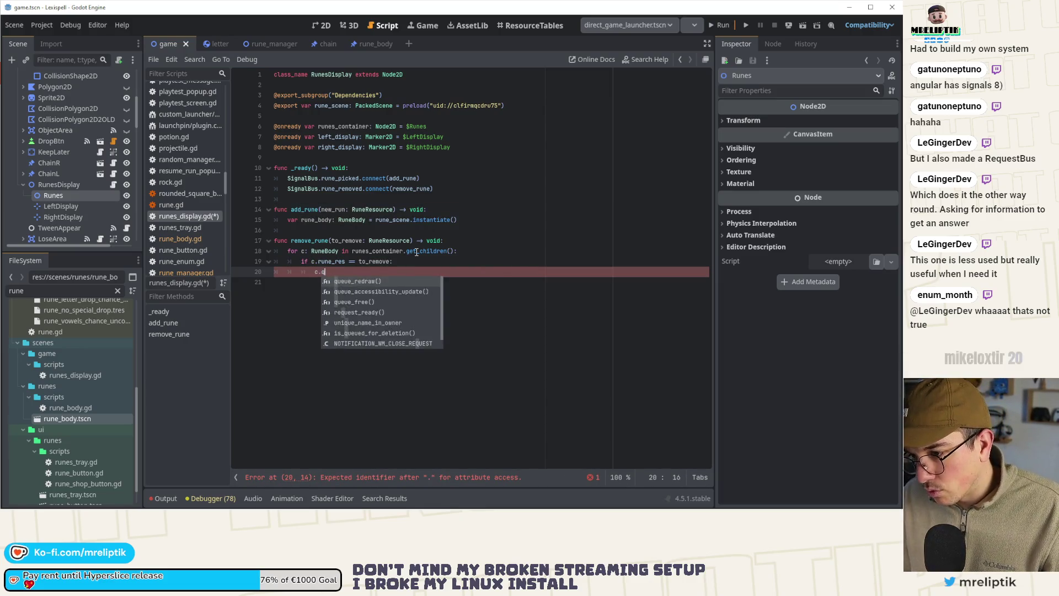
{"action": "key", "text": "BackSpace"}
{"action": "key", "text": "BackSpace"}
{"action": "key", "text": "BackSpace"}
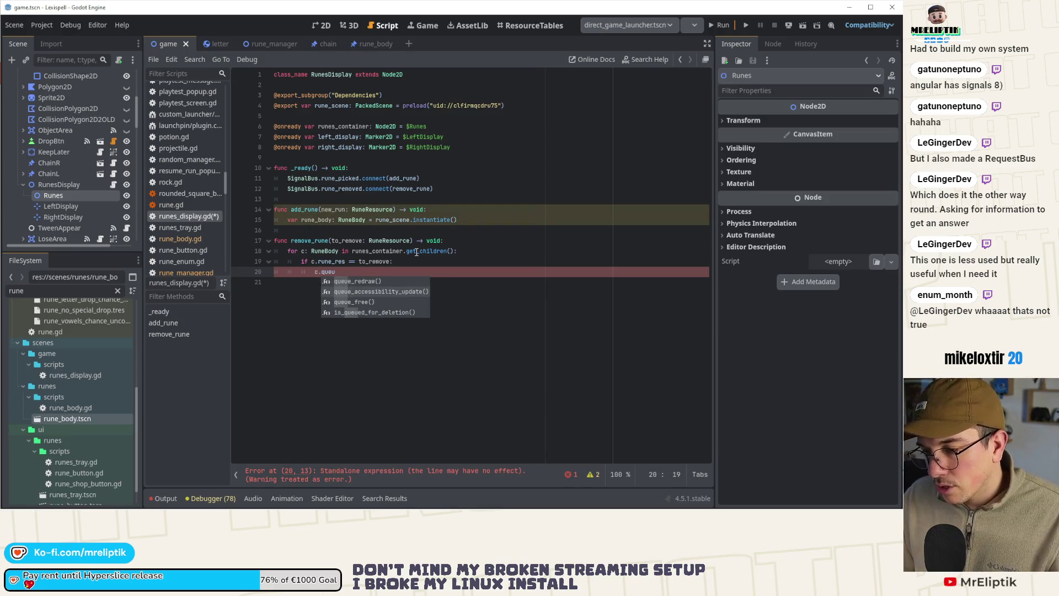
{"action": "key", "text": "Down"}
{"action": "key", "text": "Down"}
{"action": "key", "text": "Up"}
{"action": "key", "text": "BackSpace"}
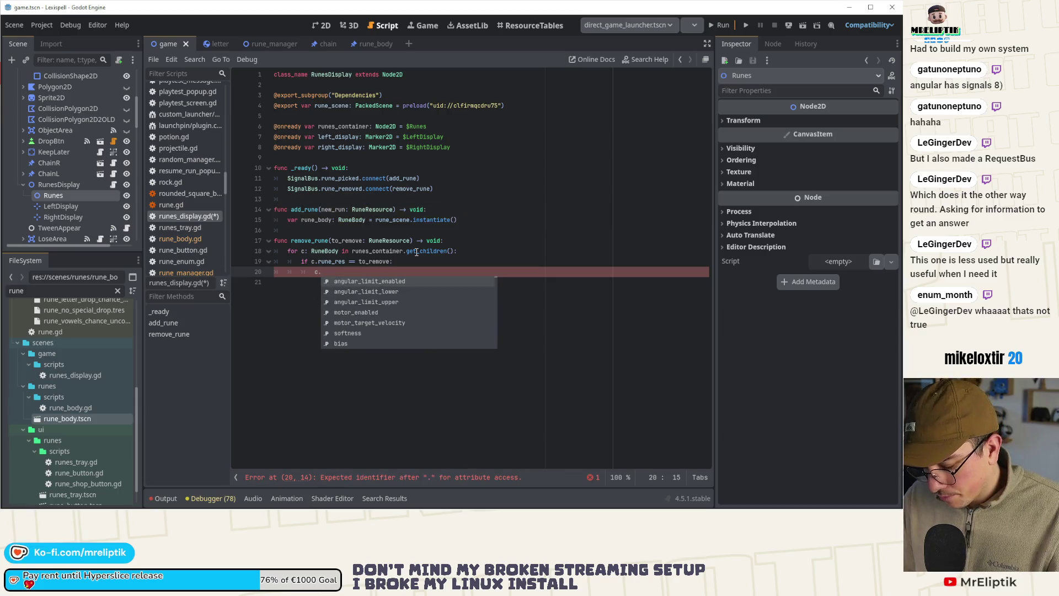
{"action": "type", "text": "disa"}
{"action": "key", "text": "Return"}
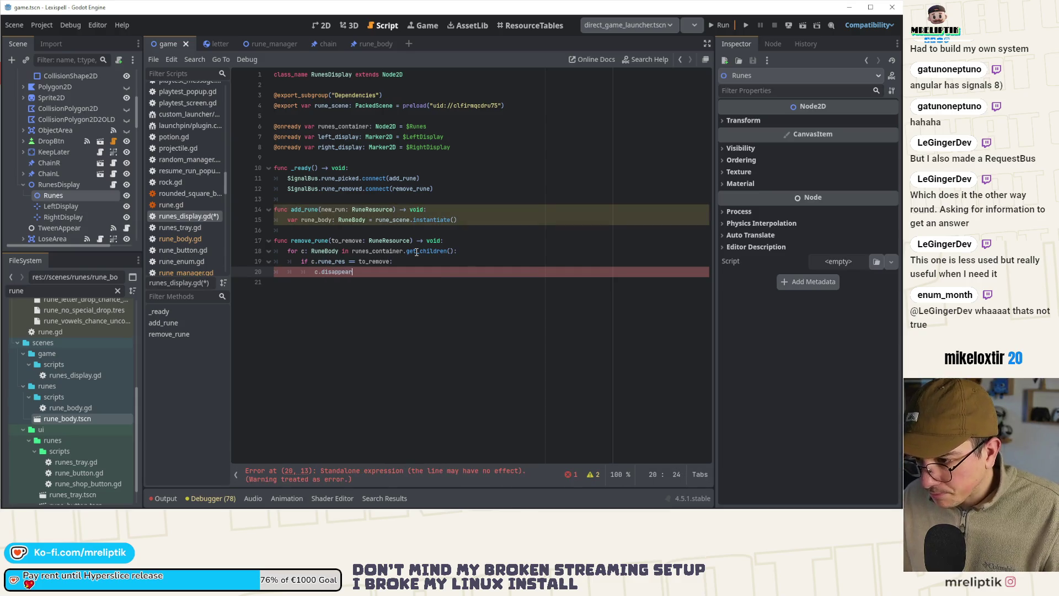
{"action": "left_click", "coordinate": [366, 43]}
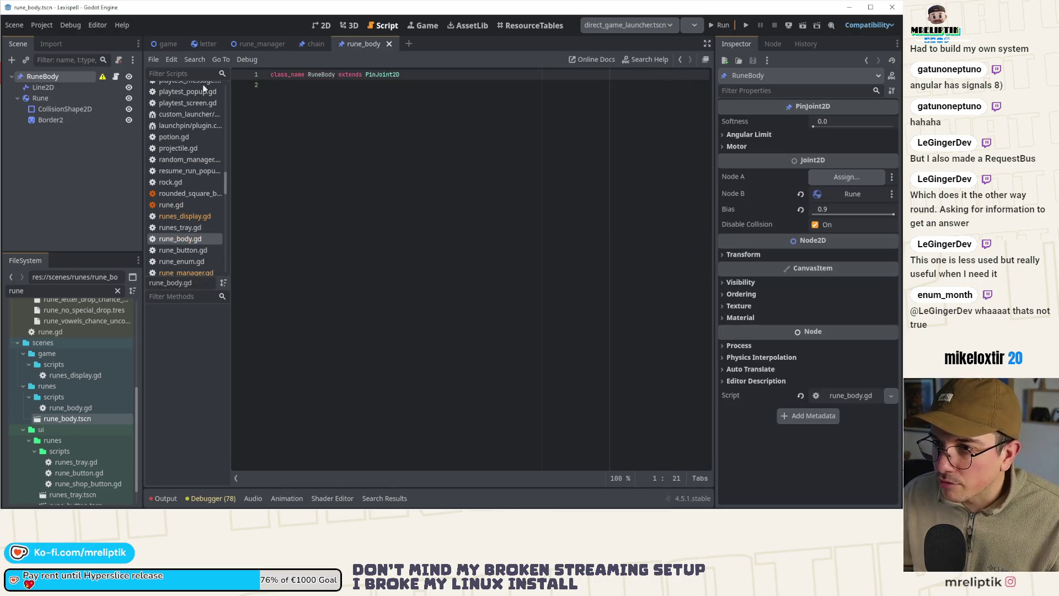
Add a _ready() function with a pass body below the class declaration in rune_body.gd.
{"action": "left_click", "coordinate": [344, 148]}
{"action": "key", "text": "Return"}
{"action": "type", "text": "func apepar"}
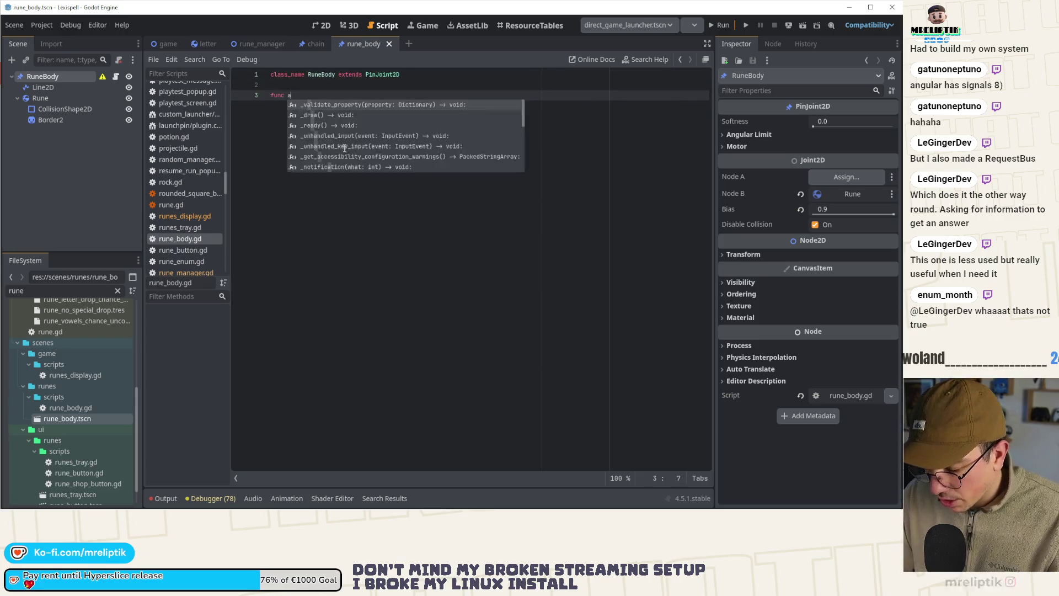
{"action": "key", "text": "Return"}
{"action": "key", "text": "ctrl+shift+Left"}
{"action": "key", "text": "ctrl+shift+Left"}
{"action": "key", "text": "ctrl+shift+Left"}
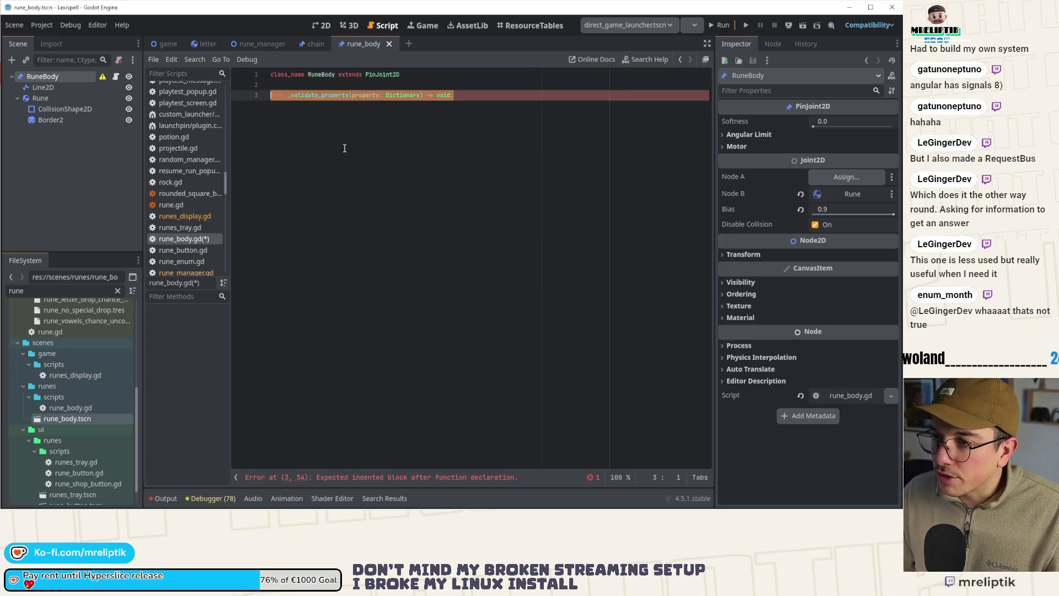
{"action": "type", "text": "func rea"}
{"action": "key", "text": "Return"}
{"action": "key", "text": "Return"}
{"action": "type", "text": "pas"}
{"action": "key", "text": "Return"}
{"action": "key", "text": "Return"}
{"action": "key", "text": "Return"}
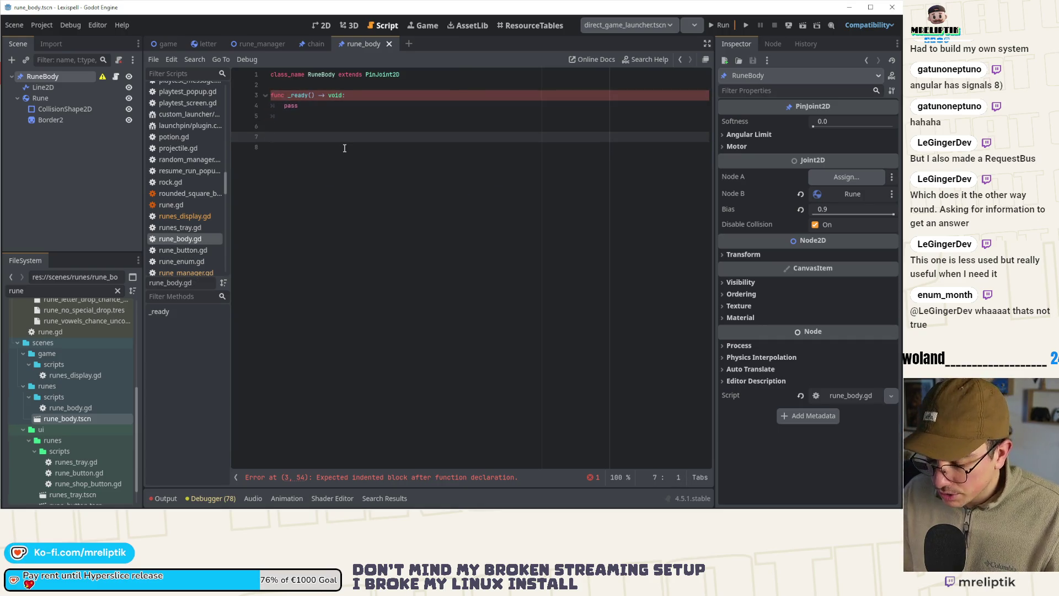
{"action": "key", "text": "BackSpace"}
Add an appear() -> void stub with pass, and duplicate its declaration to begin disappear().
{"action": "type", "text": "func appear"}
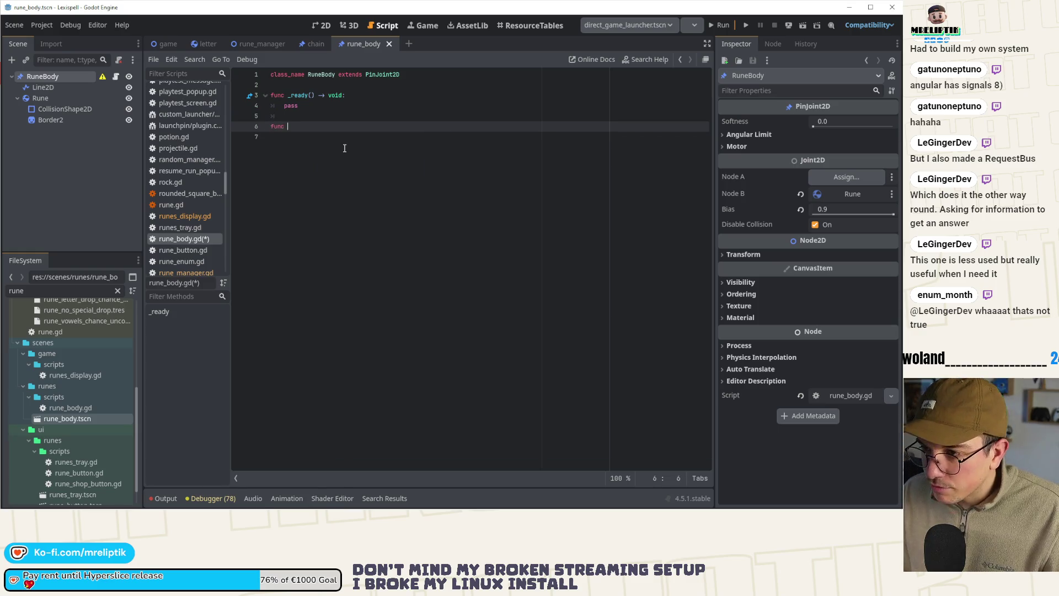
{"action": "type", "text": "() -> "}
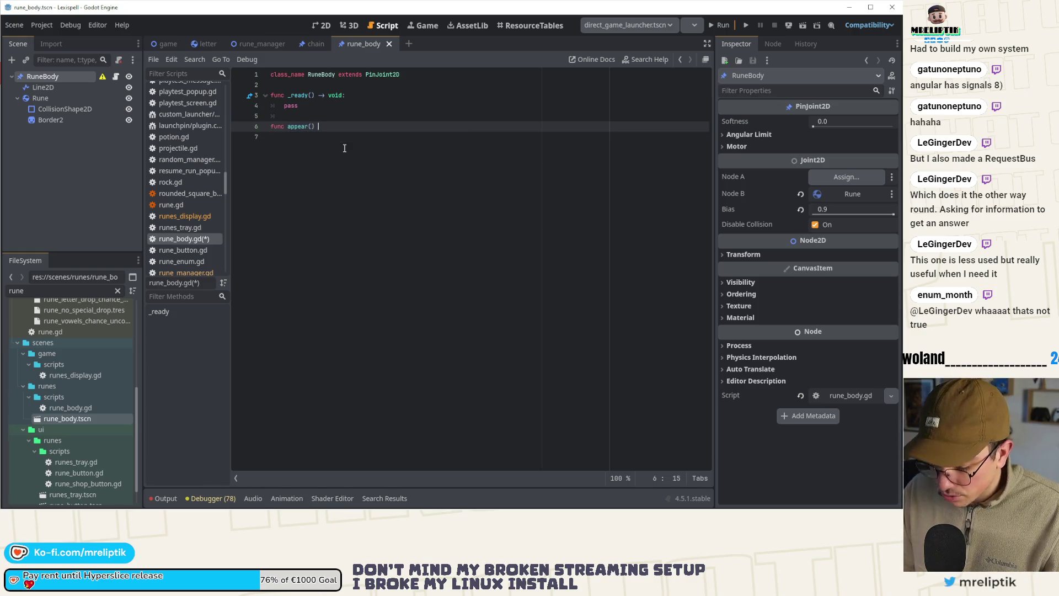
{"action": "type", "text": "voidf"}
{"action": "key", "text": "ctrl+shift+d"}
{"action": "type", "text": "f"}
{"action": "key", "text": "Up"}
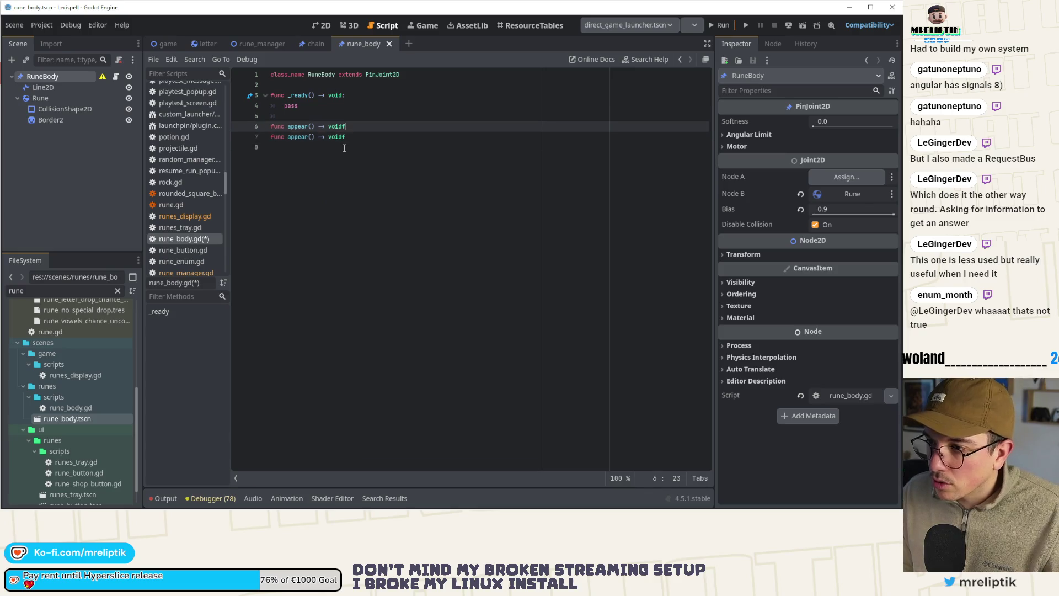
{"action": "type", "text": ":"}
{"action": "key", "text": "Return"}
{"action": "type", "text": "pass"}
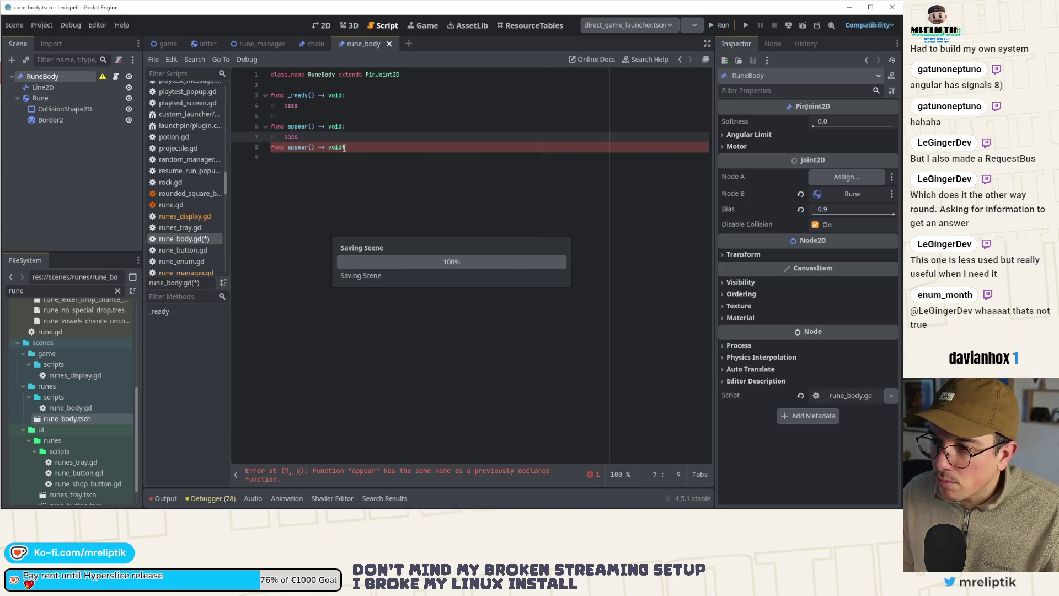
{"action": "key", "text": "Down"}
{"action": "type", "text": "dis"}
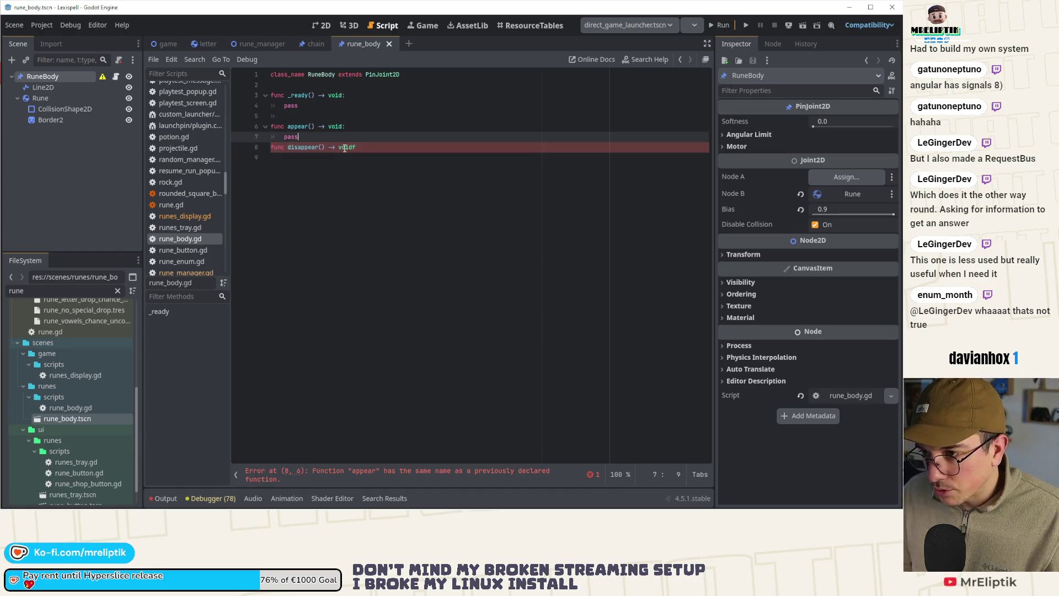